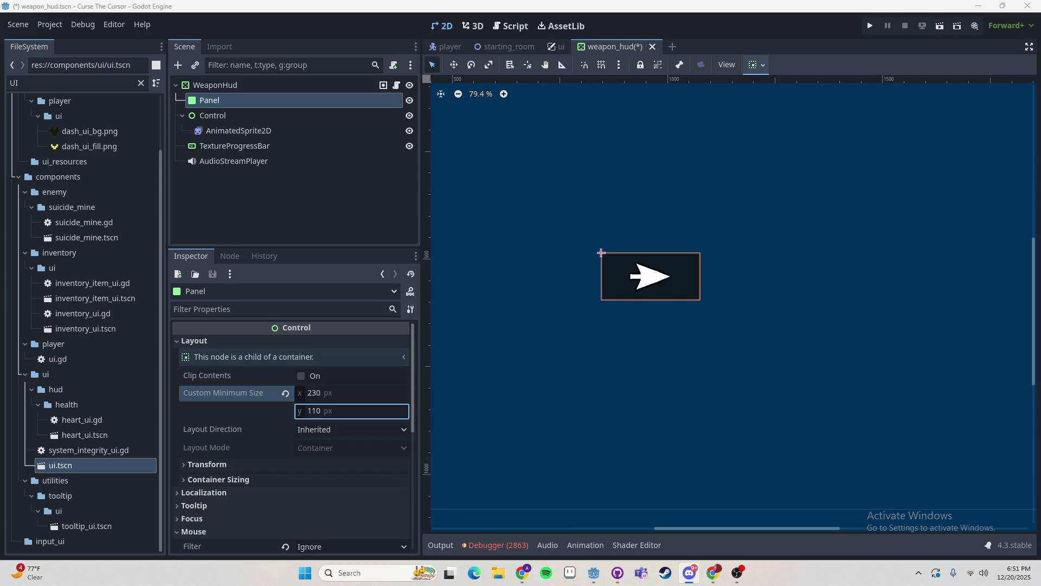
- Check the Control, AnimatedSprite2D and Panel nodes, then save weapon_hud with Ctrl+S
{"action": "left_click", "coordinate": [262, 116]}
{"action": "left_click", "coordinate": [737, 573]}
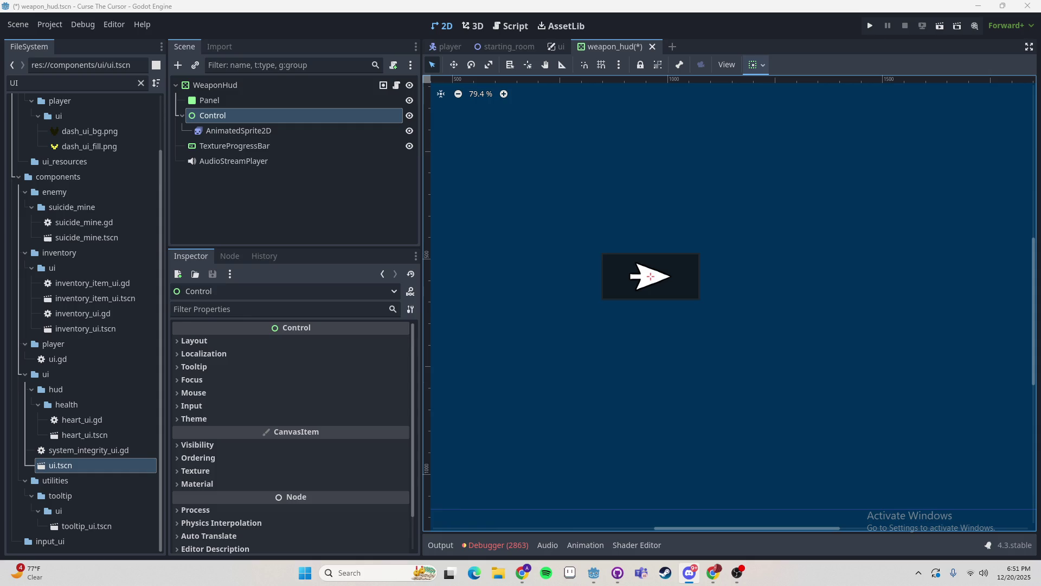
{"action": "left_click", "coordinate": [263, 131]}
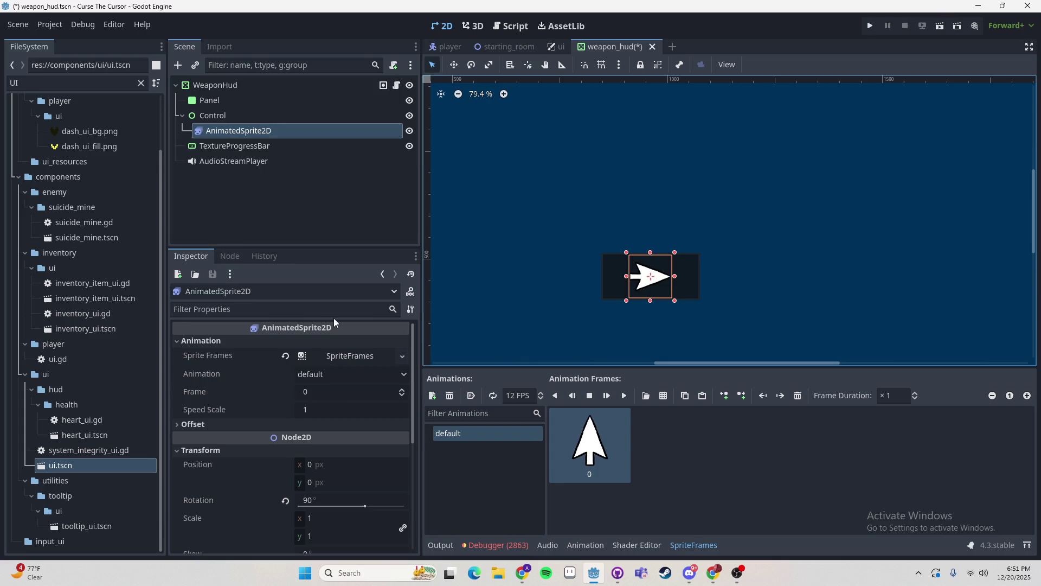
{"action": "left_click", "coordinate": [239, 101]}
{"action": "left_click", "coordinate": [247, 115]}
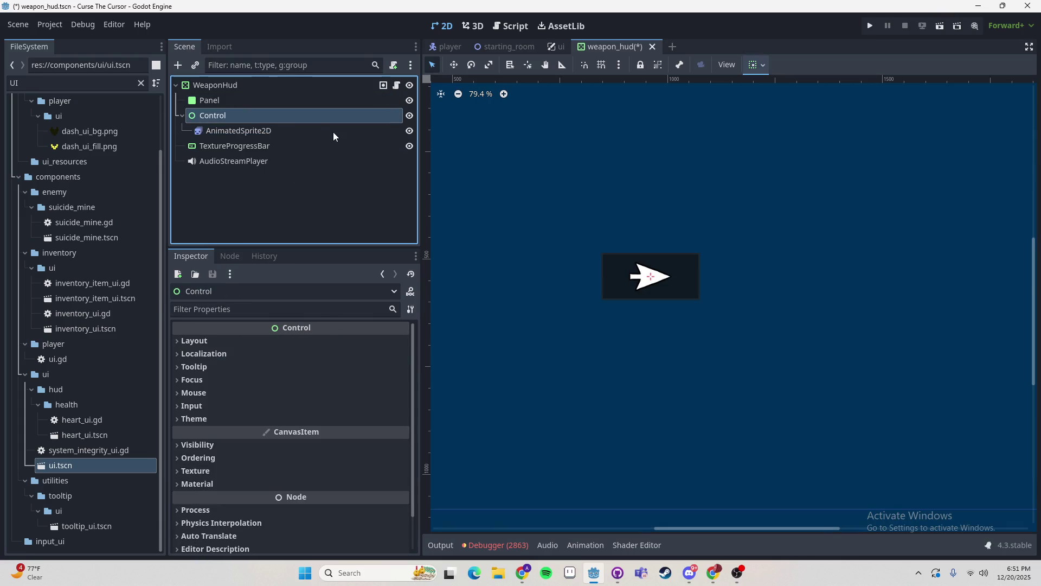
{"action": "left_click", "coordinate": [236, 100]}
{"action": "scroll", "coordinate": [525, 211], "scroll_direction": "down", "scroll_amount": 4}
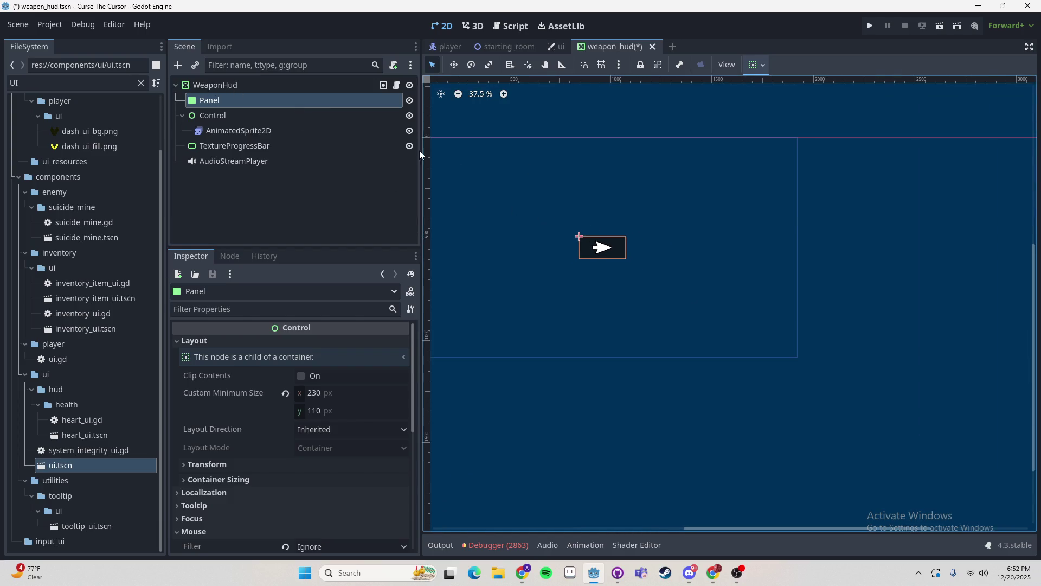
{"action": "key", "text": "ctrl+s"}
{"action": "left_click", "coordinate": [552, 47]}
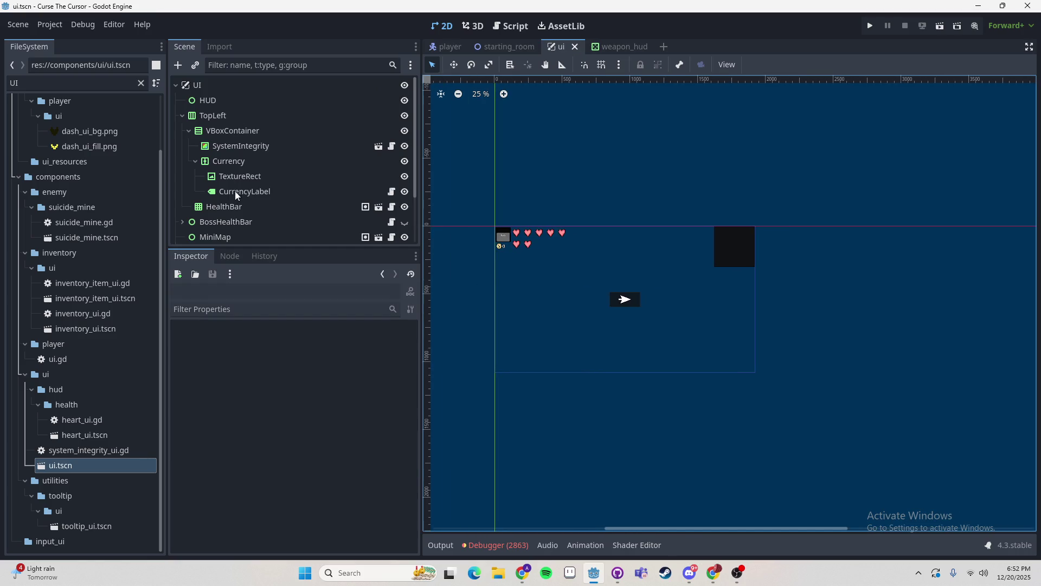
{"action": "scroll", "coordinate": [237, 195], "scroll_direction": "down", "scroll_amount": 2}
{"action": "left_click", "coordinate": [221, 203]}
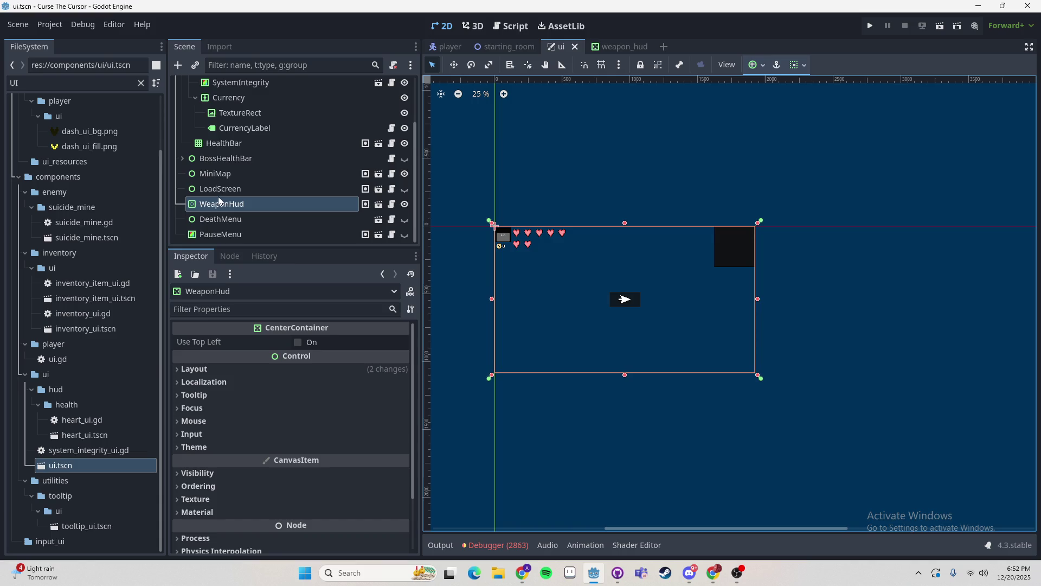
{"action": "left_click", "coordinate": [616, 48]}
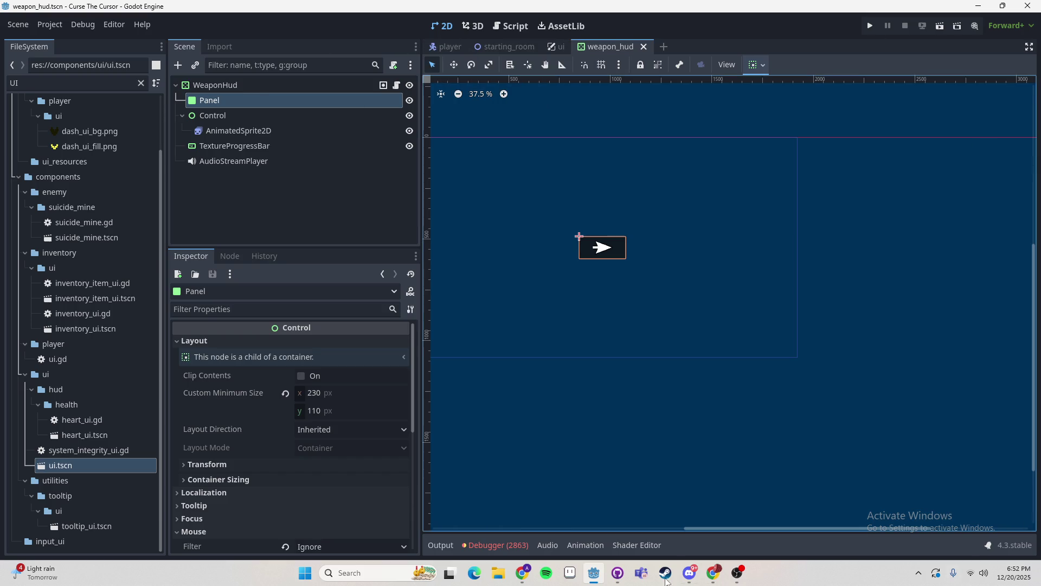
{"action": "left_click", "coordinate": [522, 572]}
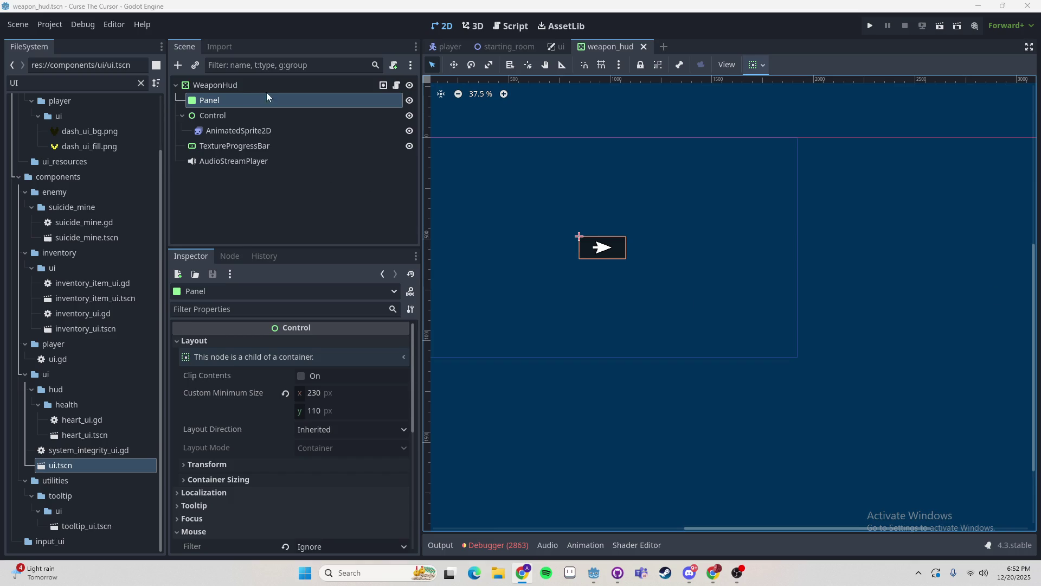
{"action": "left_click", "coordinate": [257, 115]}
- Select the WeaponHud instance in the ui scene
{"action": "left_click", "coordinate": [248, 90]}
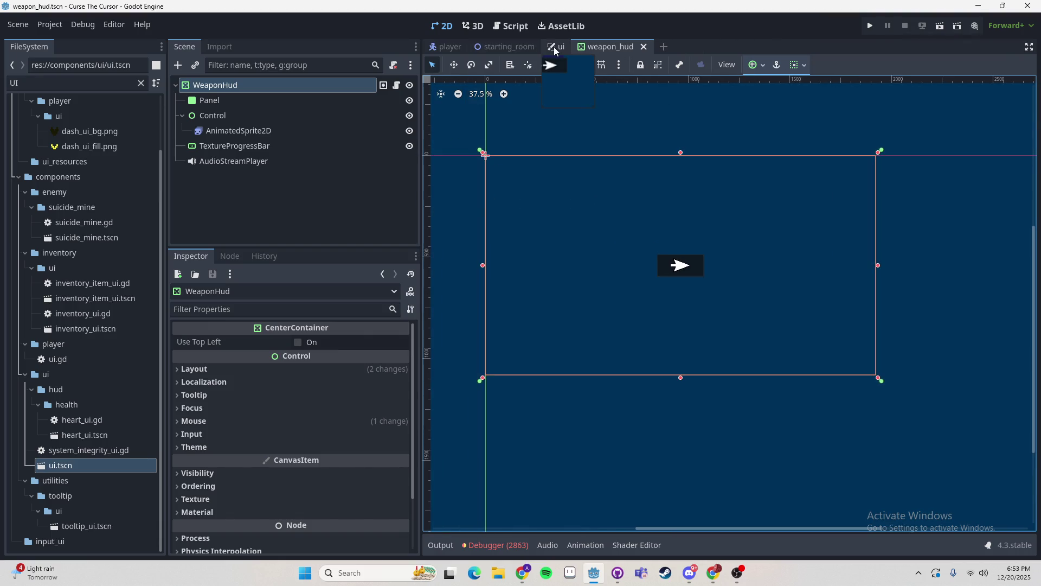
{"action": "left_click", "coordinate": [501, 47]}
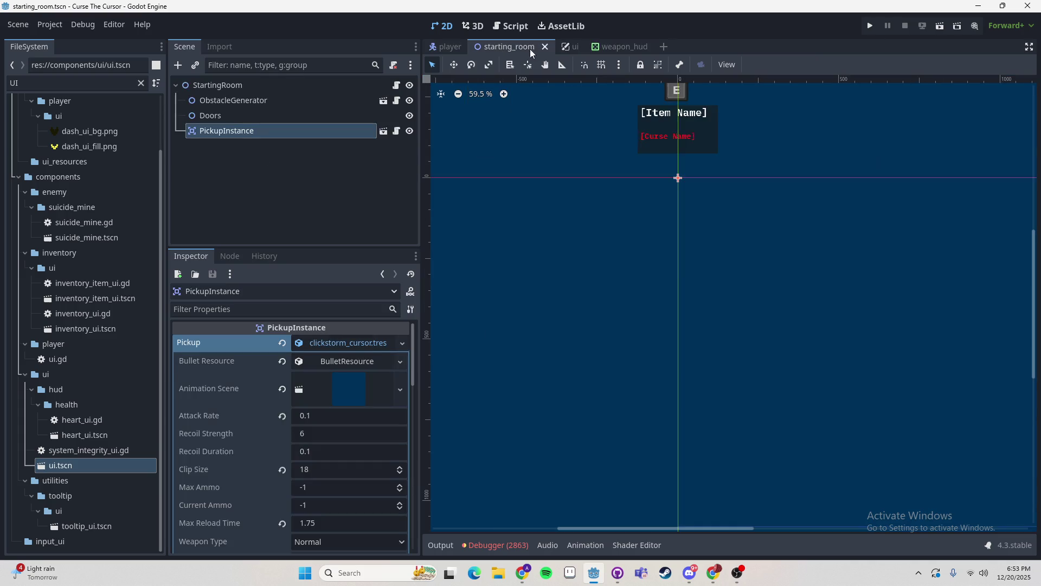
{"action": "left_click", "coordinate": [567, 49]}
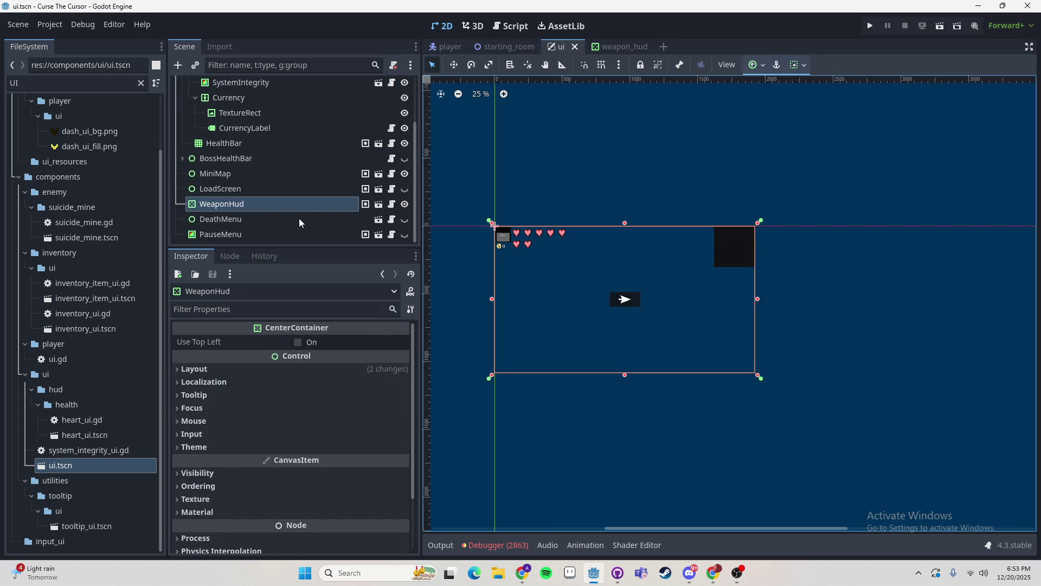
{"action": "left_click", "coordinate": [288, 189]}
{"action": "left_click", "coordinate": [295, 201]}
- Anchor WeaponHud to Bottom Right and drag it slightly up and left
{"action": "left_click", "coordinate": [763, 66]}
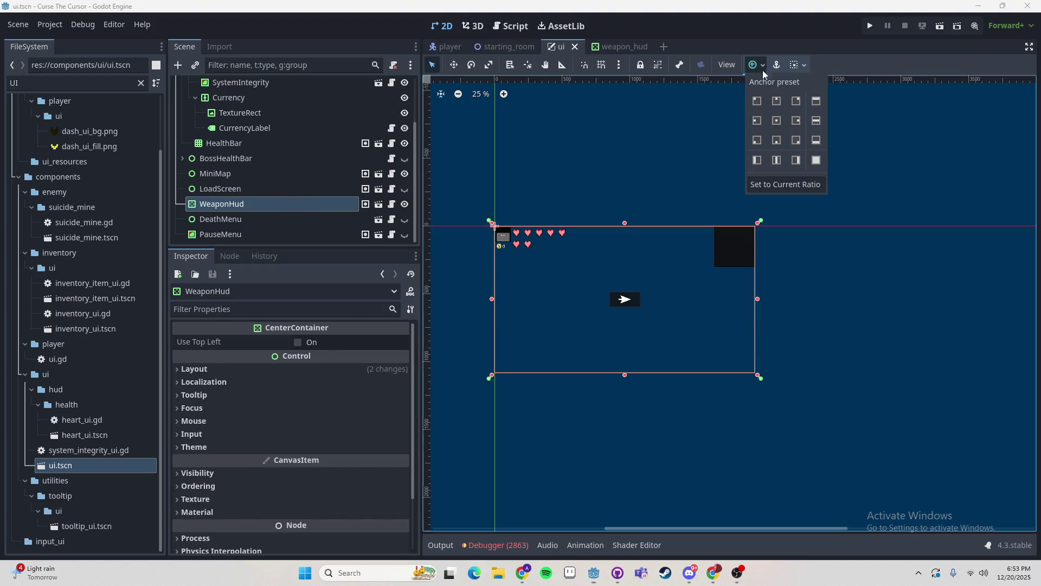
{"action": "left_click", "coordinate": [796, 140]}
{"action": "scroll", "coordinate": [759, 365], "scroll_direction": "up", "scroll_amount": 2}
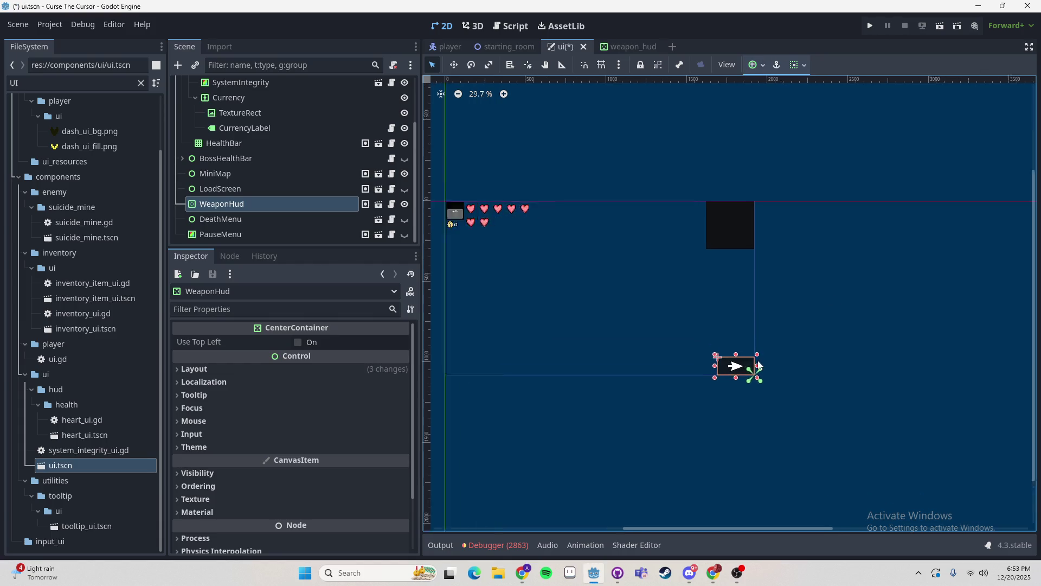
{"action": "scroll", "coordinate": [759, 364], "scroll_direction": "up", "scroll_amount": 20}
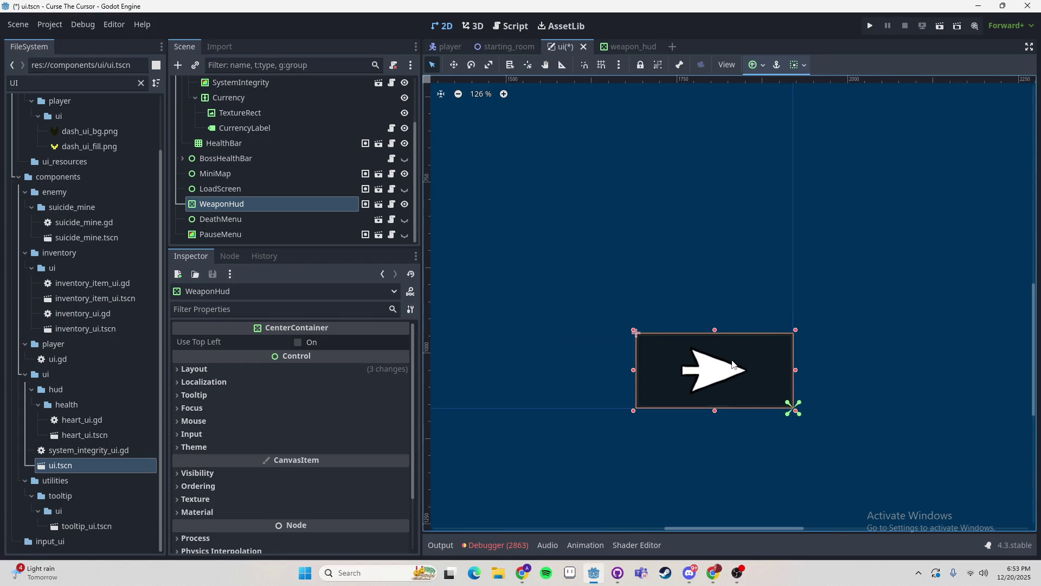
{"action": "mouse_move", "coordinate": [737, 362]}
{"action": "left_mouse_down"}
{"action": "mouse_move", "coordinate": [739, 353]}
{"action": "mouse_move", "coordinate": [700, 334]}
{"action": "mouse_move", "coordinate": [712, 337]}
{"action": "left_mouse_up"}
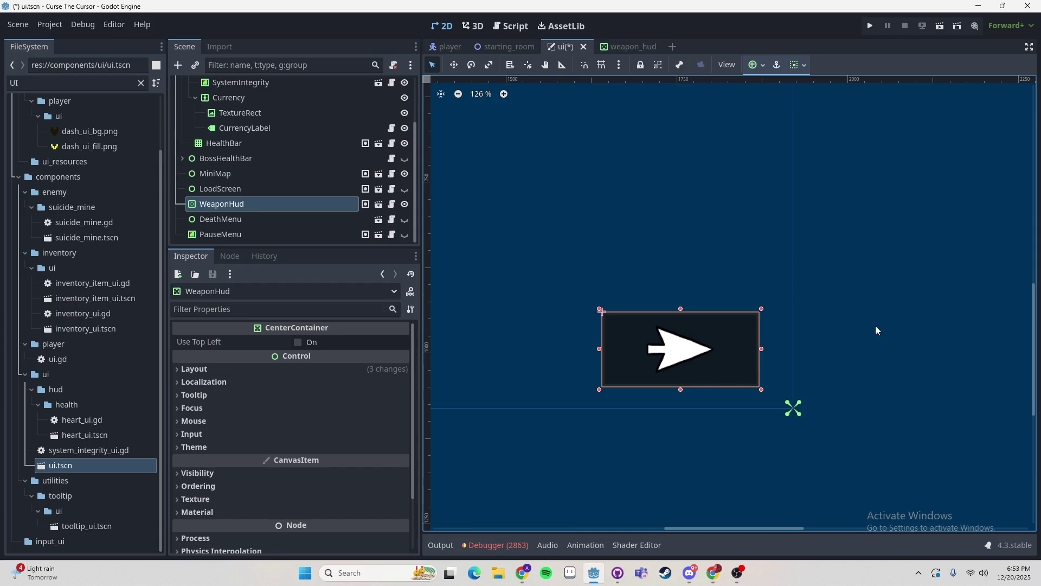
{"action": "scroll", "coordinate": [786, 292], "scroll_direction": "down", "scroll_amount": 3}
{"action": "left_click", "coordinate": [617, 48]}
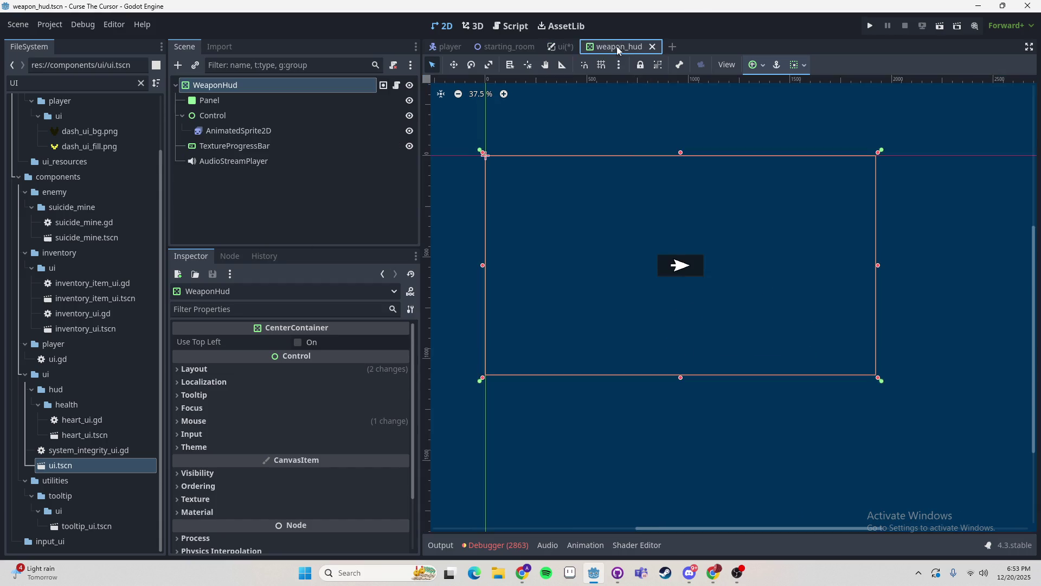
- Delete the TextureProgressBar and AudioStreamPlayer nodes from weapon_hud
{"action": "left_click", "coordinate": [238, 145]}
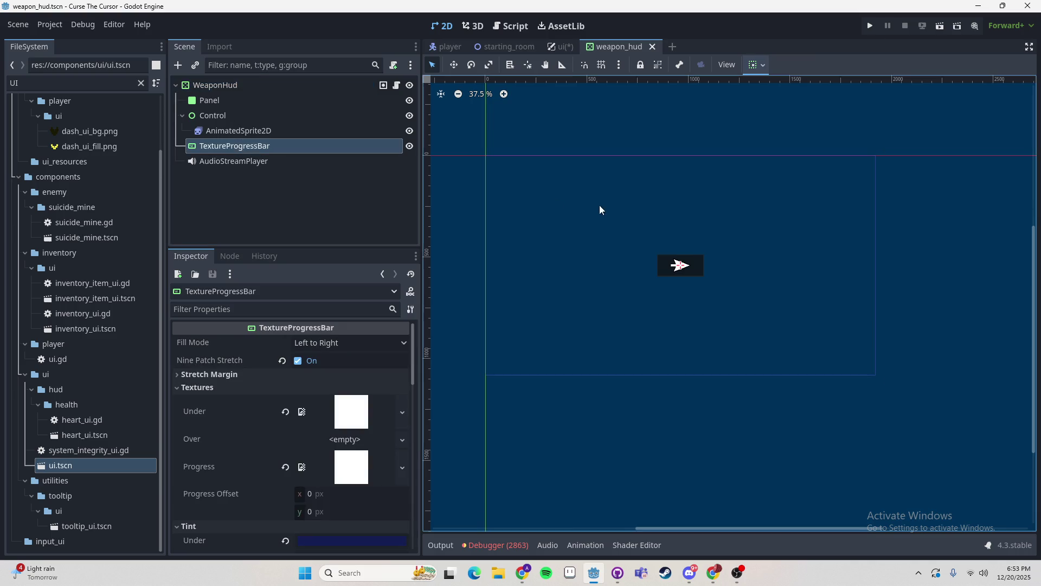
{"action": "scroll", "coordinate": [689, 244], "scroll_direction": "down", "scroll_amount": 10}
{"action": "scroll", "coordinate": [703, 237], "scroll_direction": "up", "scroll_amount": 15}
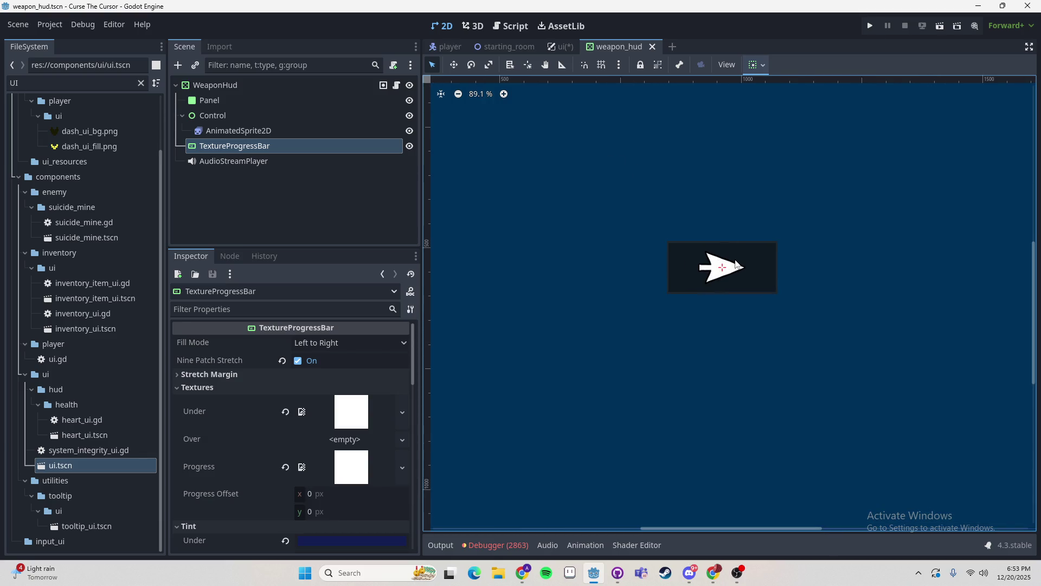
{"action": "left_click", "coordinate": [250, 131]}
{"action": "left_click", "coordinate": [249, 147]}
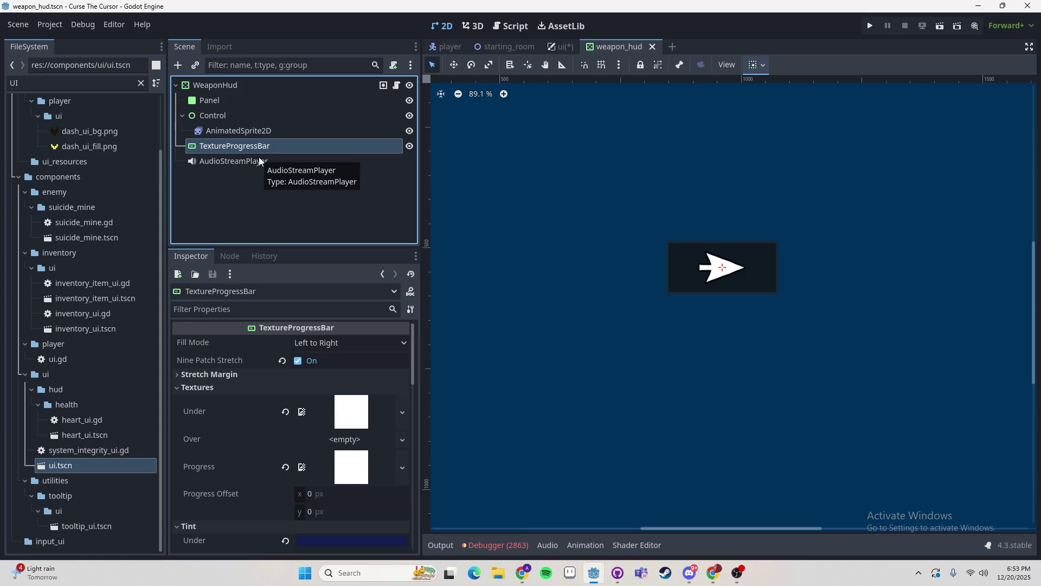
{"action": "key", "text": "Delete"}
{"action": "left_click", "coordinate": [265, 149]}
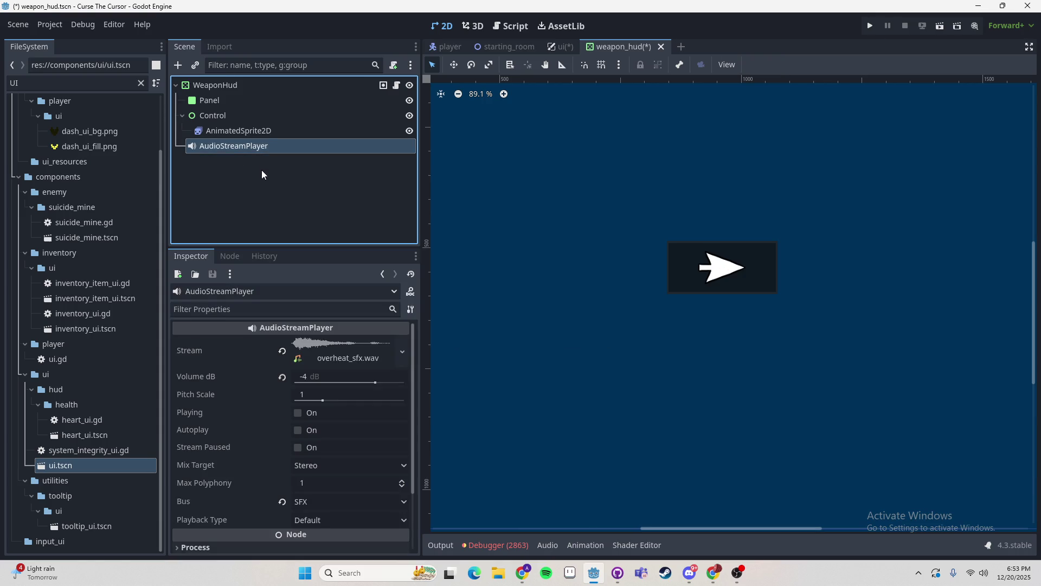
{"action": "key", "text": "Delete"}
{"action": "key", "text": "Return"}
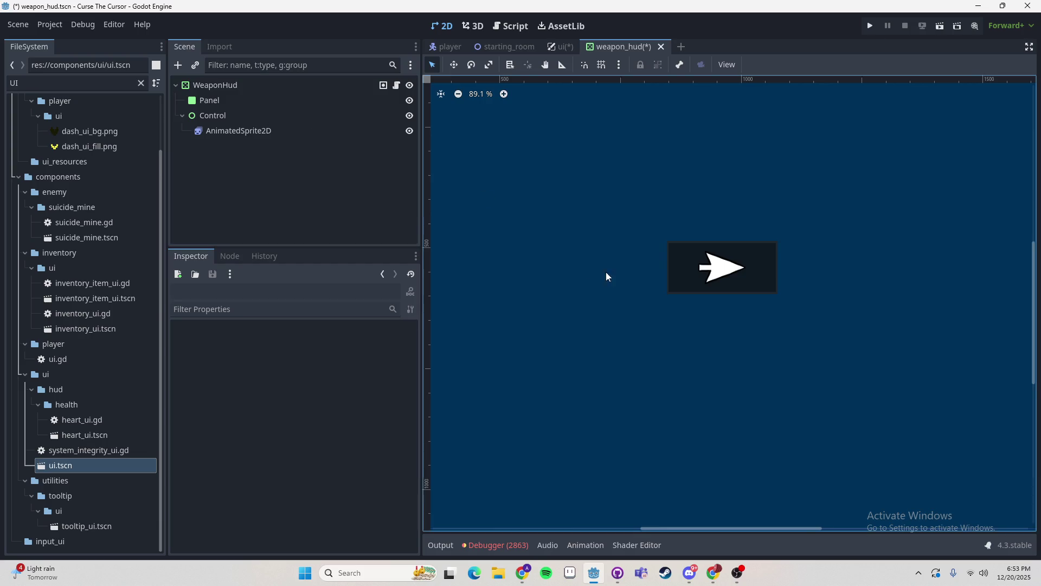
- Review the Panel and Control nodes, then start adding a child under WeaponHud
{"action": "scroll", "coordinate": [623, 268], "scroll_direction": "down", "scroll_amount": 3}
{"action": "left_click", "coordinate": [228, 110]}
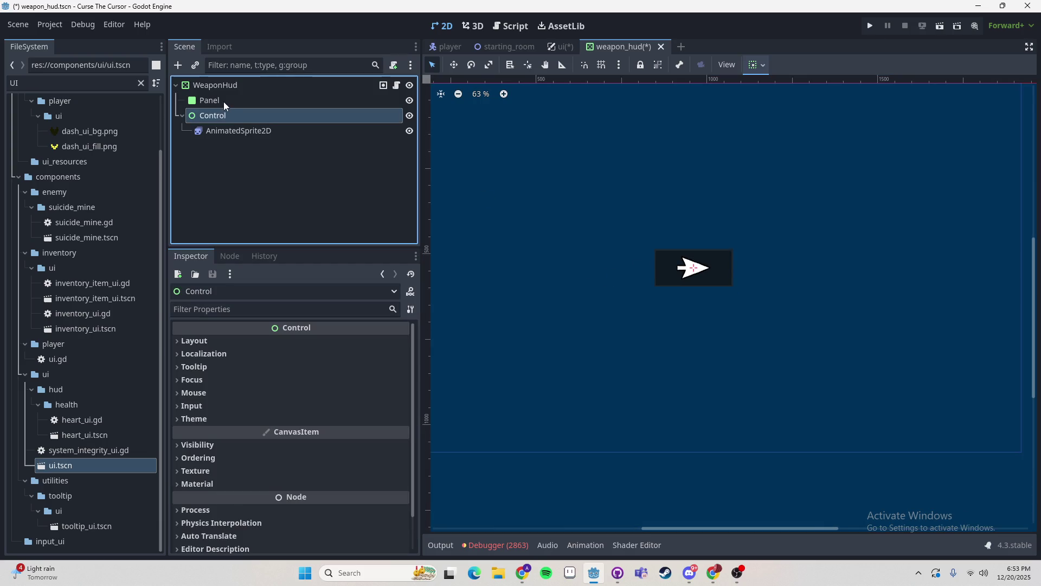
{"action": "left_click", "coordinate": [223, 101]}
{"action": "left_click", "coordinate": [209, 115]}
{"action": "left_click", "coordinate": [214, 84]}
{"action": "left_click", "coordinate": [219, 101]}
{"action": "left_click", "coordinate": [225, 115]}
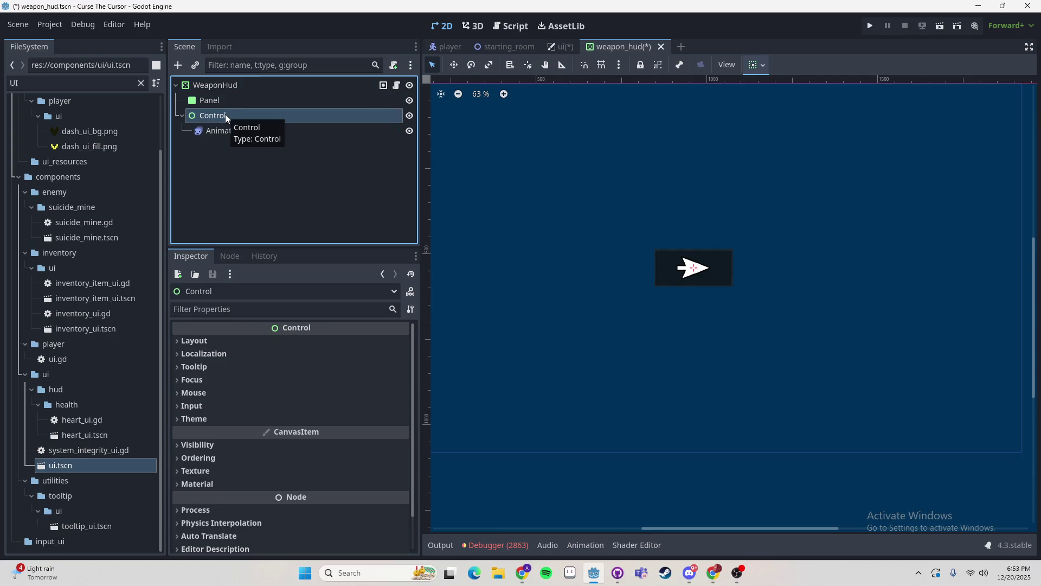
{"action": "left_click", "coordinate": [209, 85]}
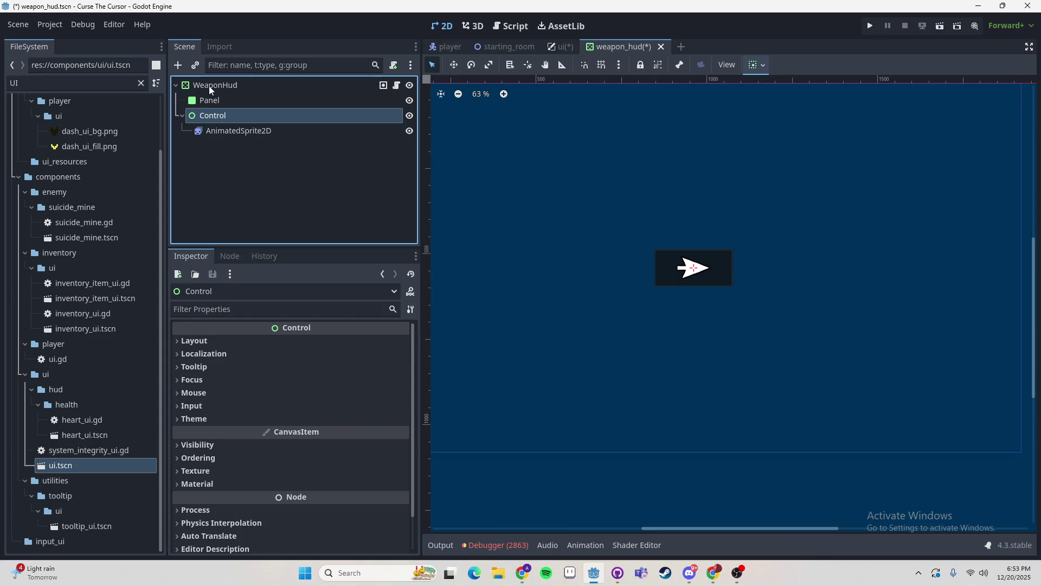
{"action": "left_click", "coordinate": [178, 66]}
- Create a VBoxContainer under WeaponHud and make it the first child
{"action": "type", "text": "vbox"}
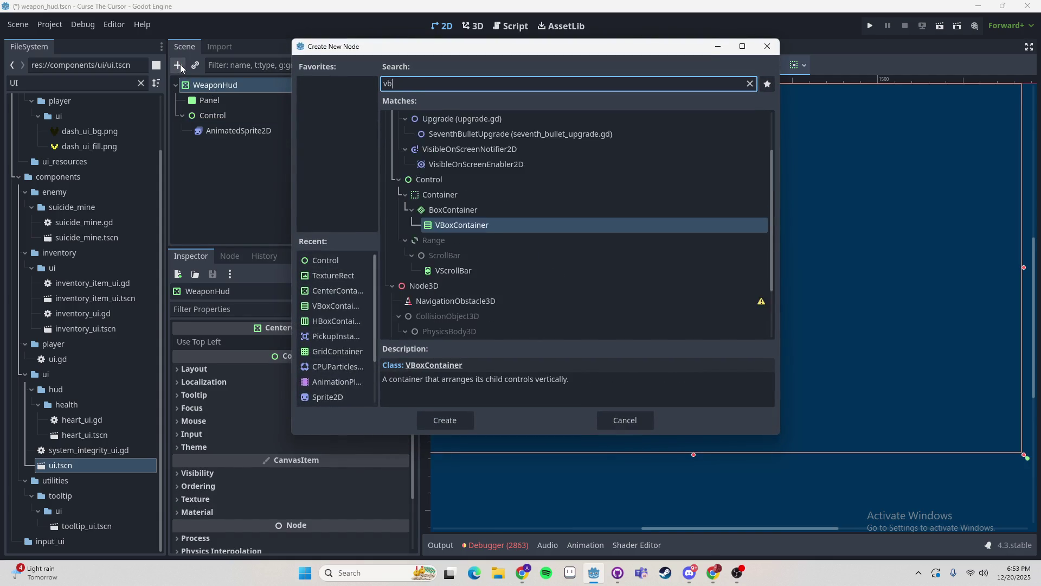
{"action": "key", "text": "Return"}
{"action": "left_click_drag", "start_coordinate": [226, 145], "coordinate": [222, 101]}
- Move the Panel and Control nodes inside the VBoxContainer
{"action": "left_click", "coordinate": [220, 115]}
{"action": "left_click", "coordinate": [220, 131], "text": "shift"}
{"action": "left_click", "coordinate": [186, 130]}
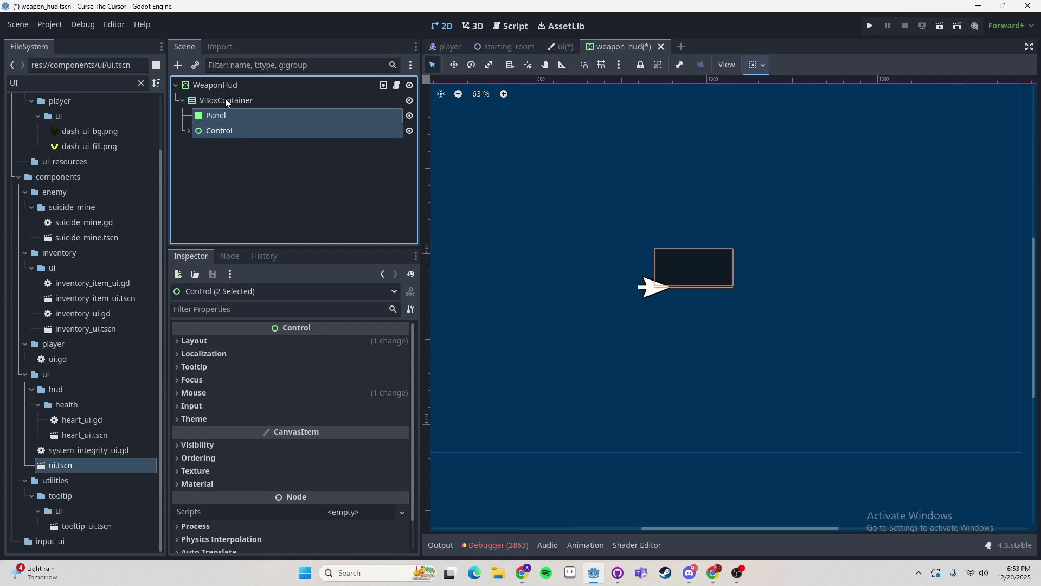
{"action": "left_click", "coordinate": [223, 117]}
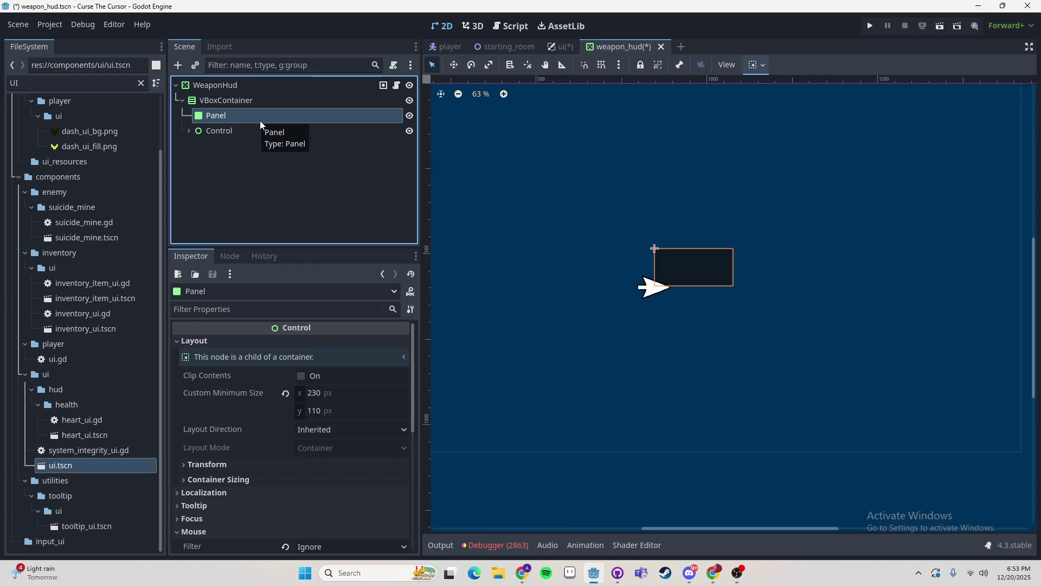
{"action": "left_click", "coordinate": [222, 130]}
{"action": "left_click", "coordinate": [188, 131]}
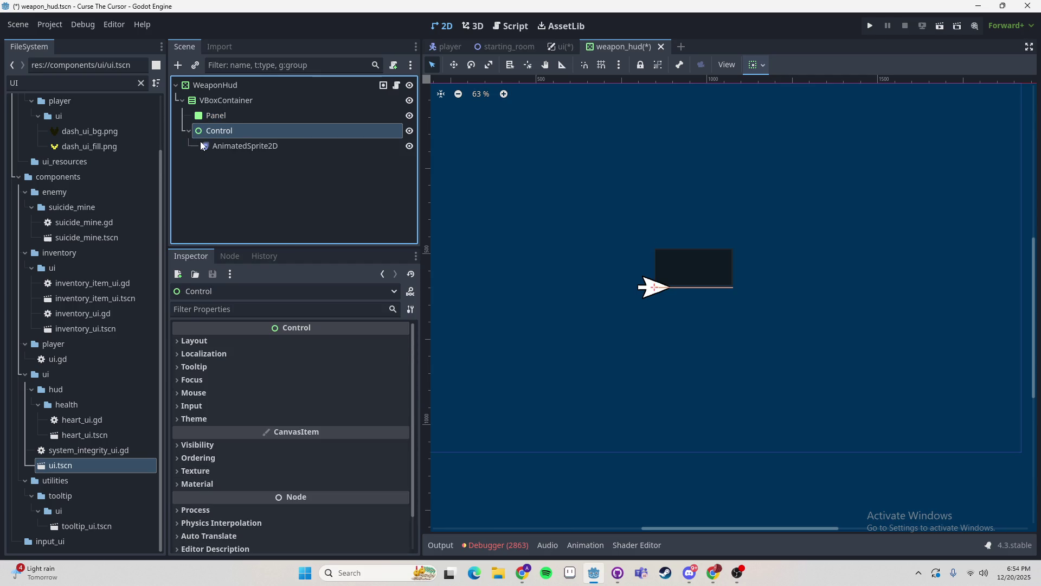
{"action": "left_click", "coordinate": [188, 130]}
{"action": "right_click", "coordinate": [204, 84]}
- Change the WeaponHud root's node type to Control
{"action": "left_click", "coordinate": [254, 298]}
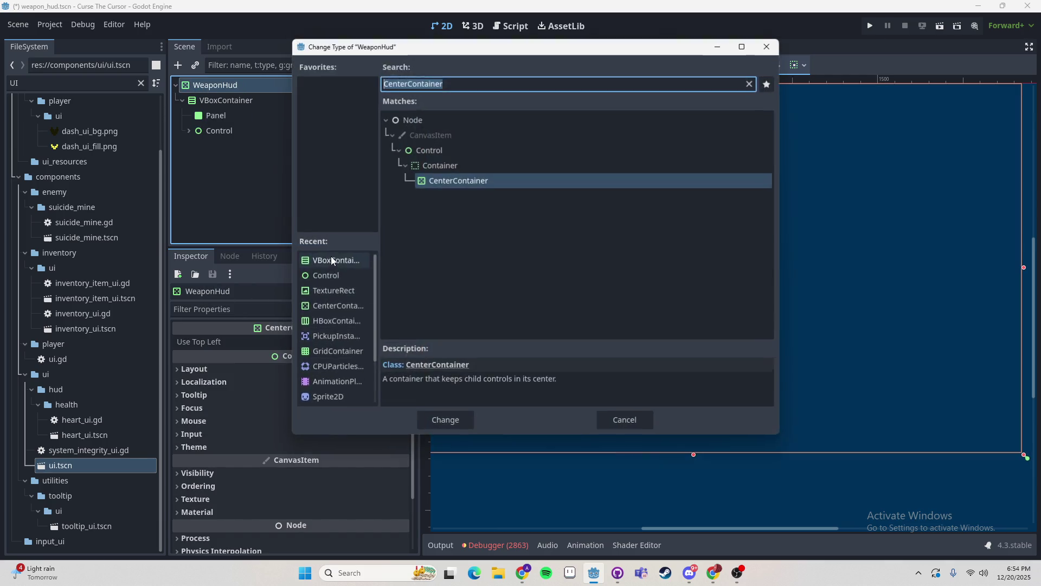
{"action": "type", "text": "Contro"}
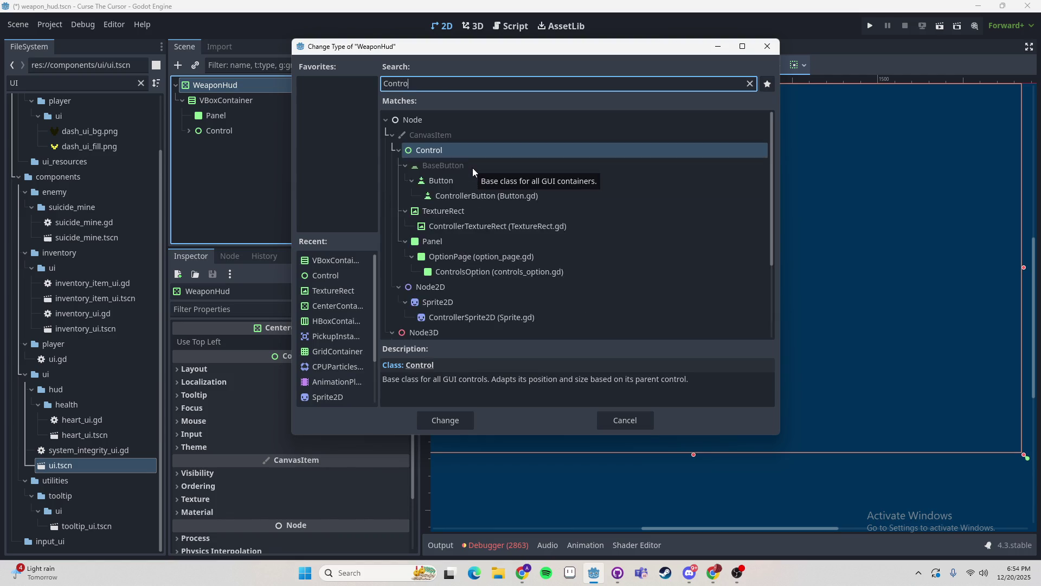
{"action": "key", "text": "Return"}
- Add a CenterContainer above Panel in VBoxContainer and move Panel and Control into it
{"action": "left_click", "coordinate": [217, 98]}
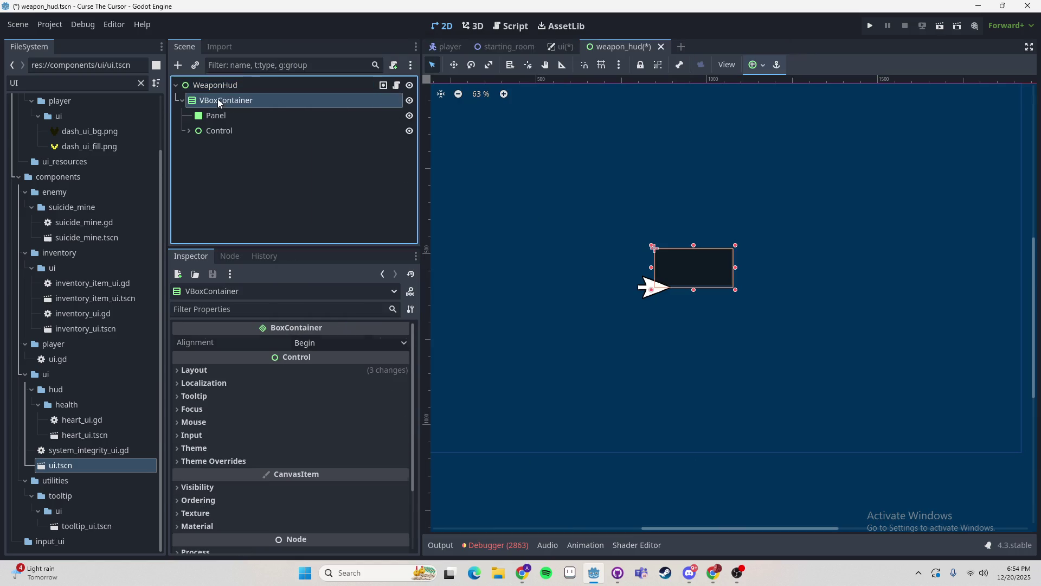
{"action": "left_click", "coordinate": [175, 67]}
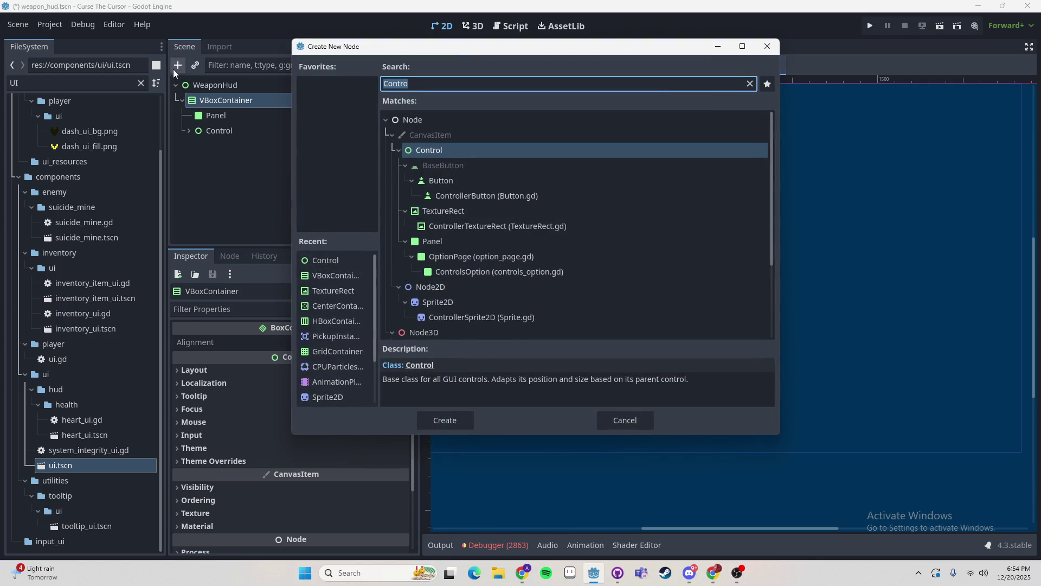
{"action": "type", "text": "contain"}
{"action": "key", "text": "Return"}
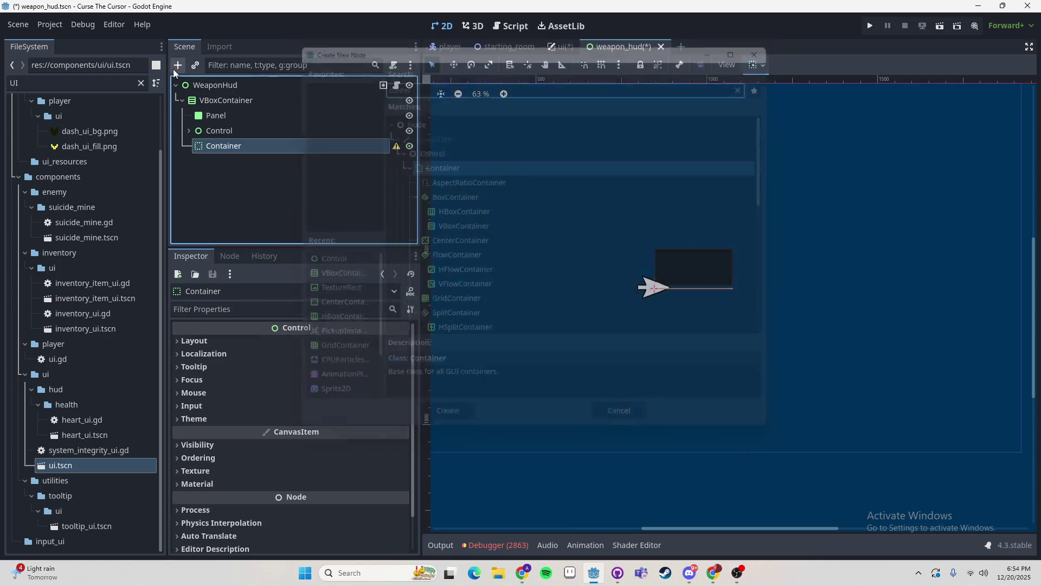
{"action": "key", "text": "ctrl+z"}
{"action": "left_click", "coordinate": [174, 69]}
{"action": "type", "text": "center"}
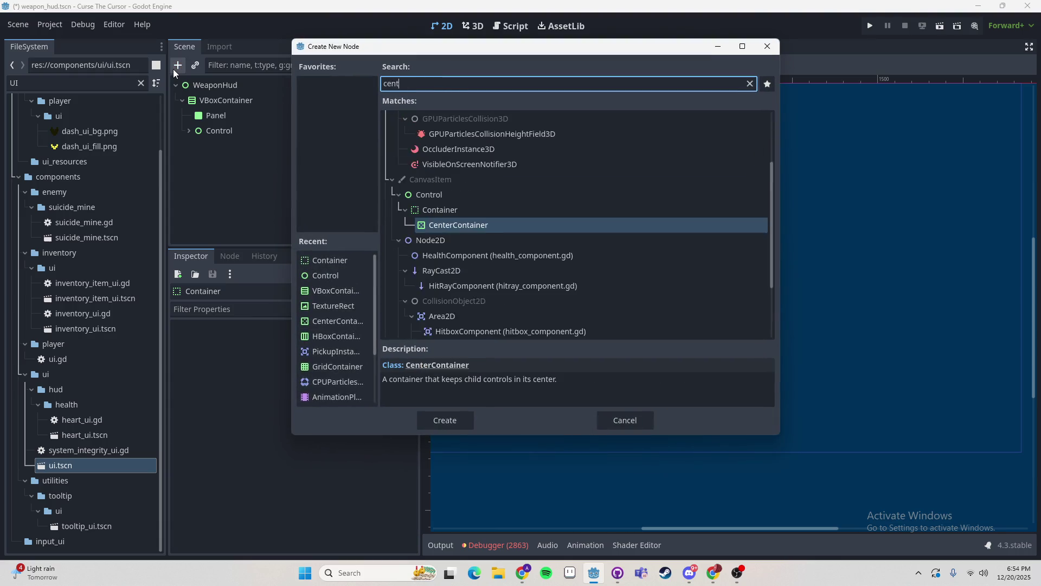
{"action": "key", "text": "Return"}
{"action": "mouse_move", "coordinate": [222, 145]}
{"action": "left_mouse_down"}
{"action": "mouse_move", "coordinate": [220, 113]}
{"action": "mouse_move", "coordinate": [233, 115]}
{"action": "left_mouse_up"}
{"action": "left_click", "coordinate": [220, 128]}
{"action": "left_click", "coordinate": [223, 145], "text": "shift"}
{"action": "left_click", "coordinate": [203, 120]}
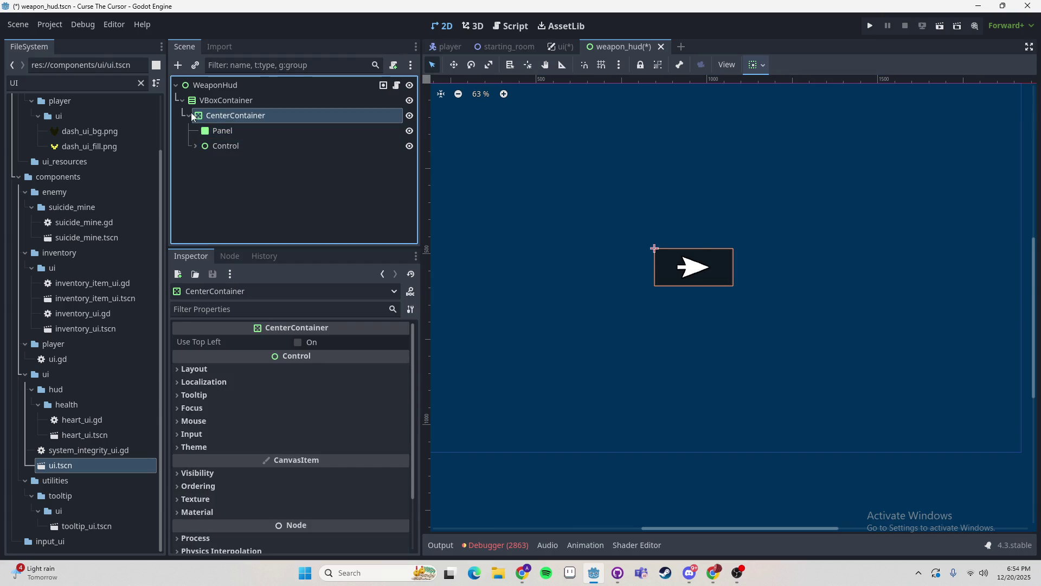
{"action": "double_click", "coordinate": [220, 117]}
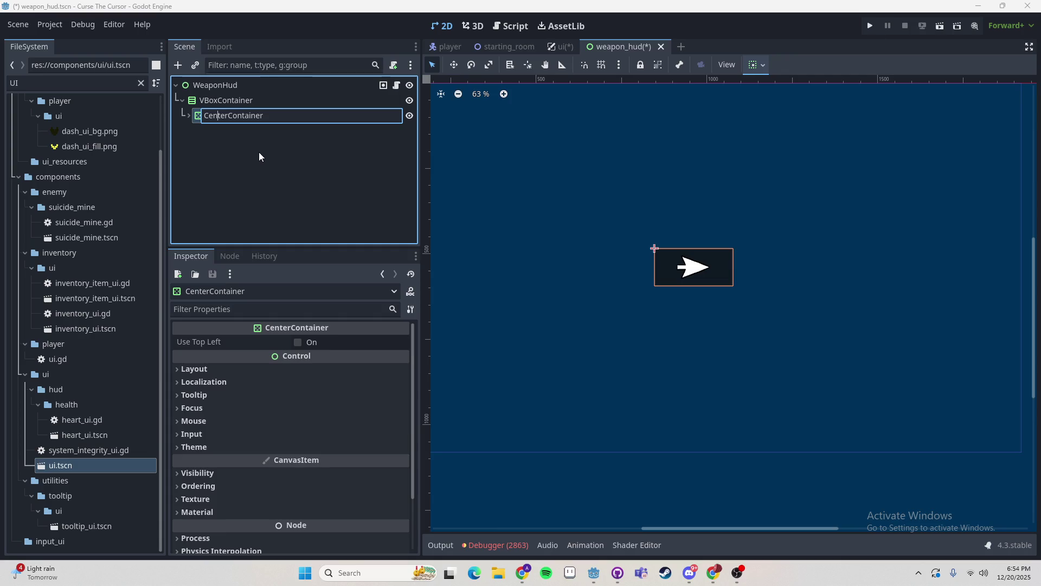
- Rename the Panel node inside CenterContainer to Background
{"action": "left_click", "coordinate": [258, 151]}
{"action": "left_click", "coordinate": [189, 115]}
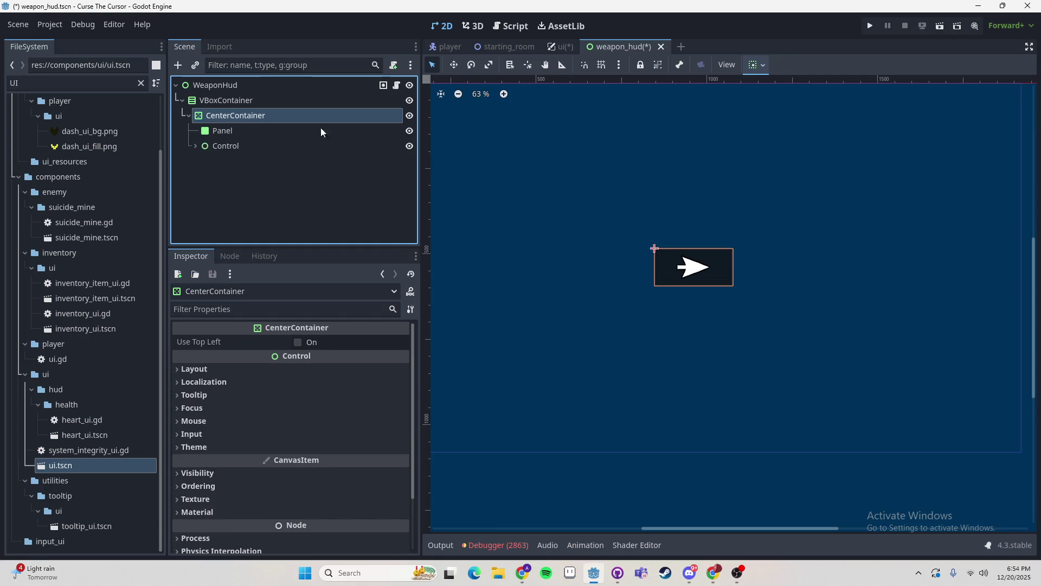
{"action": "left_click", "coordinate": [226, 130]}
{"action": "left_click", "coordinate": [219, 131]}
{"action": "type", "text": "bg"}
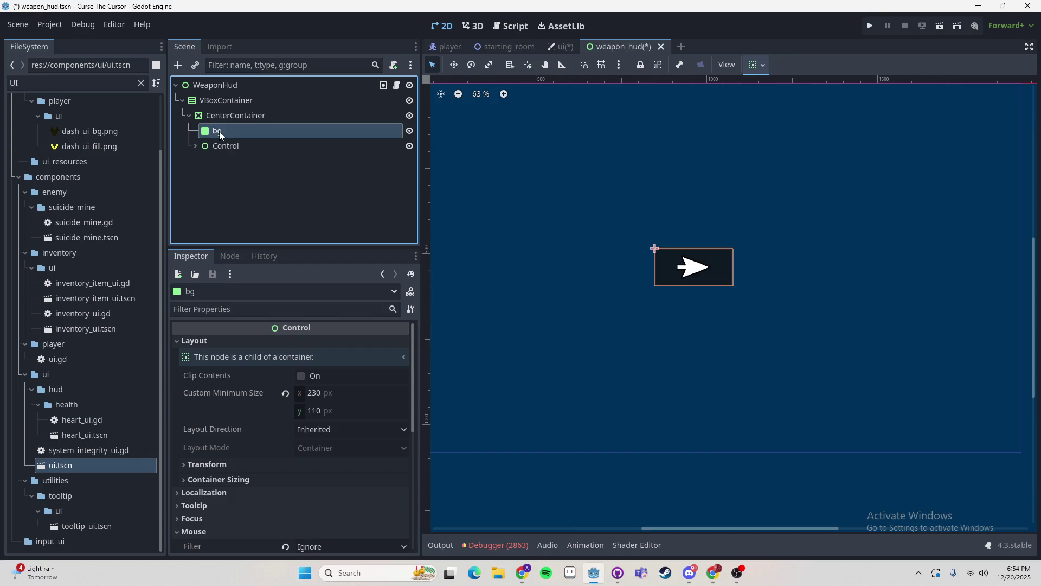
{"action": "key", "text": "BackSpace"}
{"action": "key", "text": "BackSpace"}
{"action": "type", "text": "B"}
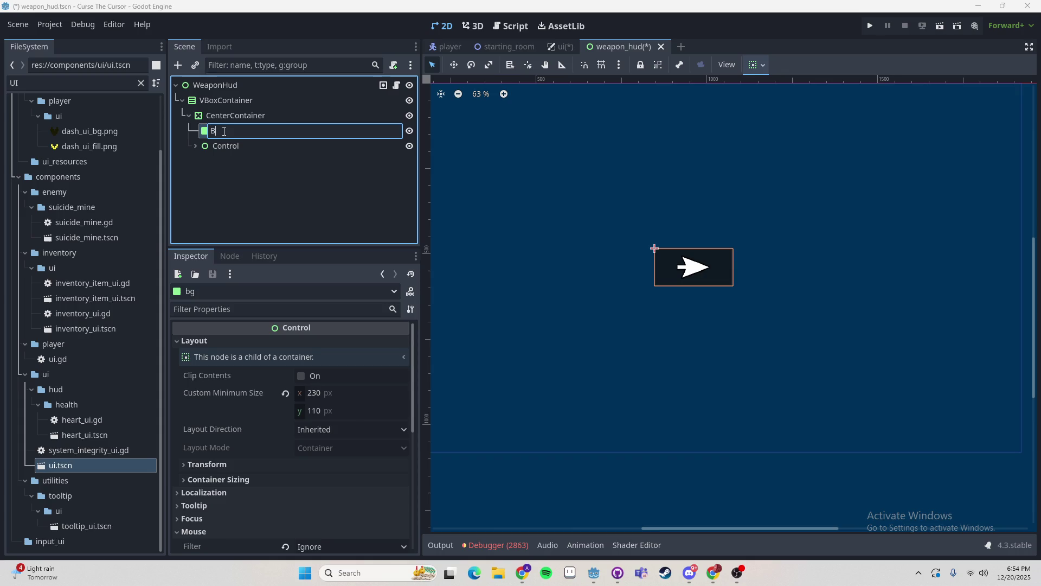
{"action": "type", "text": "ackground"}
{"action": "key", "text": "Return"}
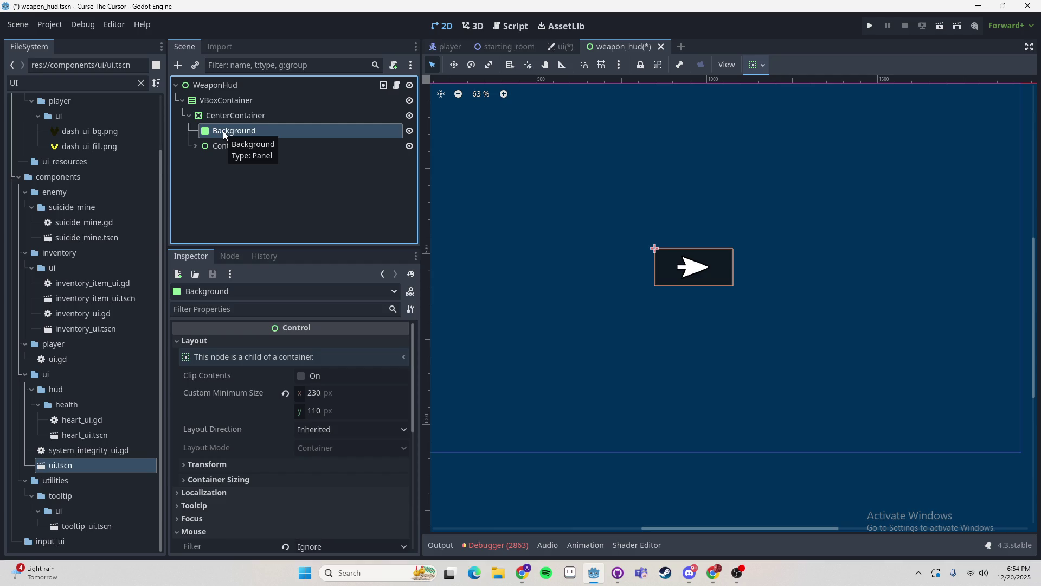
- Collapse CenterContainer and choose Add Child Node on the VBoxContainer
{"action": "left_click", "coordinate": [271, 145]}
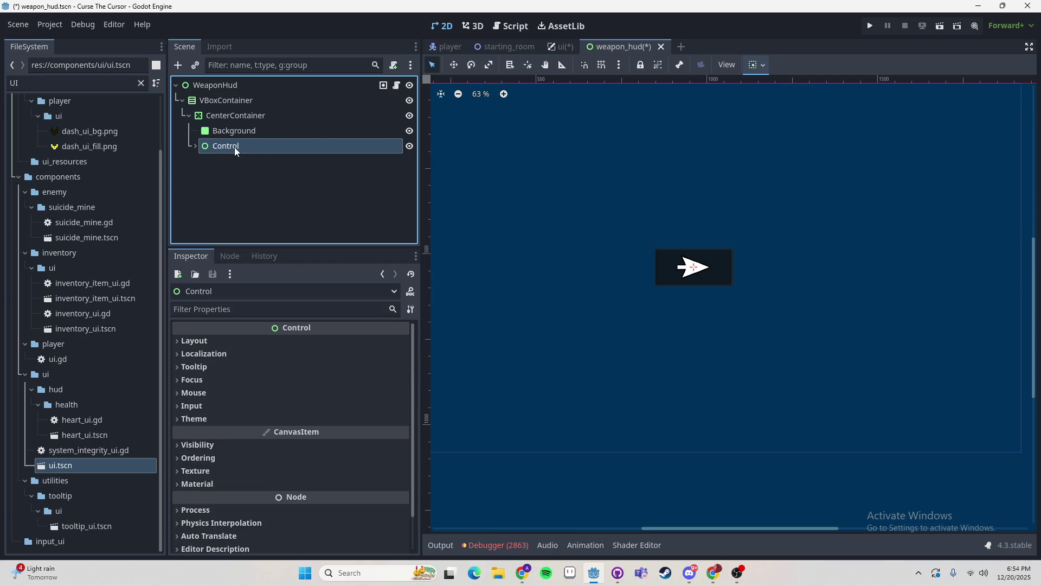
{"action": "left_click", "coordinate": [233, 132]}
{"action": "left_click", "coordinate": [223, 116]}
{"action": "left_click", "coordinate": [189, 116]}
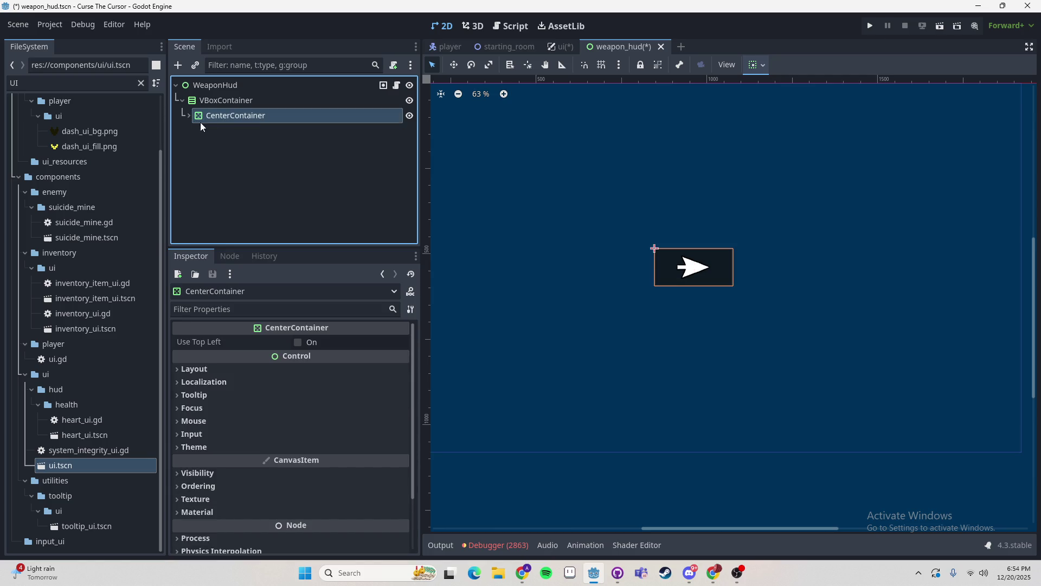
{"action": "left_click", "coordinate": [229, 102]}
{"action": "right_click", "coordinate": [228, 102]}
{"action": "left_click", "coordinate": [252, 112]}
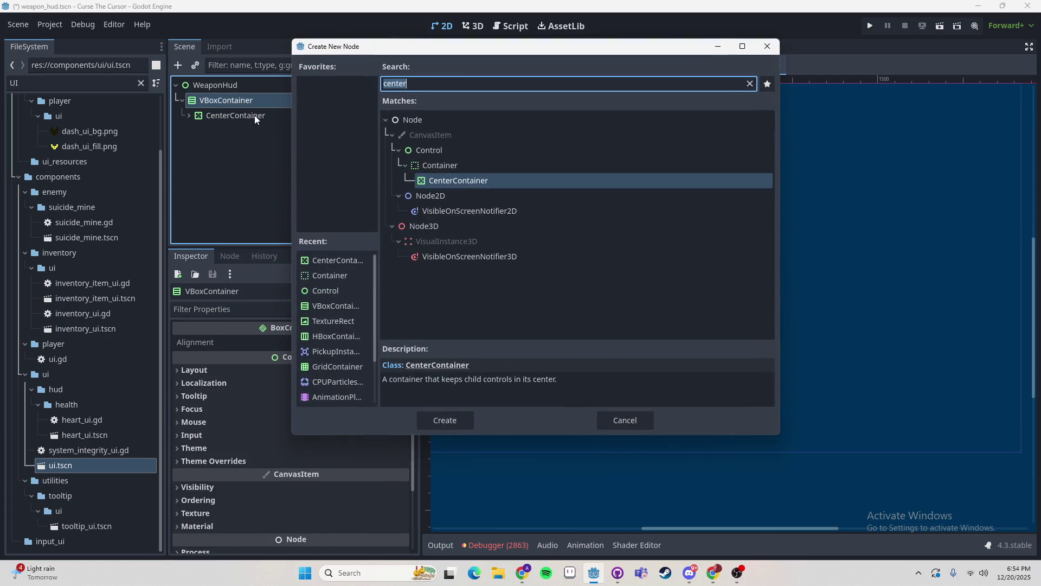
- Create a Label under VBoxContainer with the text 0/0
{"action": "type", "text": "Labe"}
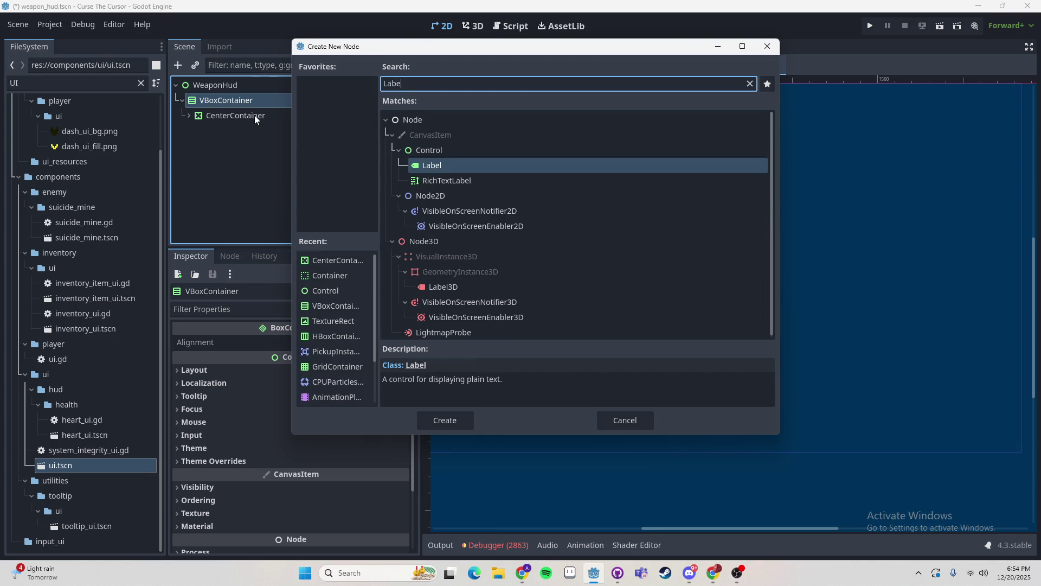
{"action": "key", "text": "Return"}
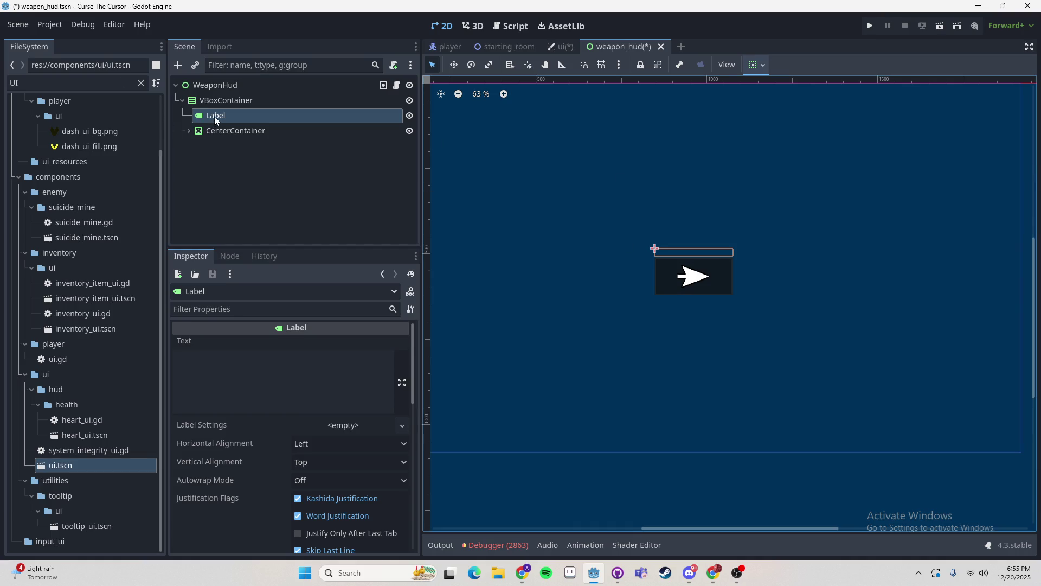
{"action": "left_click", "coordinate": [243, 365]}
{"action": "type", "text": "0/0"}
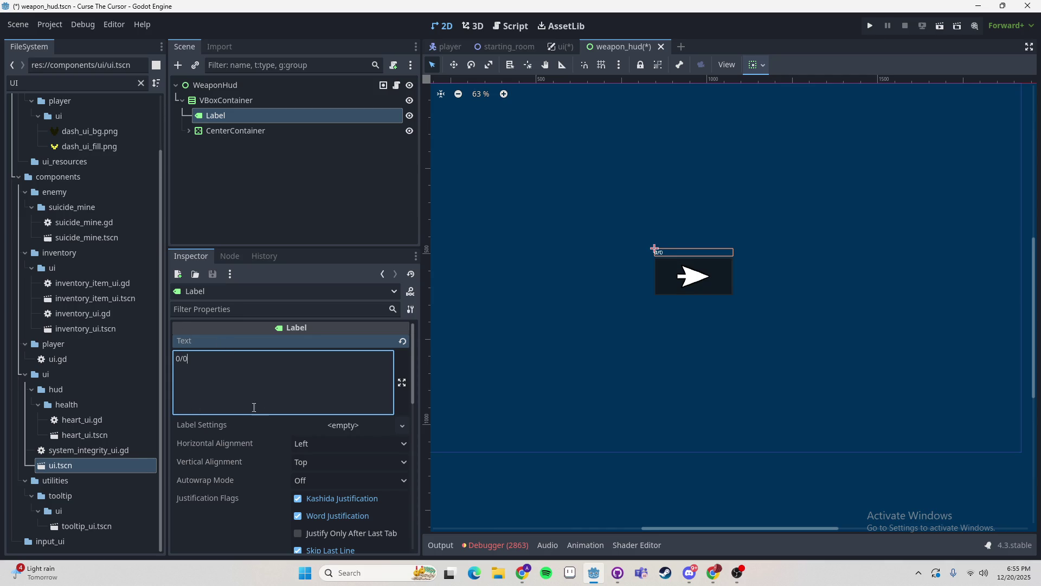
- Look at the label settings options, then select WeaponHud and save weapon_hud
{"action": "left_click", "coordinate": [337, 426]}
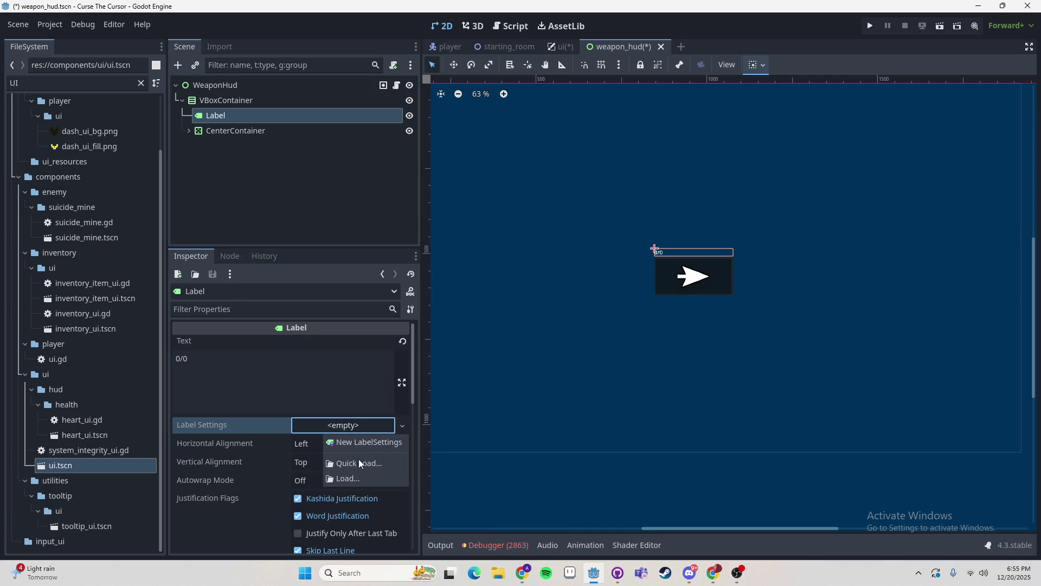
{"action": "left_click", "coordinate": [665, 286]}
{"action": "left_click", "coordinate": [883, 282]}
{"action": "scroll", "coordinate": [883, 282], "scroll_direction": "up", "scroll_amount": 3}
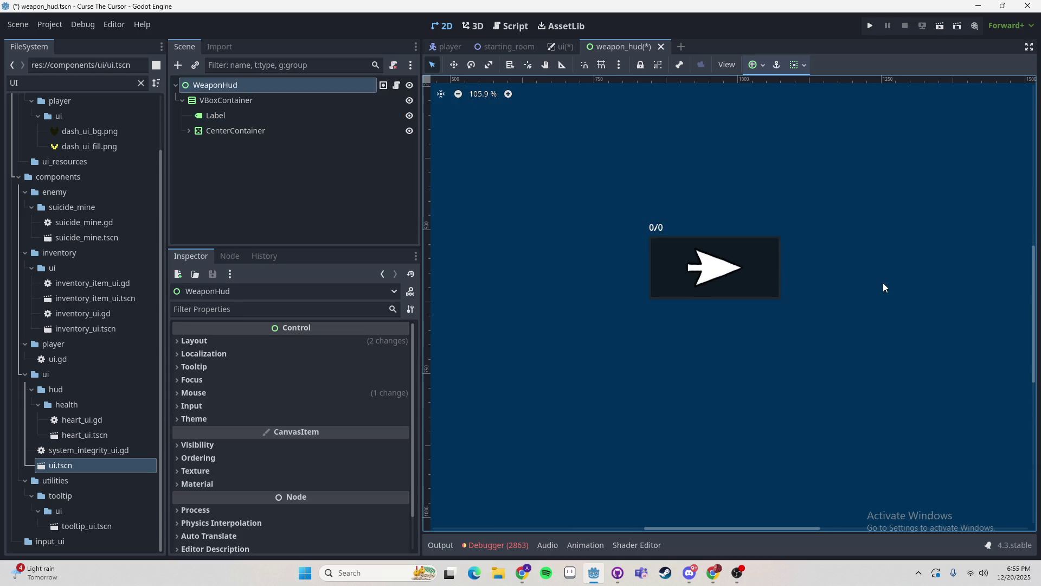
{"action": "scroll", "coordinate": [869, 264], "scroll_direction": "down", "scroll_amount": 2}
{"action": "scroll", "coordinate": [724, 242], "scroll_direction": "up", "scroll_amount": 3}
{"action": "scroll", "coordinate": [684, 230], "scroll_direction": "down", "scroll_amount": 3}
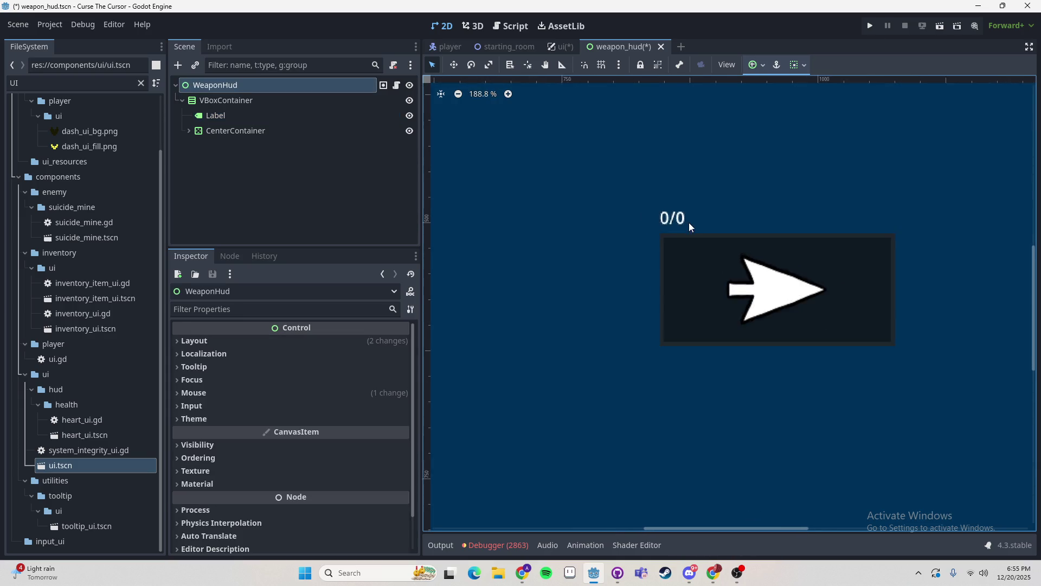
{"action": "key", "text": "ctrl+s"}
- Give the WeaponHud root Full Rect anchors so it fills the screen
{"action": "left_click", "coordinate": [561, 46]}
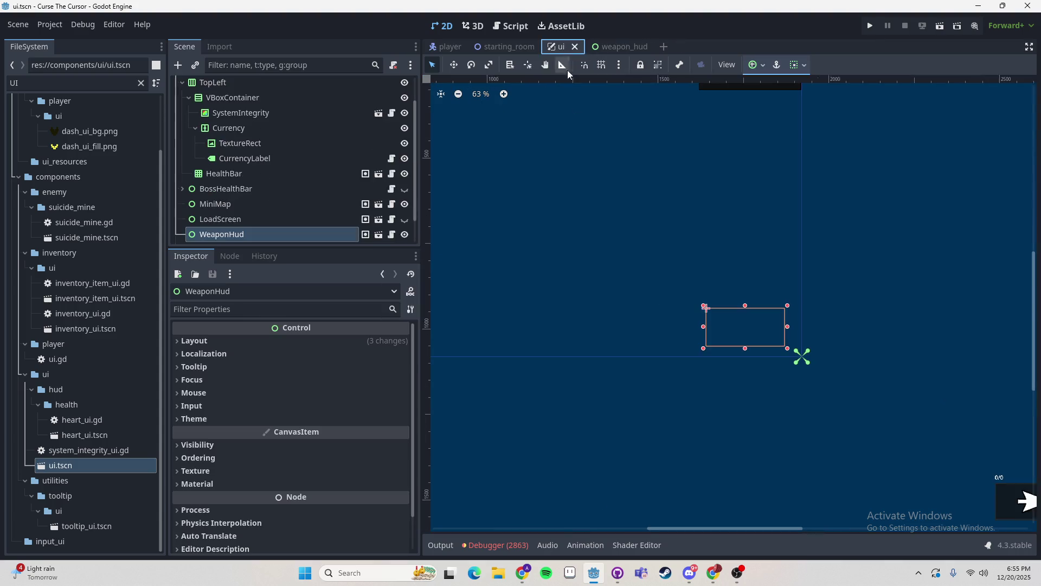
{"action": "scroll", "coordinate": [582, 232], "scroll_direction": "down", "scroll_amount": 3}
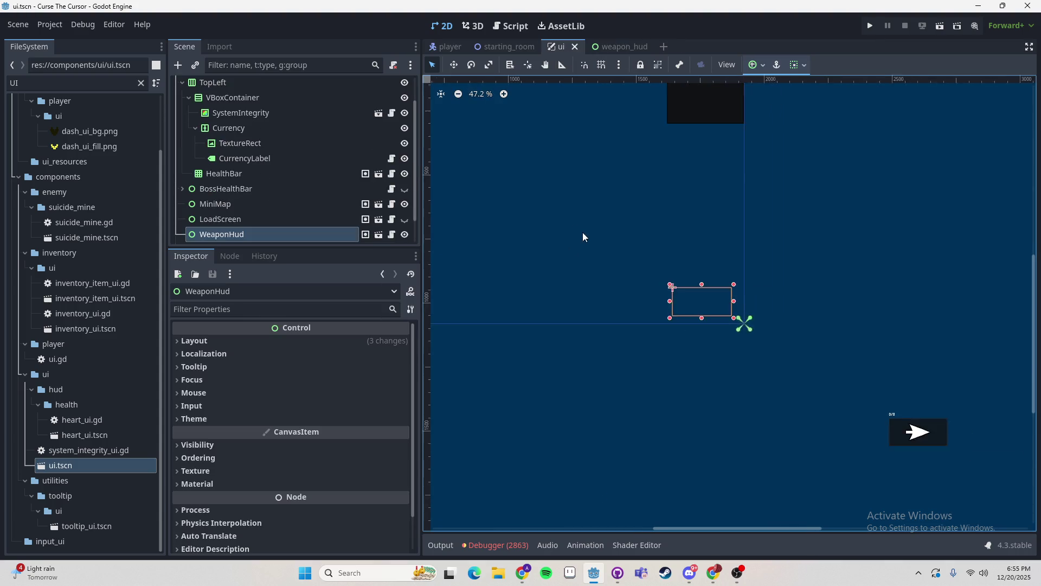
{"action": "left_click", "coordinate": [607, 47]}
{"action": "scroll", "coordinate": [598, 183], "scroll_direction": "down", "scroll_amount": 4}
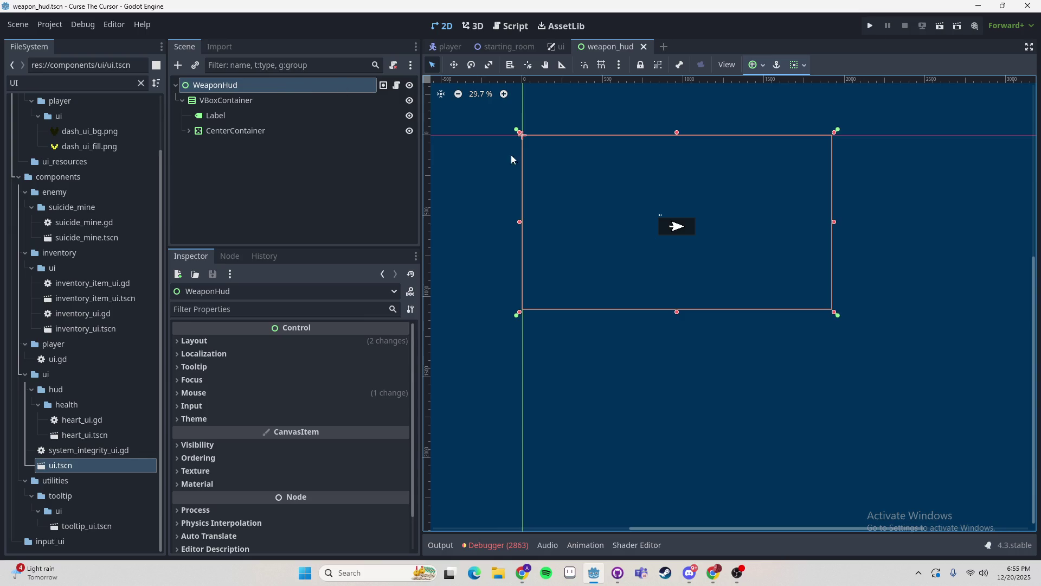
{"action": "left_click", "coordinate": [755, 65]}
{"action": "left_click", "coordinate": [815, 161]}
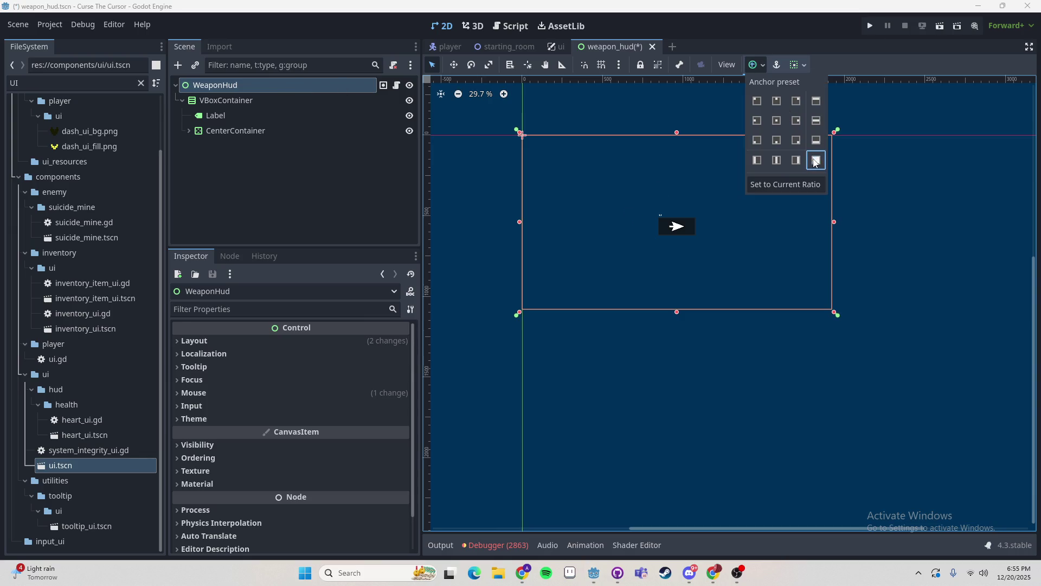
{"action": "left_click", "coordinate": [760, 104]}
{"action": "left_click", "coordinate": [816, 160]}
{"action": "left_click", "coordinate": [255, 107]}
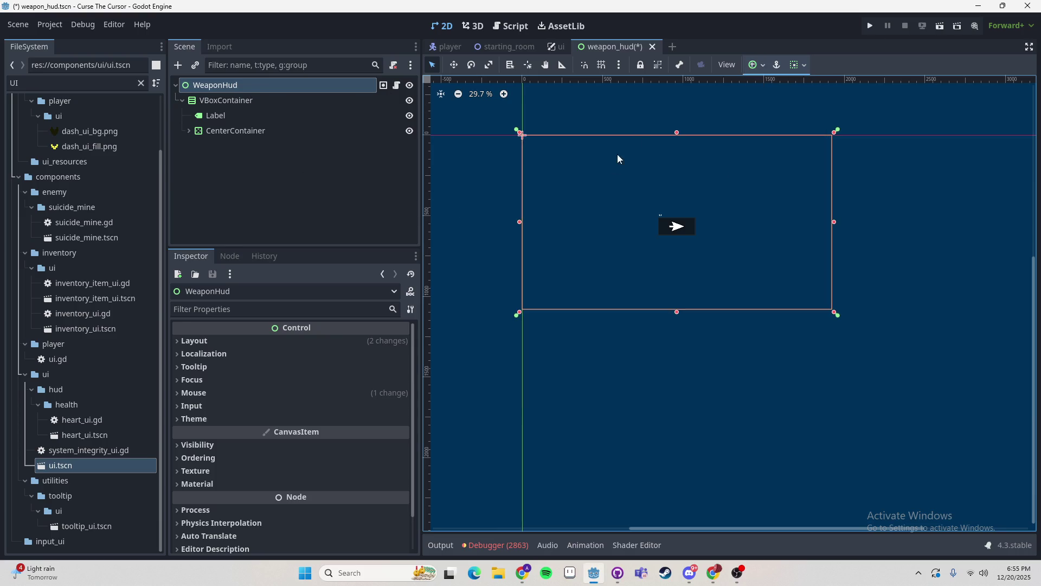
- Anchor the VBoxContainer to Center and save weapon_hud
{"action": "left_click", "coordinate": [278, 102]}
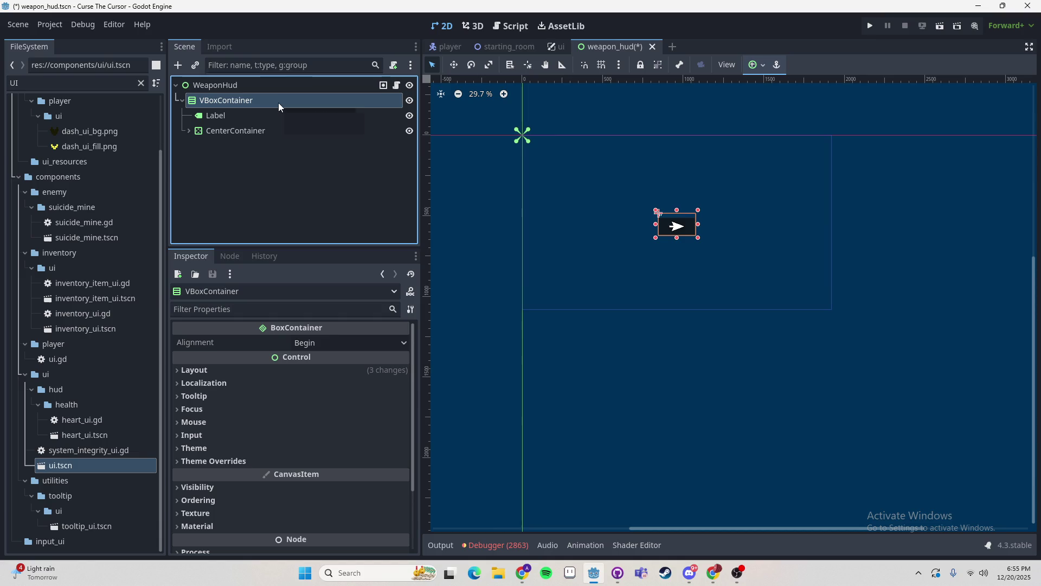
{"action": "left_click", "coordinate": [759, 66]}
{"action": "left_click", "coordinate": [779, 122]}
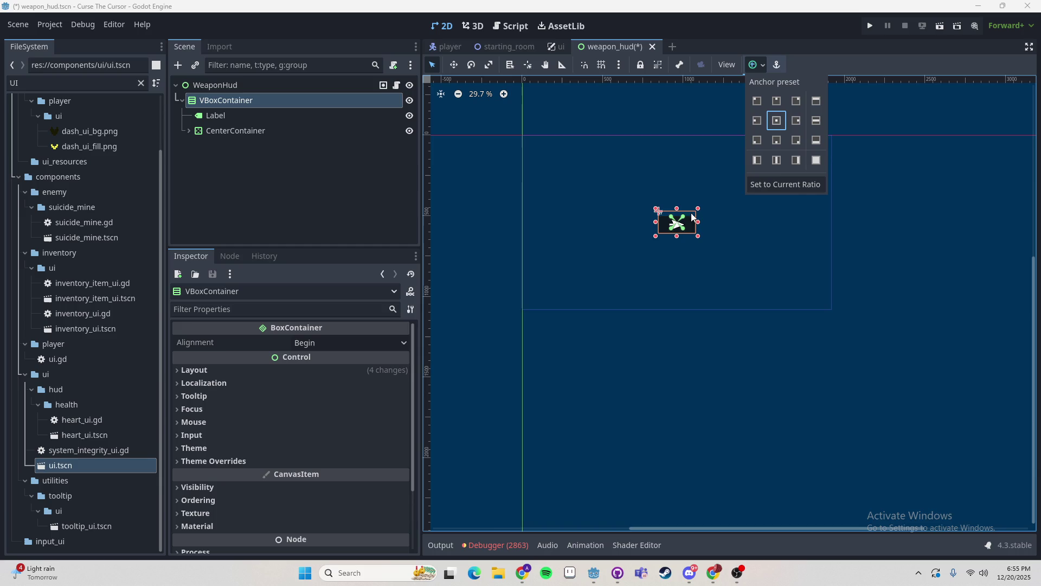
{"action": "scroll", "coordinate": [642, 230], "scroll_direction": "up", "scroll_amount": 1}
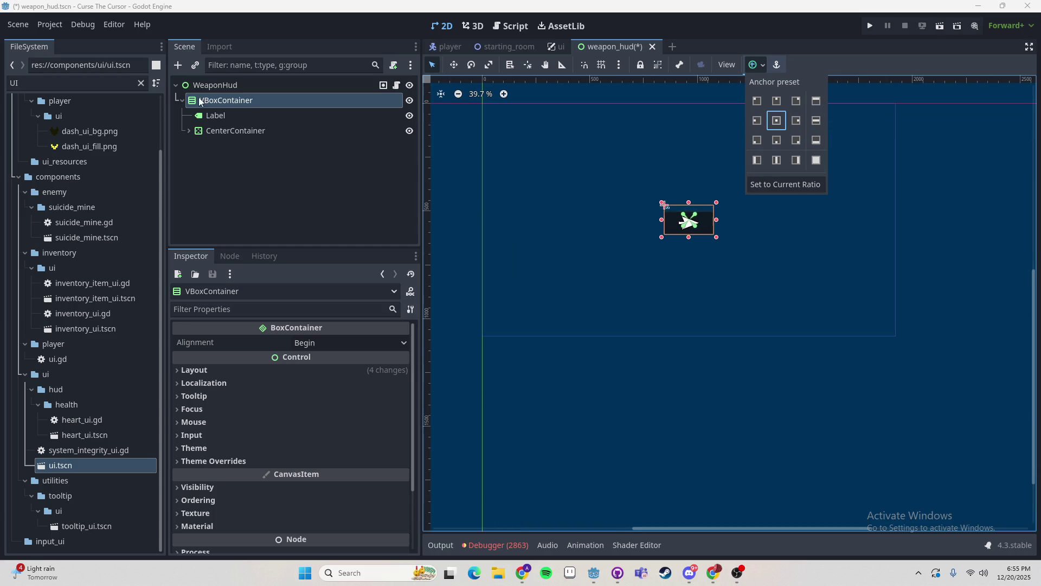
{"action": "left_click", "coordinate": [297, 103]}
{"action": "left_click", "coordinate": [259, 85]}
{"action": "left_click", "coordinate": [259, 85]}
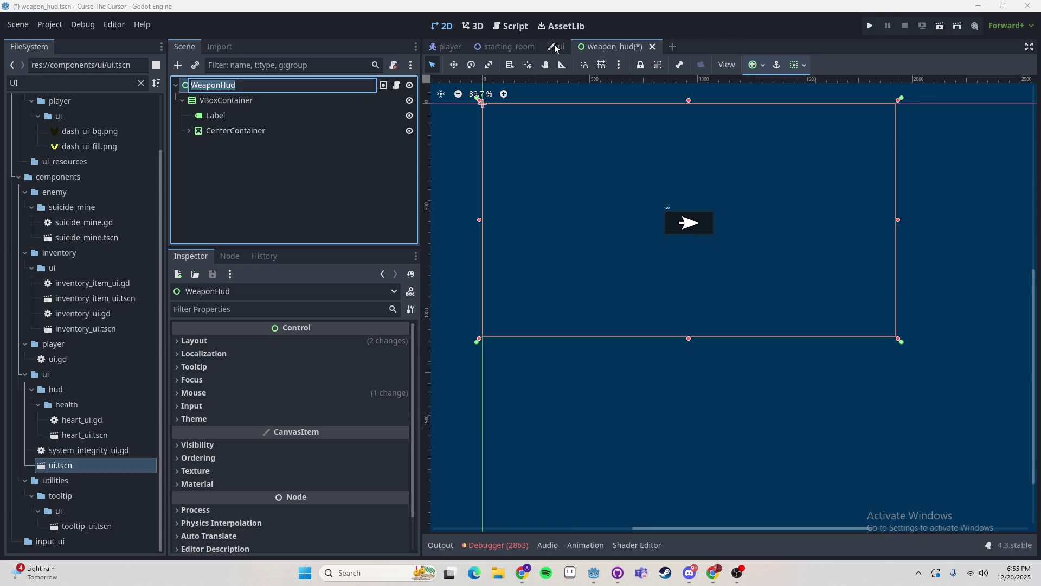
{"action": "key", "text": "ctrl+s"}
- Check the 0/0 label above the arrow box in the ui scene
{"action": "left_click", "coordinate": [561, 47]}
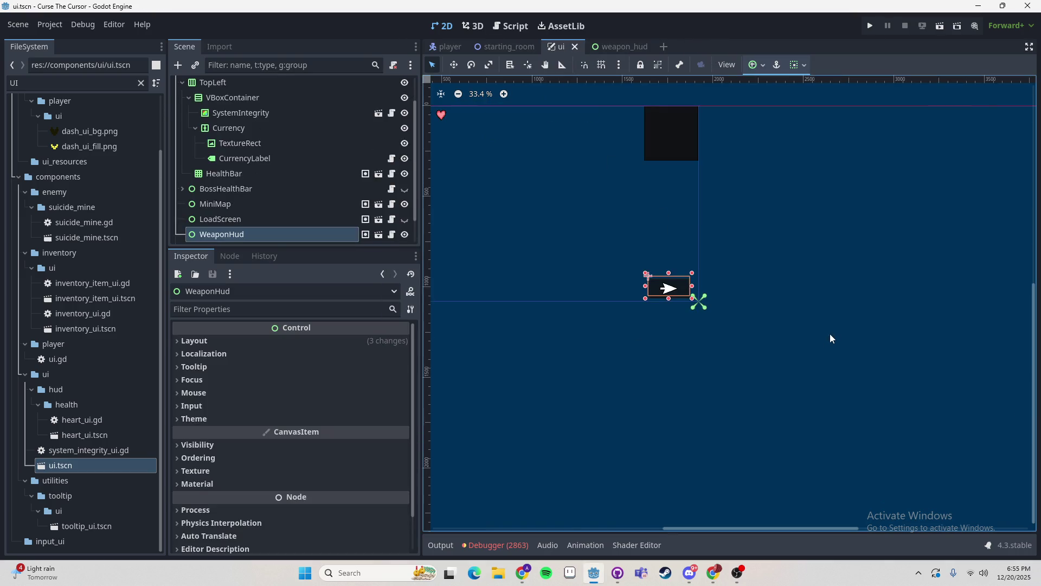
{"action": "scroll", "coordinate": [668, 288], "scroll_direction": "up", "scroll_amount": 6}
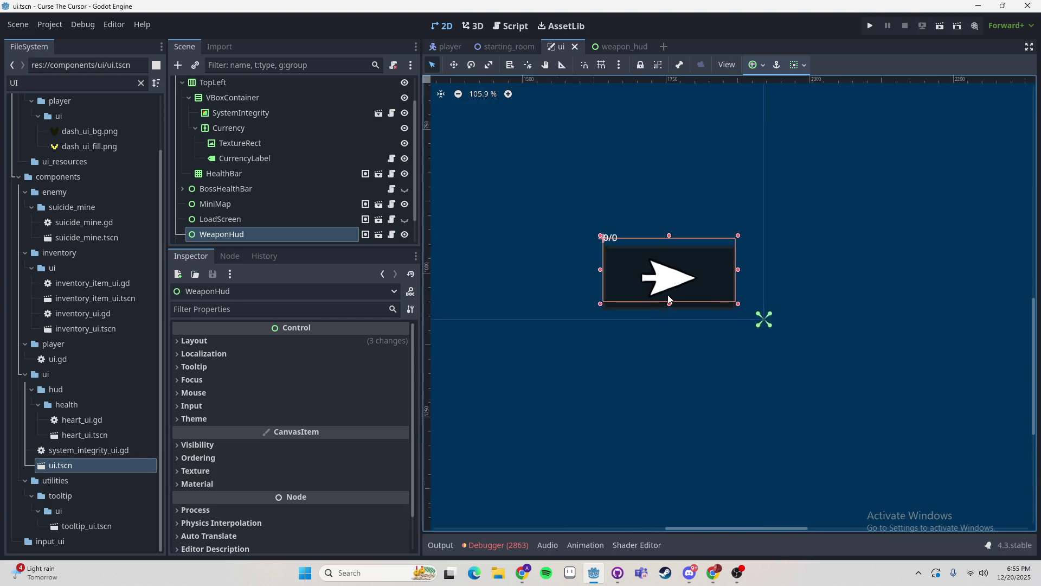
{"action": "left_click", "coordinate": [675, 331]}
{"action": "left_click", "coordinate": [632, 275]}
{"action": "scroll", "coordinate": [311, 217], "scroll_direction": "down", "scroll_amount": 1}
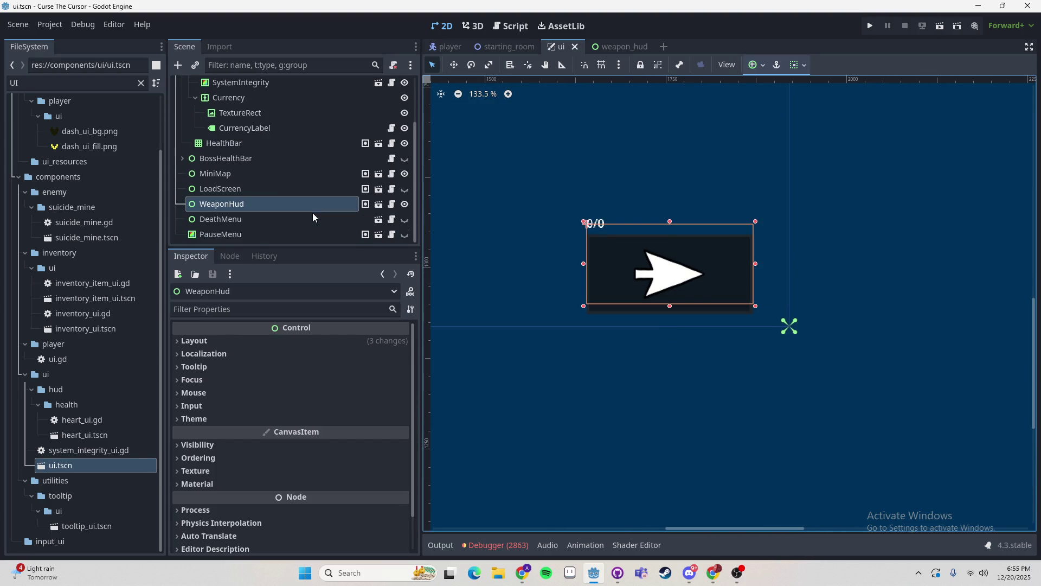
{"action": "scroll", "coordinate": [684, 292], "scroll_direction": "down", "scroll_amount": 1}
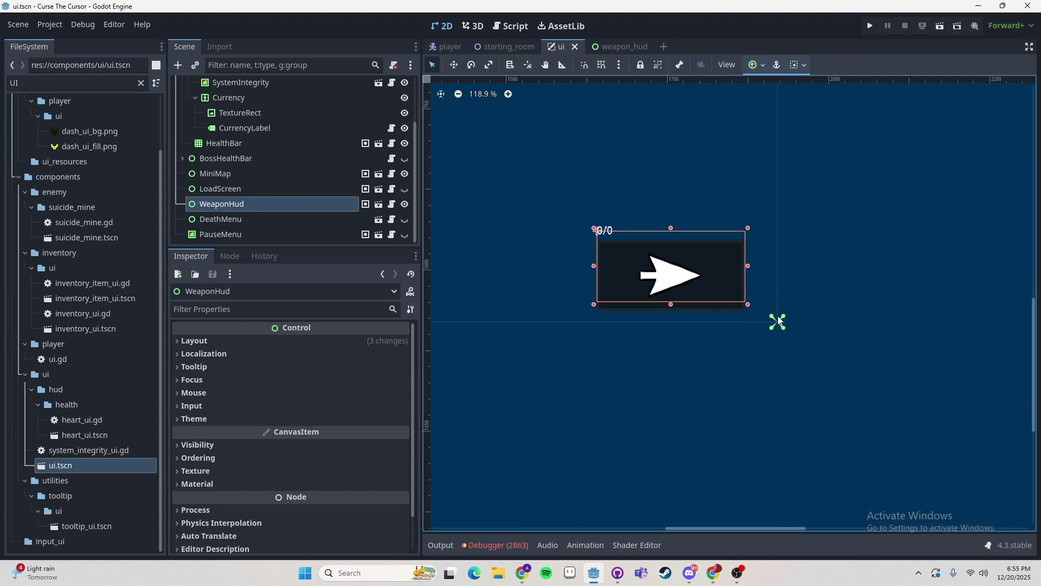
{"action": "left_click", "coordinate": [616, 47]}
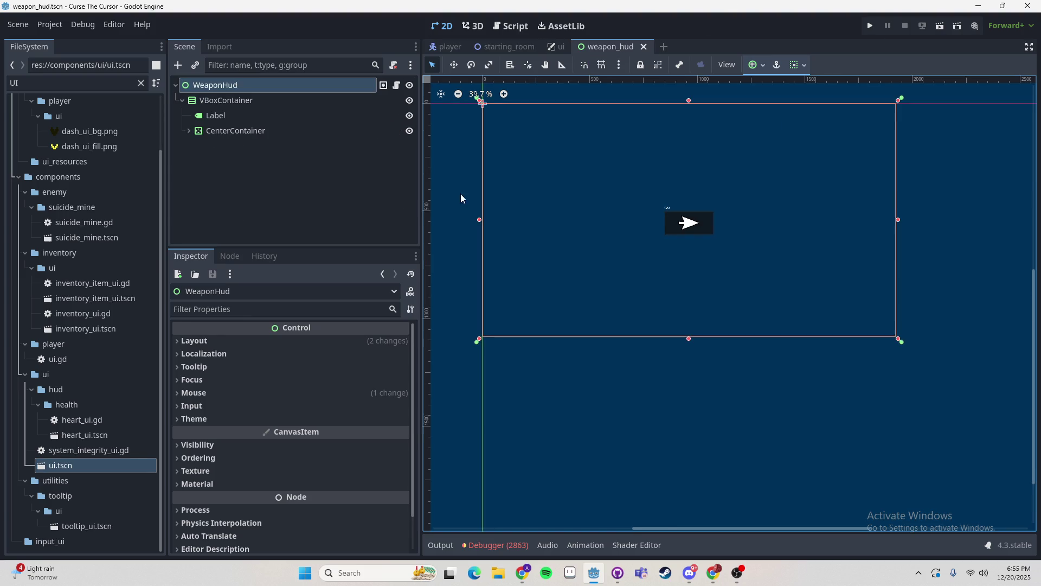
- Look through WeaponHud's Mouse and Layout properties in the Inspector
{"action": "scroll", "coordinate": [235, 434], "scroll_direction": "down", "scroll_amount": 1}
{"action": "scroll", "coordinate": [235, 434], "scroll_direction": "up", "scroll_amount": 1}
{"action": "left_click", "coordinate": [253, 395]}
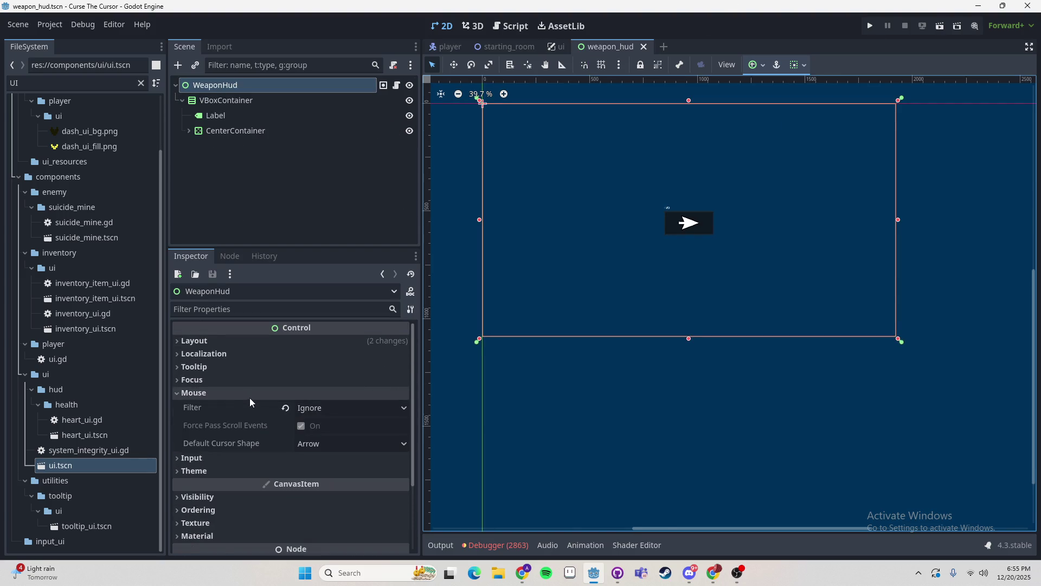
{"action": "left_click", "coordinate": [249, 395]}
{"action": "left_click", "coordinate": [289, 342]}
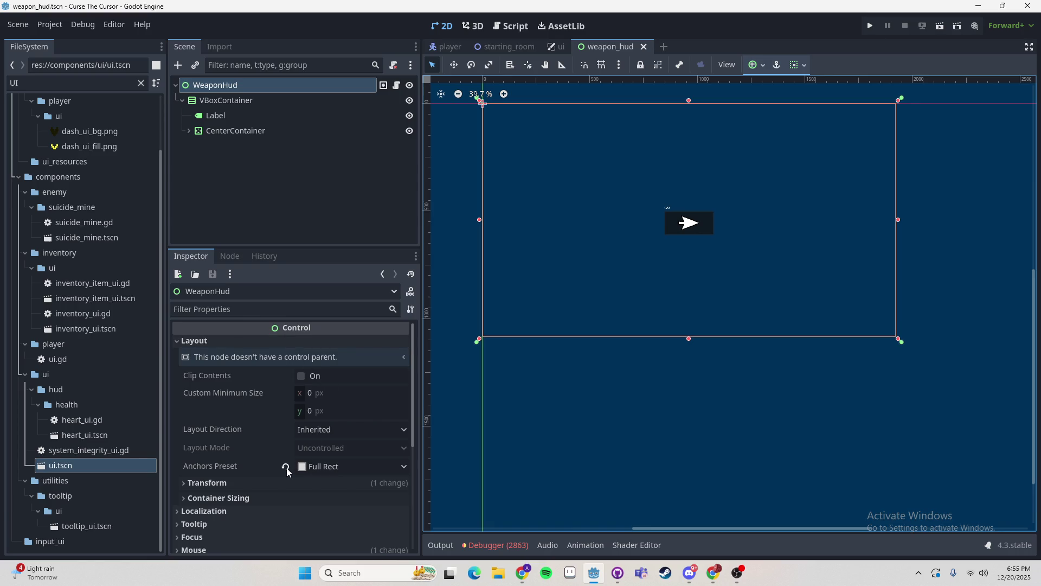
{"action": "left_click", "coordinate": [264, 100]}
- Set the ui scene's WeaponHud instance to the Bottom Right anchor preset
{"action": "left_click", "coordinate": [560, 47]}
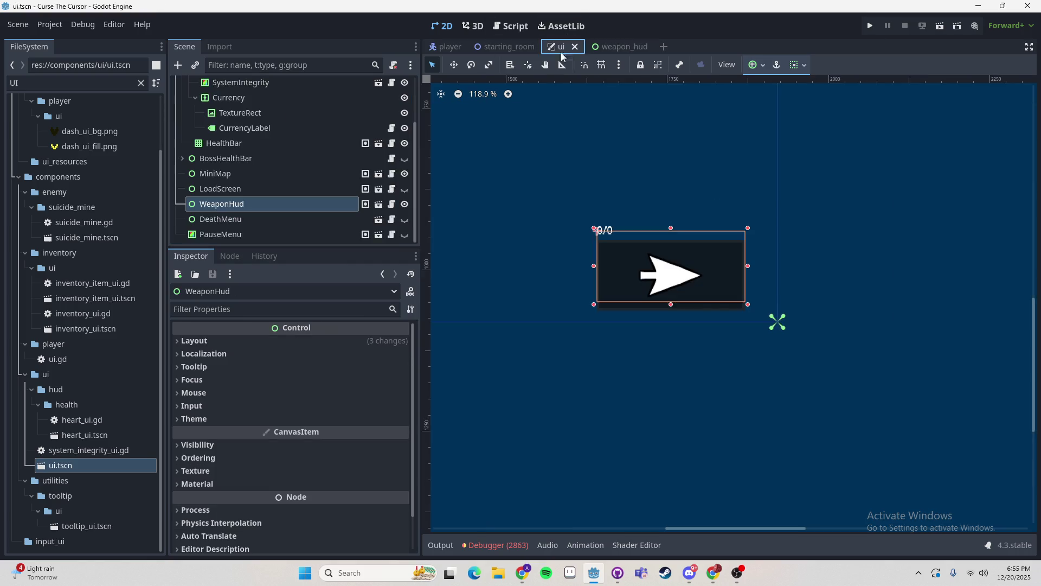
{"action": "left_click", "coordinate": [759, 65]}
{"action": "left_click", "coordinate": [796, 140]}
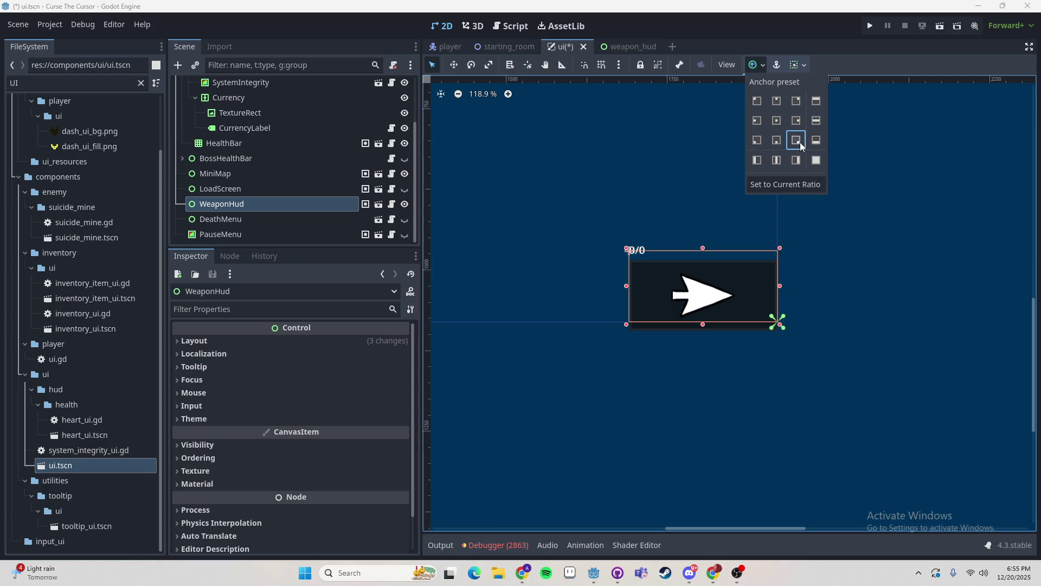
{"action": "left_click", "coordinate": [769, 340]}
{"action": "scroll", "coordinate": [771, 345], "scroll_direction": "up", "scroll_amount": 2}
{"action": "scroll", "coordinate": [772, 335], "scroll_direction": "up", "scroll_amount": 4}
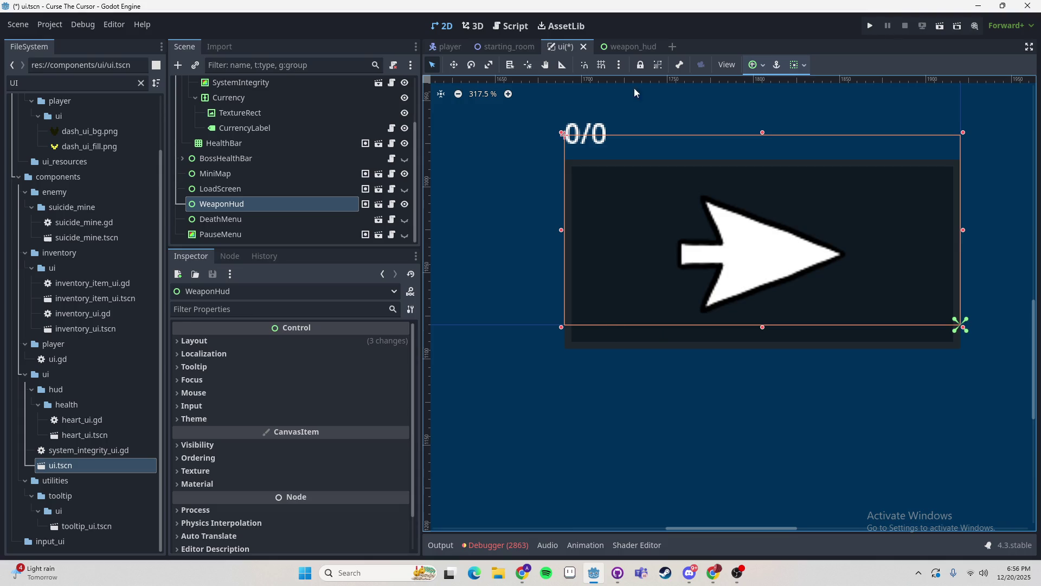
{"action": "left_click", "coordinate": [629, 47]}
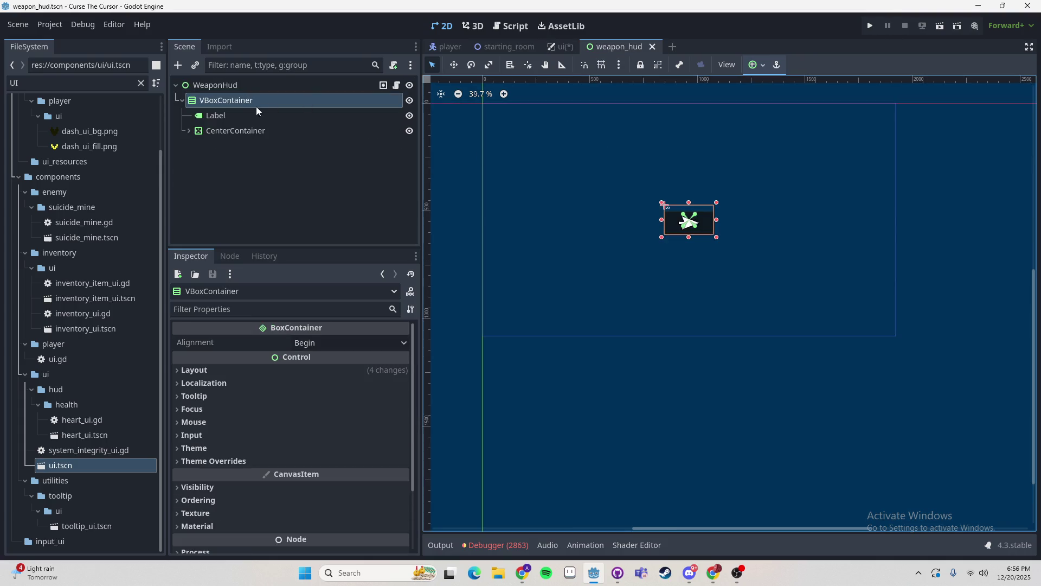
{"action": "left_click", "coordinate": [226, 86]}
- Change the WeaponHud root node's type to AspectRatioContainer, found under Control > Container
{"action": "right_click", "coordinate": [199, 87]}
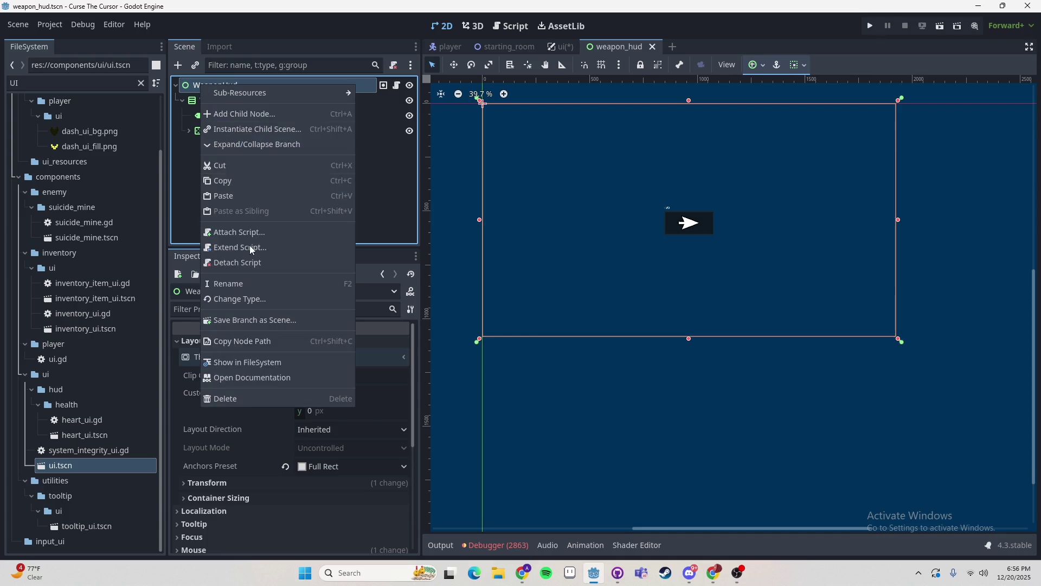
{"action": "left_click", "coordinate": [244, 300]}
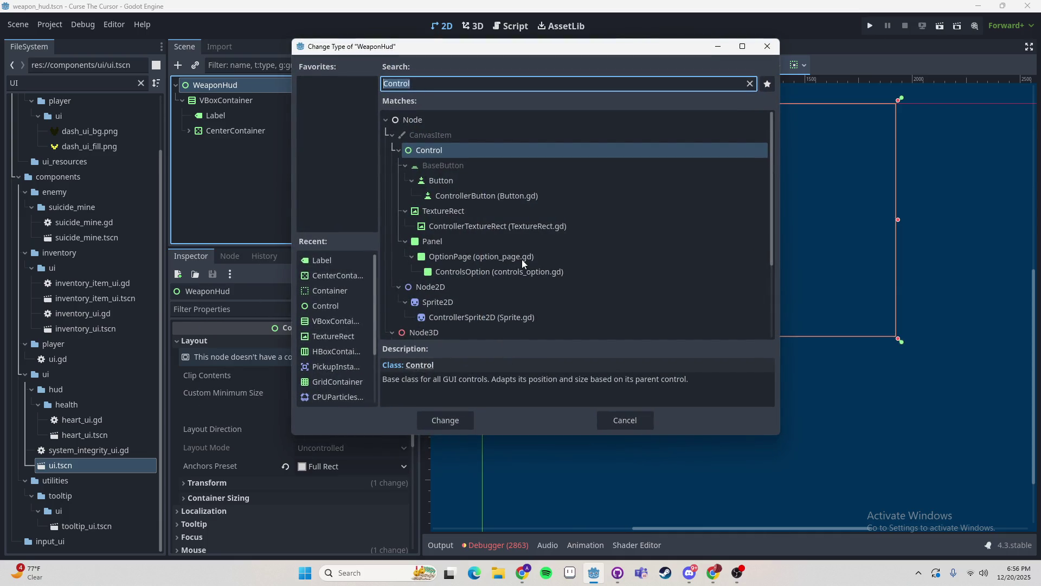
{"action": "scroll", "coordinate": [534, 249], "scroll_direction": "down", "scroll_amount": 2}
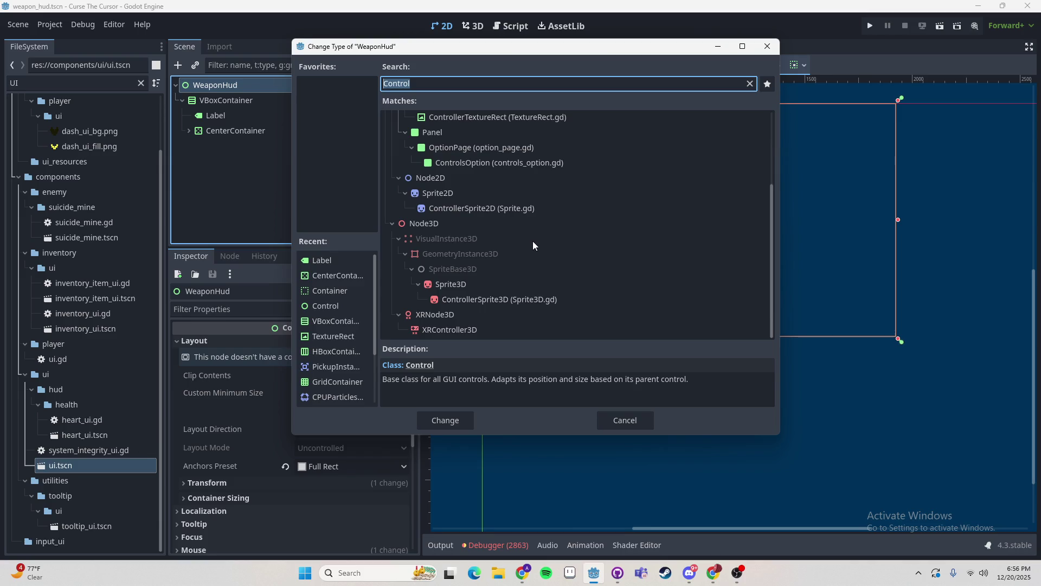
{"action": "scroll", "coordinate": [478, 243], "scroll_direction": "up", "scroll_amount": 2}
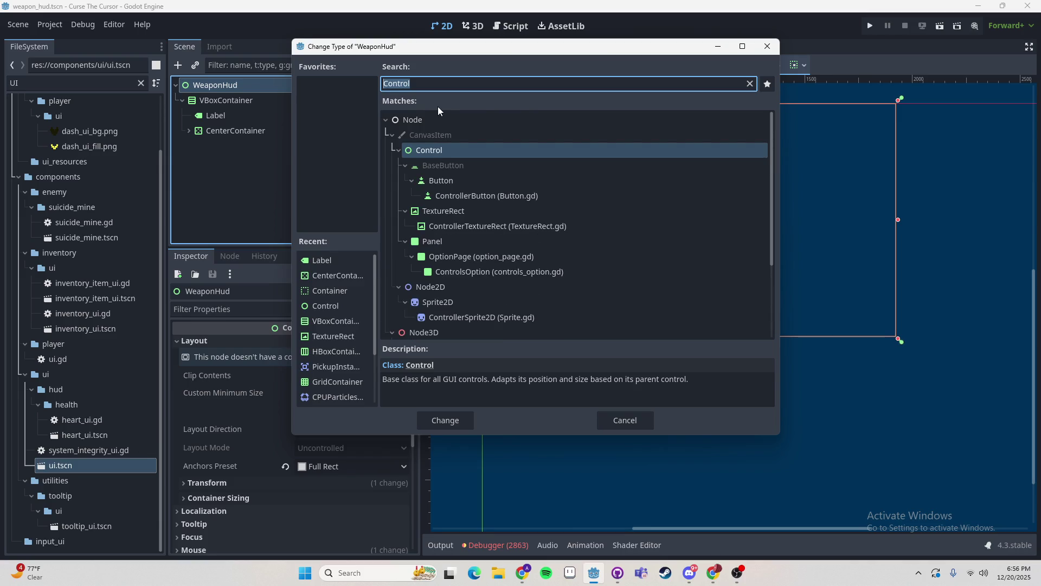
{"action": "key", "text": "BackSpace"}
{"action": "left_click", "coordinate": [399, 211]}
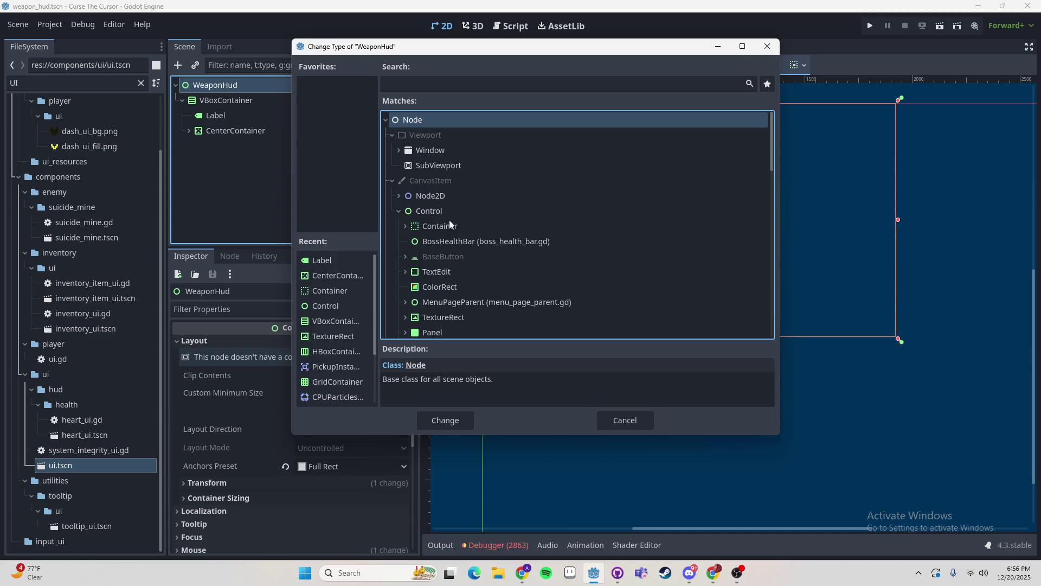
{"action": "scroll", "coordinate": [453, 211], "scroll_direction": "down", "scroll_amount": 3}
{"action": "scroll", "coordinate": [424, 220], "scroll_direction": "down", "scroll_amount": 1}
{"action": "scroll", "coordinate": [417, 173], "scroll_direction": "up", "scroll_amount": 1}
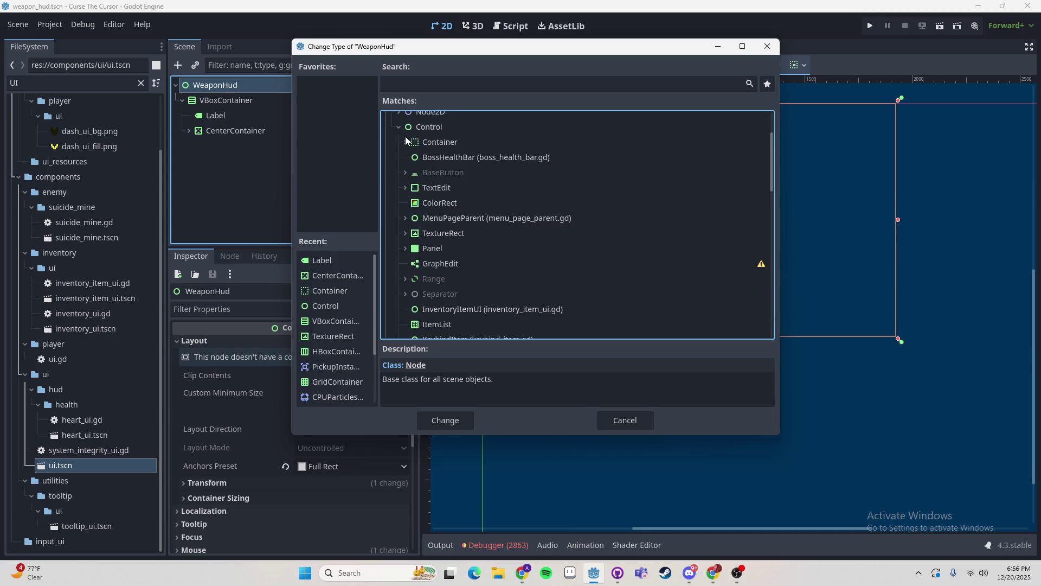
{"action": "left_click", "coordinate": [406, 142]}
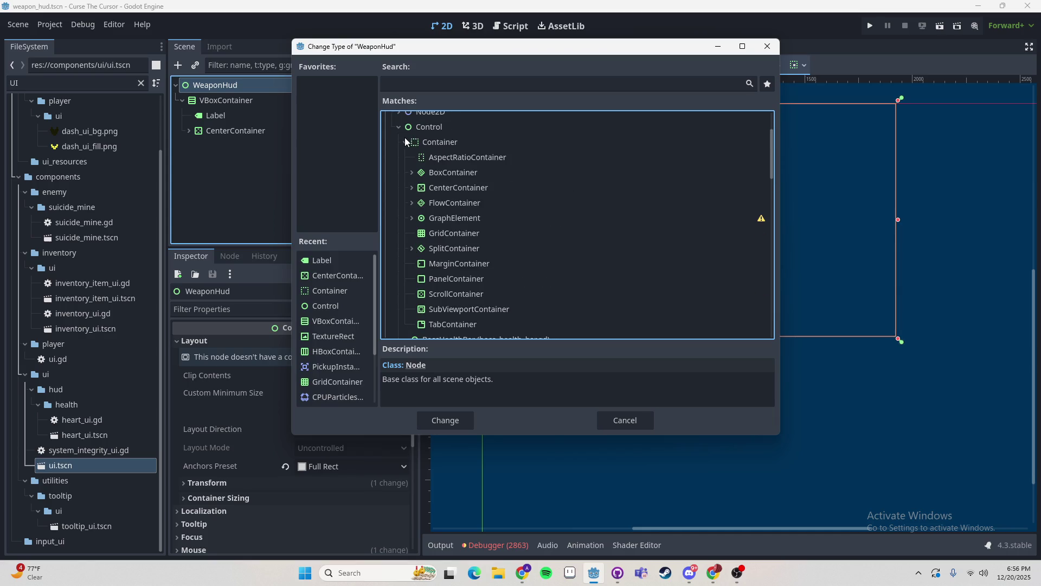
{"action": "double_click", "coordinate": [441, 157]}
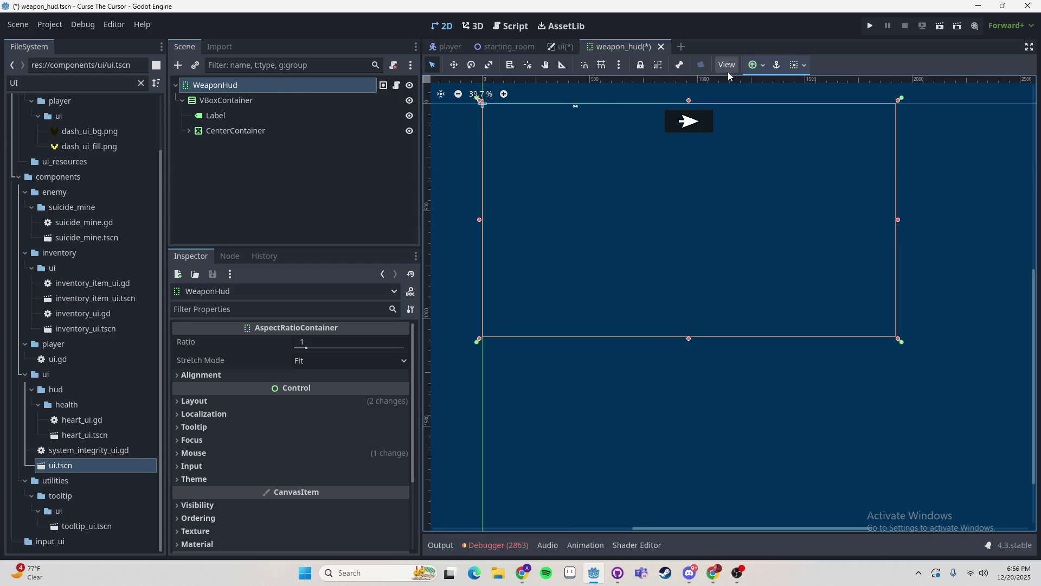
- Anchor WeaponHud to the top-left corner and save the weapon_hud scene
{"action": "left_click", "coordinate": [753, 65]}
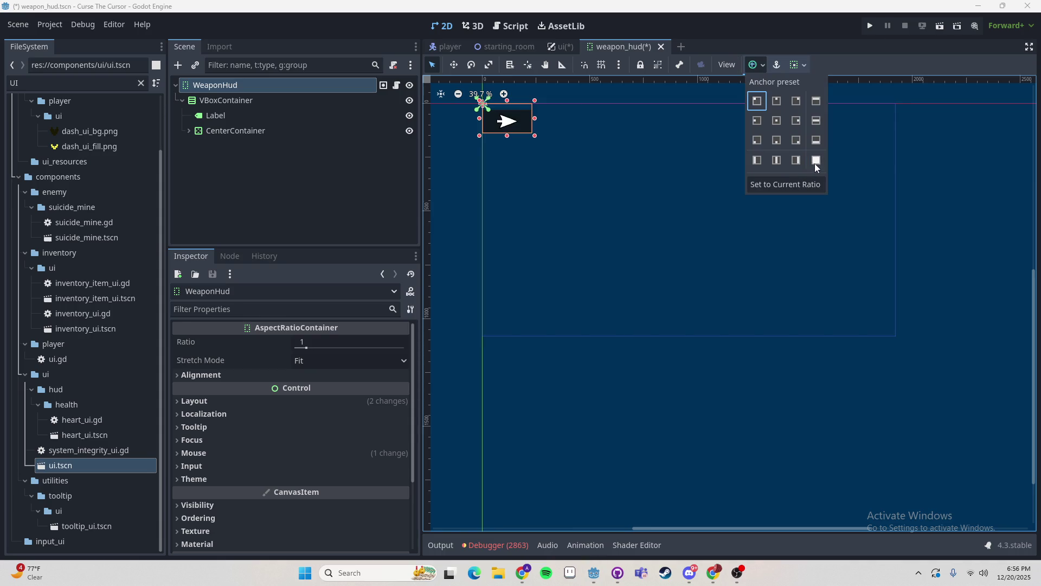
{"action": "left_click", "coordinate": [757, 101]}
{"action": "left_click", "coordinate": [920, 156]}
{"action": "key", "text": "ctrl+s"}
{"action": "scroll", "coordinate": [490, 151], "scroll_direction": "up", "scroll_amount": 7}
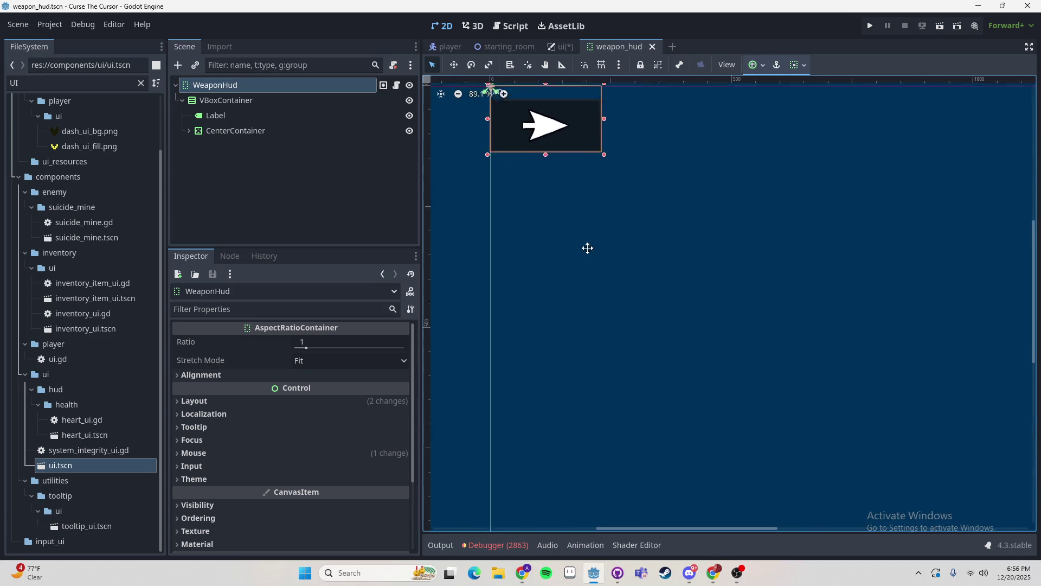
{"action": "left_click", "coordinate": [607, 283]}
- In the ui scene, re-anchor WeaponHud to the bottom-right corner
{"action": "left_click", "coordinate": [558, 48]}
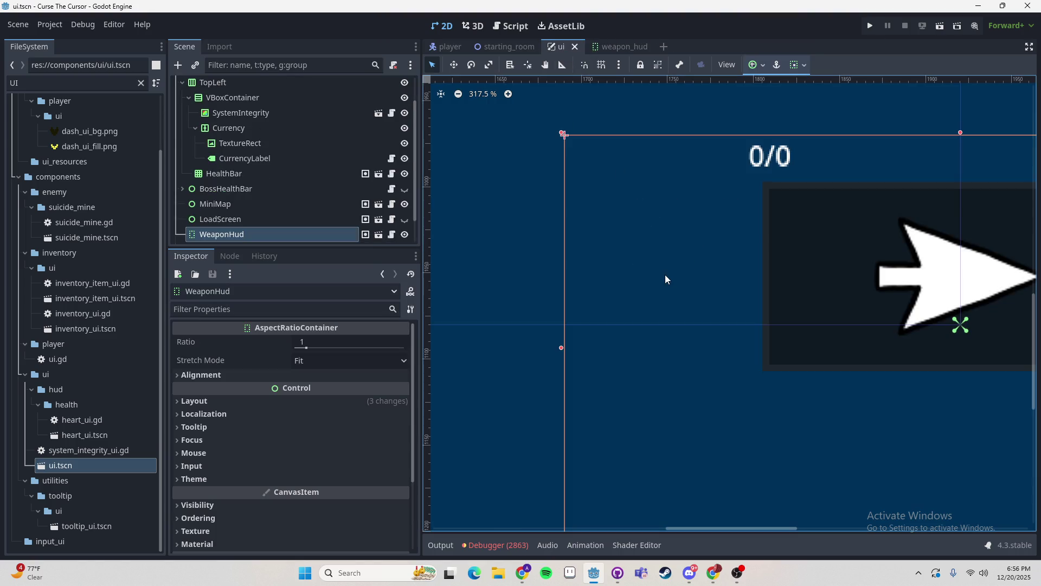
{"action": "scroll", "coordinate": [705, 317], "scroll_direction": "down", "scroll_amount": 5}
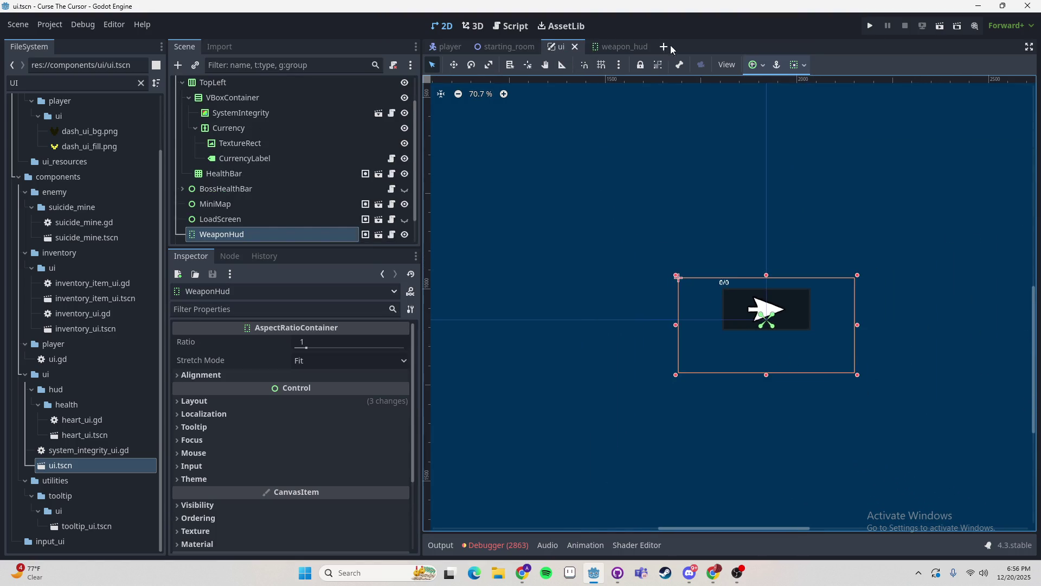
{"action": "left_click", "coordinate": [756, 65]}
{"action": "left_click", "coordinate": [801, 142]}
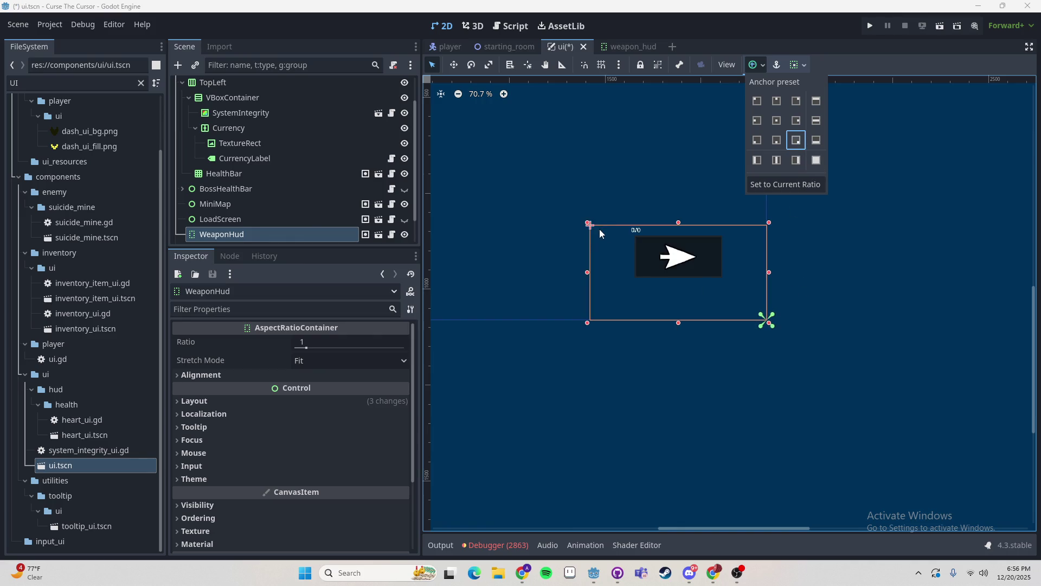
{"action": "left_click", "coordinate": [867, 291]}
{"action": "scroll", "coordinate": [712, 269], "scroll_direction": "down", "scroll_amount": 3}
{"action": "left_click", "coordinate": [616, 212]}
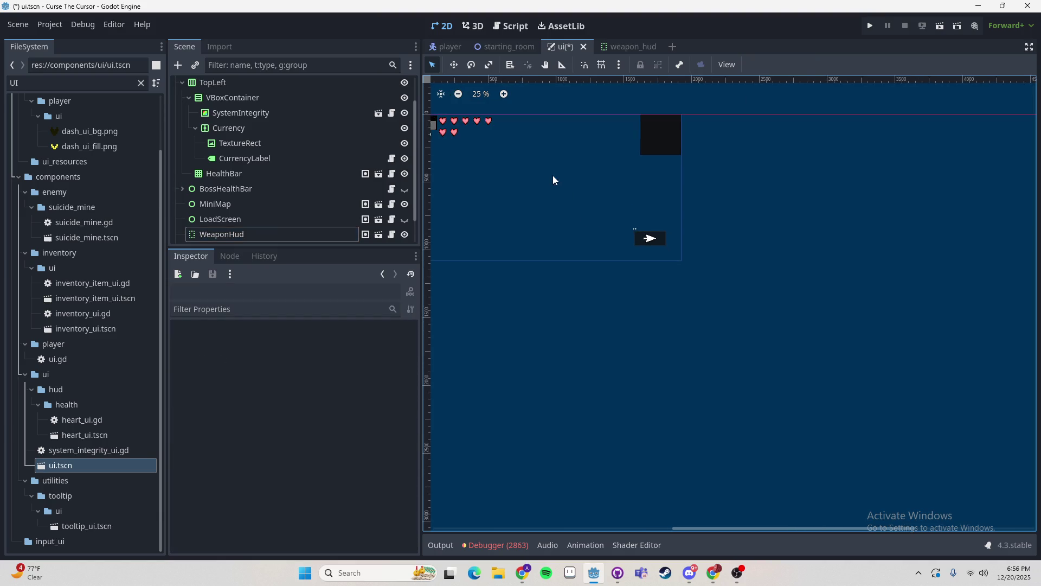
{"action": "scroll", "coordinate": [667, 207], "scroll_direction": "up", "scroll_amount": 3}
{"action": "left_click", "coordinate": [775, 288]}
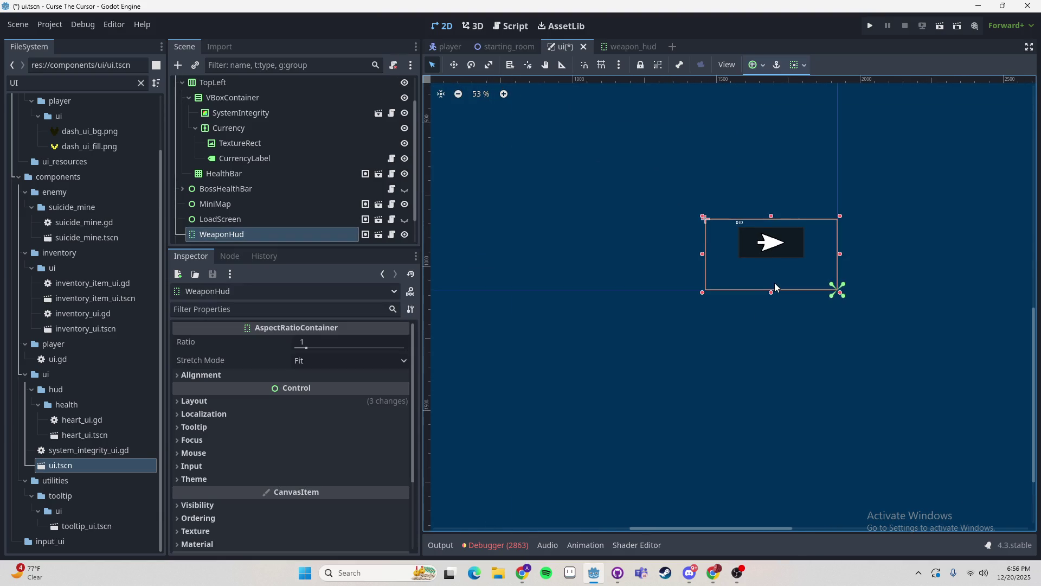
- Expand WeaponHud's Layout properties and make it fill the whole screen
{"action": "left_click", "coordinate": [623, 46]}
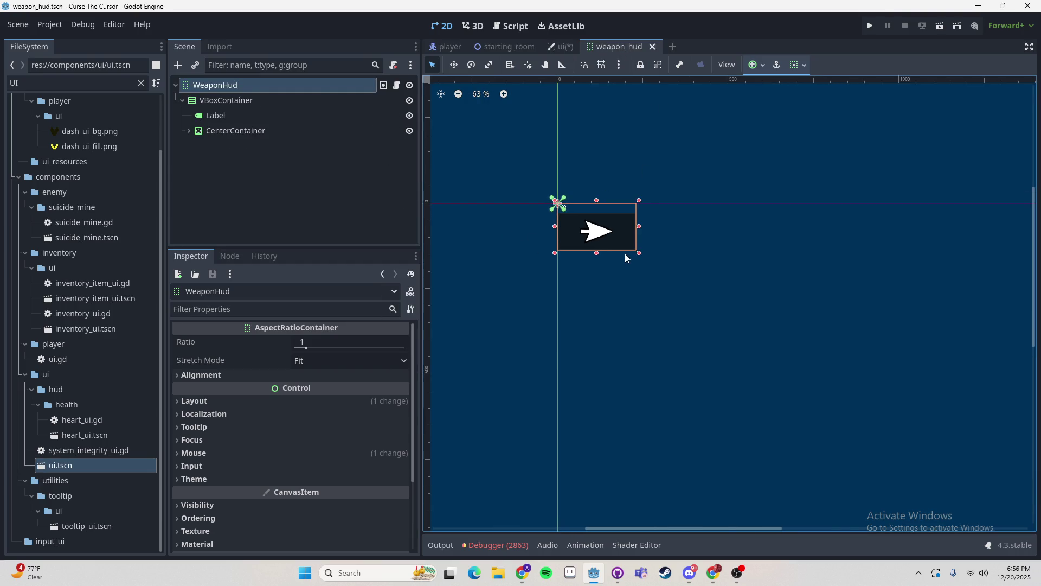
{"action": "left_click", "coordinate": [563, 47]}
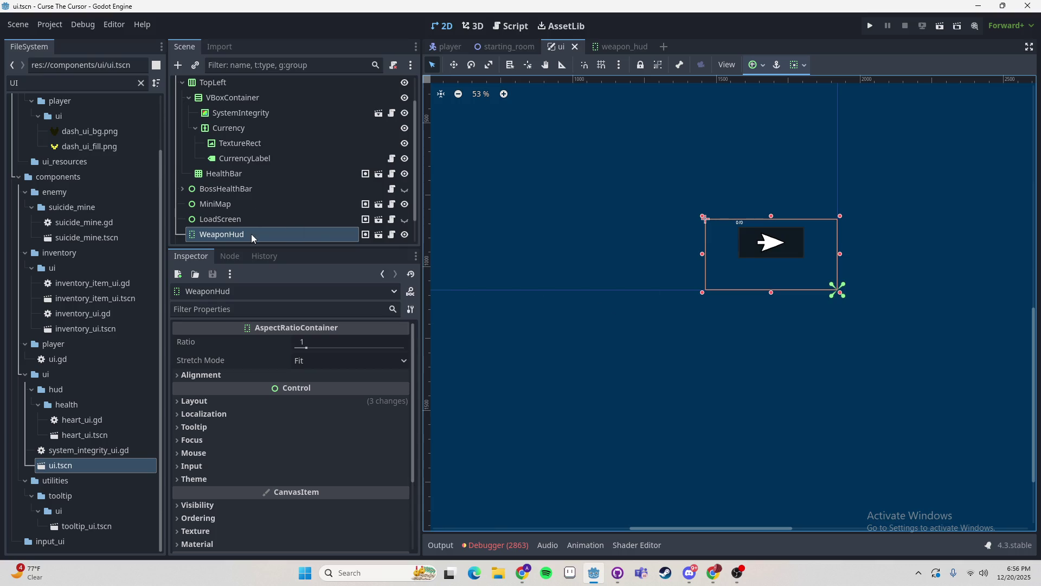
{"action": "scroll", "coordinate": [312, 371], "scroll_direction": "down", "scroll_amount": 1}
{"action": "scroll", "coordinate": [298, 373], "scroll_direction": "up", "scroll_amount": 1}
{"action": "left_click", "coordinate": [318, 401]}
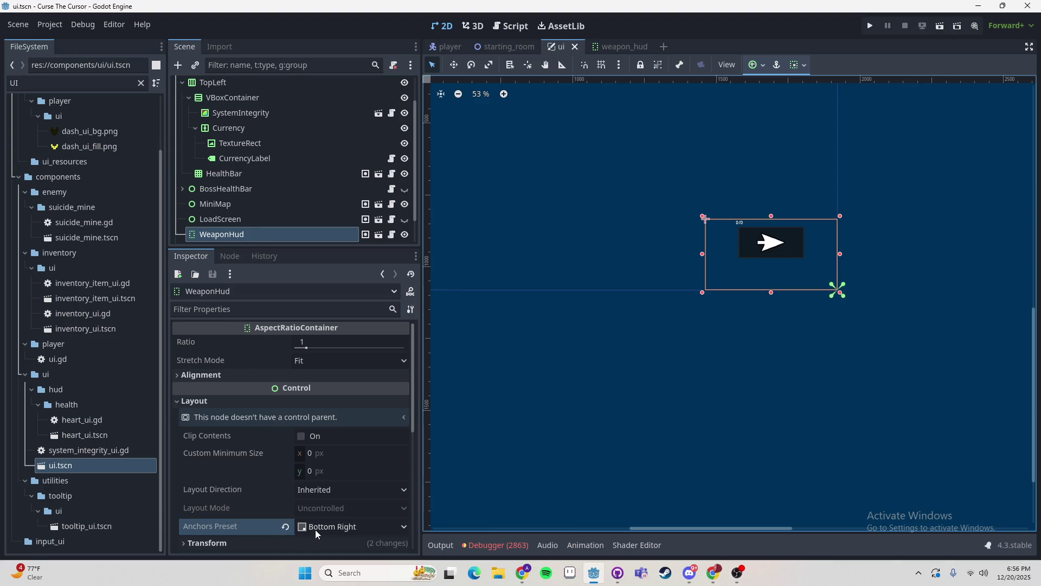
{"action": "scroll", "coordinate": [316, 534], "scroll_direction": "down", "scroll_amount": 3}
{"action": "scroll", "coordinate": [779, 76], "scroll_direction": "down", "scroll_amount": 4}
{"action": "left_click", "coordinate": [757, 65]}
{"action": "left_click", "coordinate": [816, 160]}
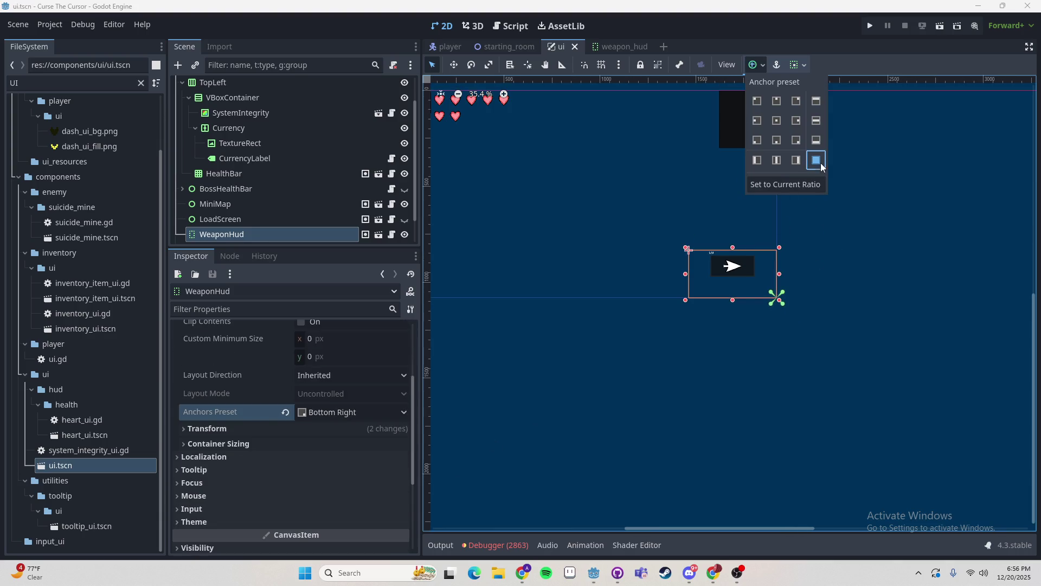
{"action": "left_click", "coordinate": [573, 214]}
- Try top-centre, centred-strip and bottom-centre anchors on WeaponHud, settling on bottom-right
{"action": "scroll", "coordinate": [705, 174], "scroll_direction": "up", "scroll_amount": 2}
{"action": "scroll", "coordinate": [705, 174], "scroll_direction": "left", "scroll_amount": 3}
{"action": "left_click", "coordinate": [763, 65]}
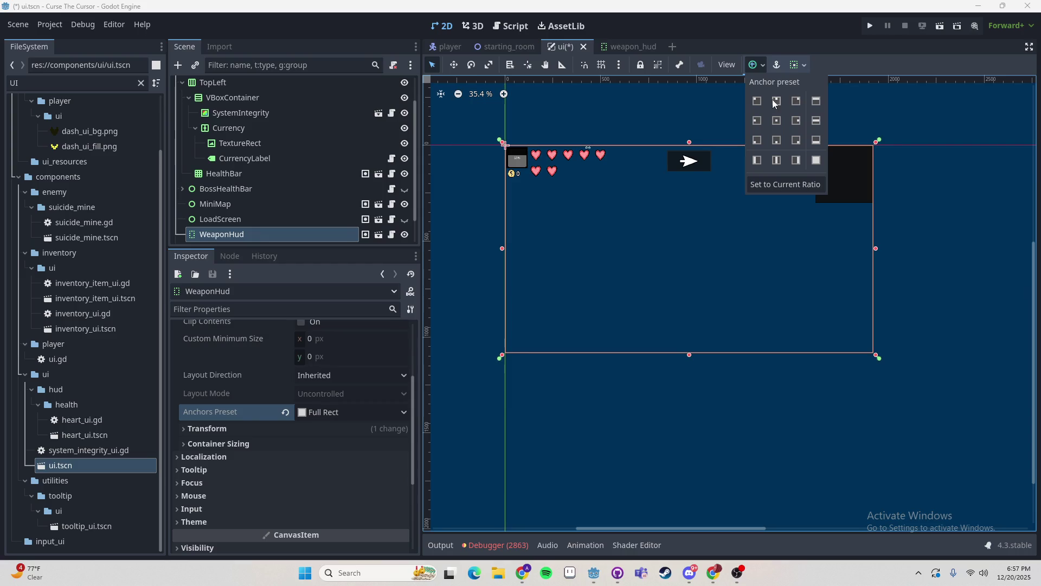
{"action": "left_click", "coordinate": [777, 101]}
{"action": "left_click", "coordinate": [775, 160]}
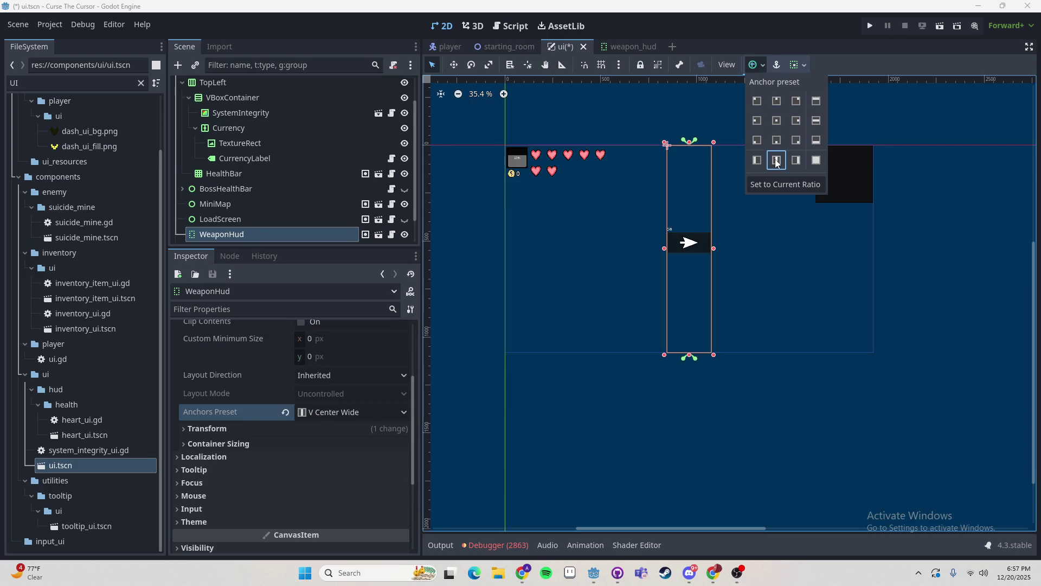
{"action": "left_click", "coordinate": [776, 140]}
{"action": "left_click", "coordinate": [795, 142]}
{"action": "left_click", "coordinate": [951, 297]}
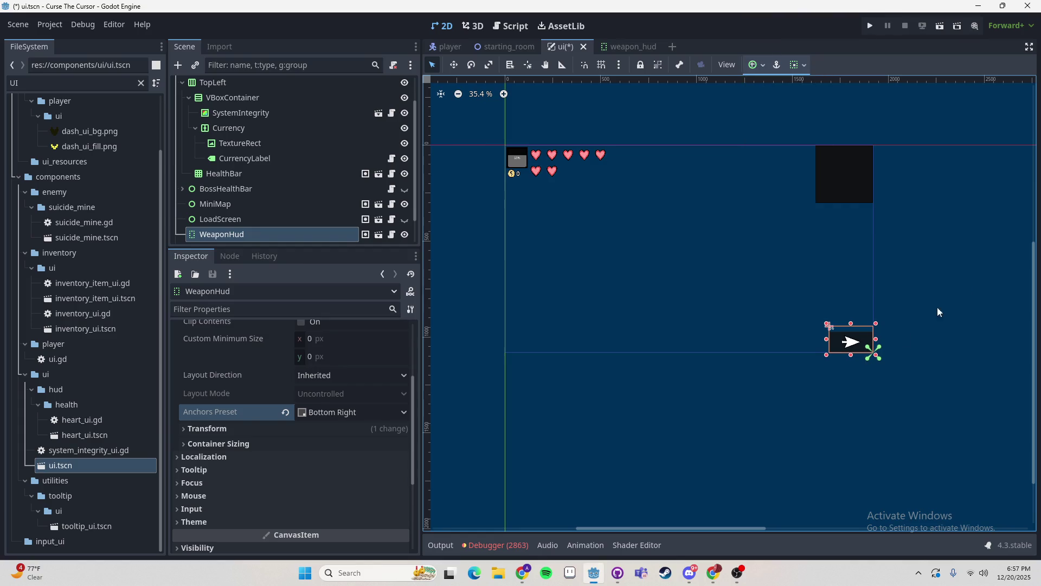
{"action": "left_click", "coordinate": [921, 355]}
- Collapse the TopLeft node in the Scene dock and select the UI root
{"action": "scroll", "coordinate": [846, 353], "scroll_direction": "up", "scroll_amount": 3}
{"action": "scroll", "coordinate": [841, 358], "scroll_direction": "up", "scroll_amount": 1}
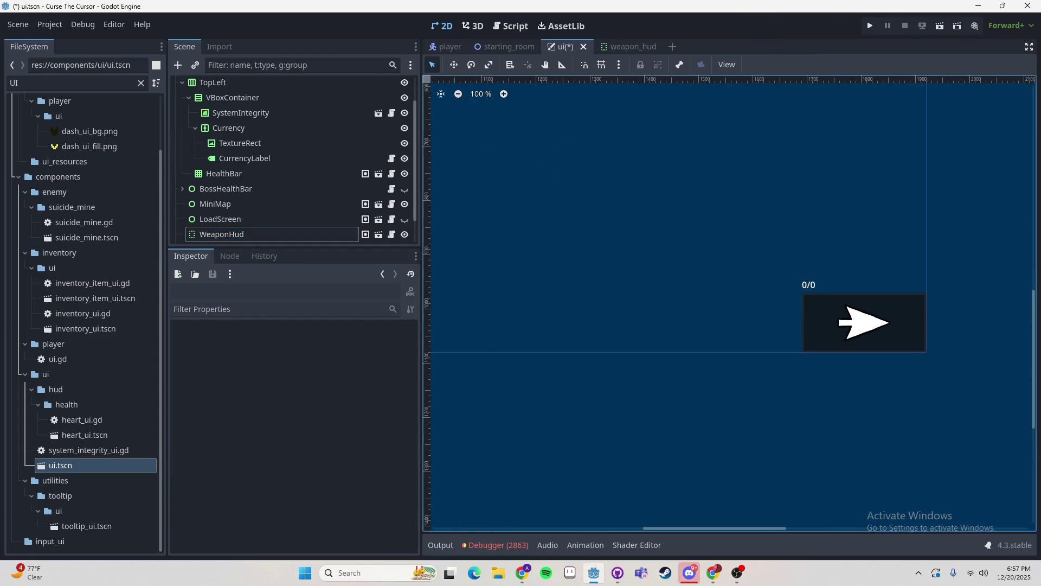
{"action": "scroll", "coordinate": [806, 302], "scroll_direction": "down", "scroll_amount": 4}
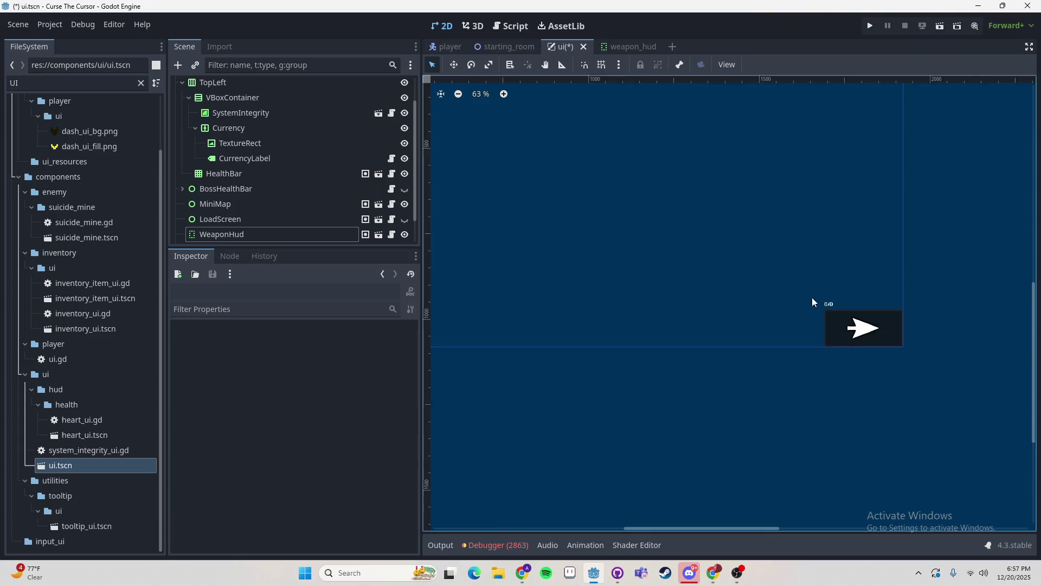
{"action": "left_click", "coordinate": [859, 327]}
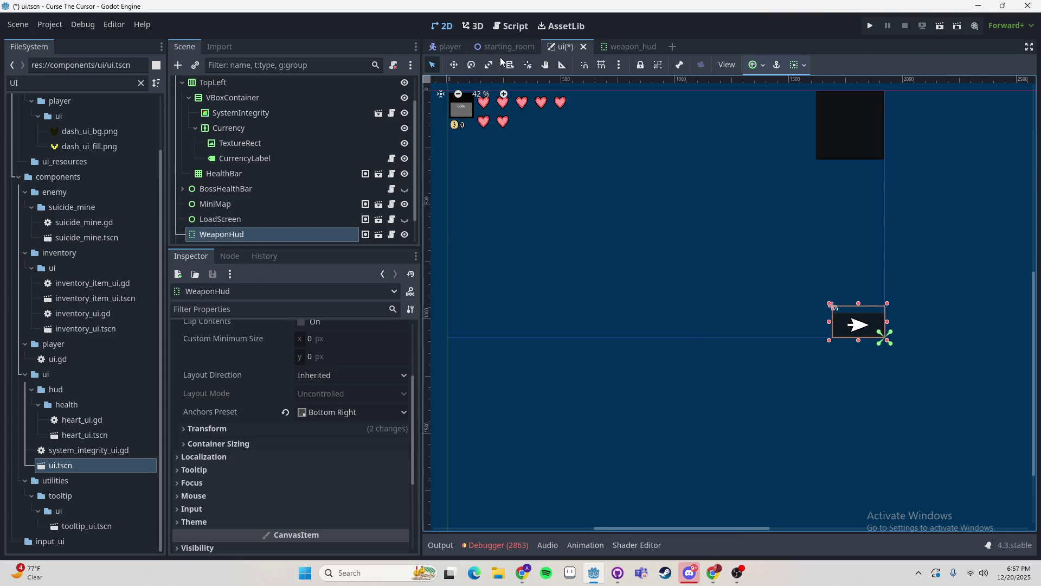
{"action": "scroll", "coordinate": [549, 279], "scroll_direction": "down", "scroll_amount": 2}
{"action": "left_click", "coordinate": [699, 320]}
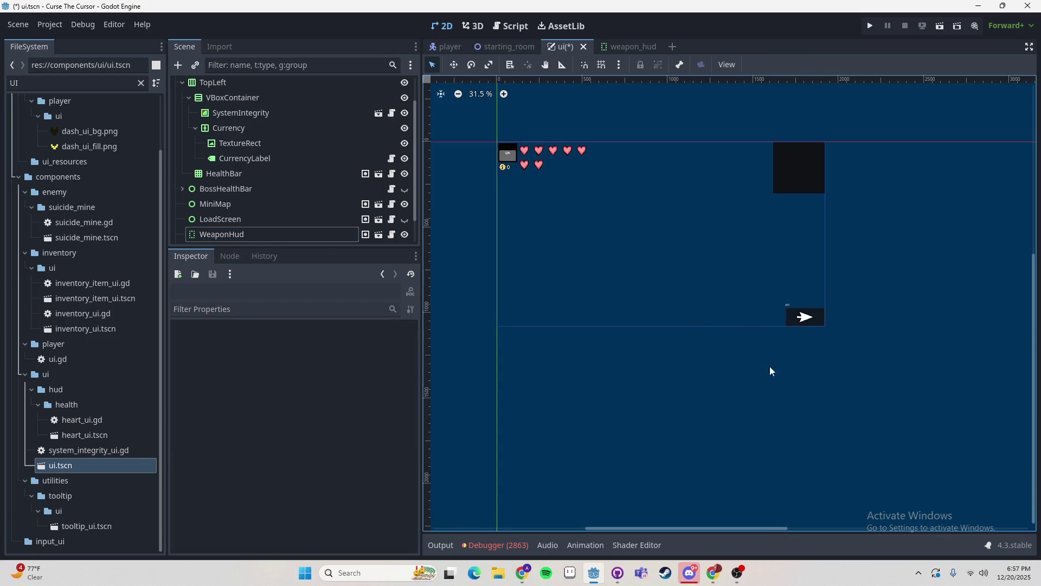
{"action": "scroll", "coordinate": [206, 129], "scroll_direction": "up", "scroll_amount": 2}
{"action": "left_click", "coordinate": [182, 115]}
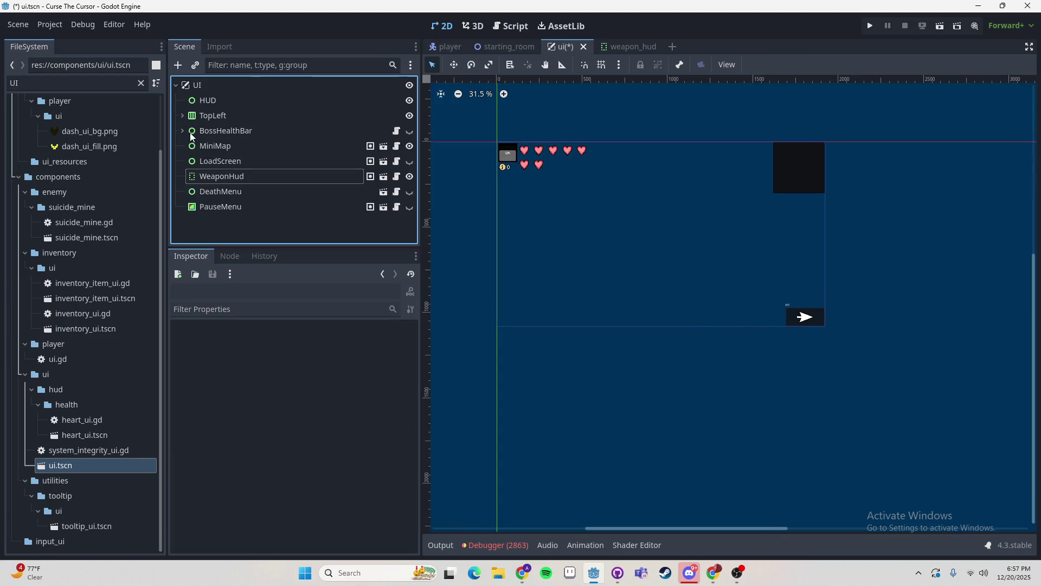
{"action": "left_click", "coordinate": [193, 86]}
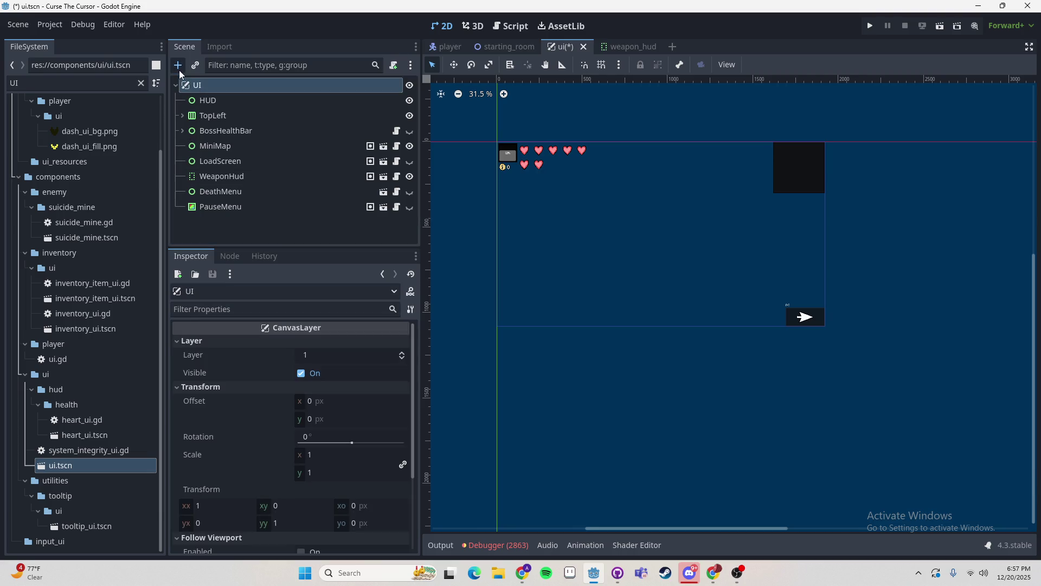
- Add a MarginContainer under UI and move it to be UI's first child
{"action": "left_click", "coordinate": [178, 67]}
{"action": "type", "text": "margin"}
{"action": "key", "text": "Return"}
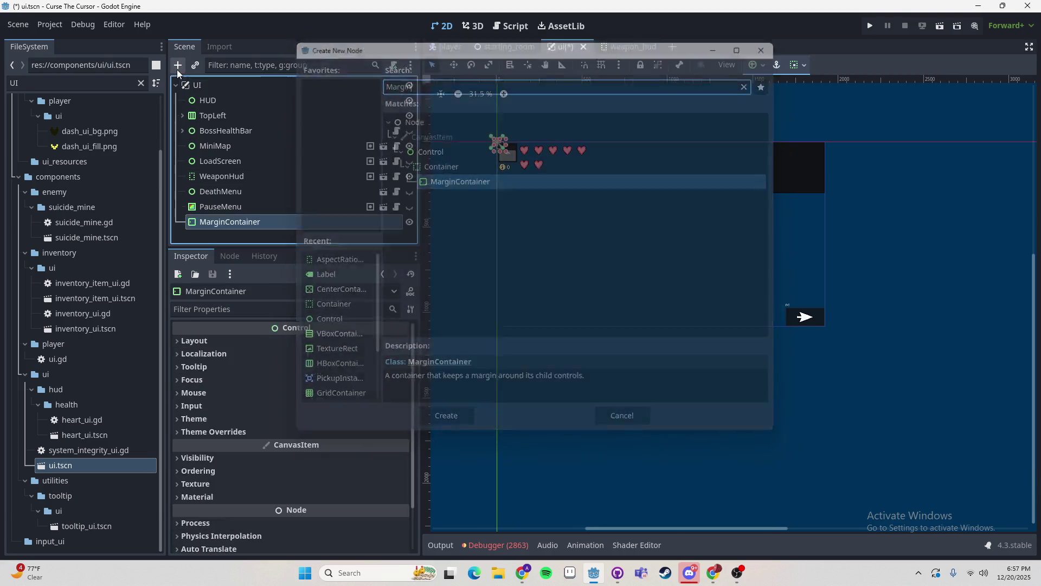
{"action": "mouse_move", "coordinate": [236, 222]}
{"action": "left_mouse_down"}
{"action": "mouse_move", "coordinate": [233, 162]}
{"action": "mouse_move", "coordinate": [197, 98]}
{"action": "mouse_move", "coordinate": [226, 108]}
{"action": "left_mouse_up"}
- Select HUD through PauseMenu, and give MarginContainer the Full Rect anchor preset
{"action": "left_click", "coordinate": [206, 116]}
{"action": "left_click", "coordinate": [227, 222], "text": "shift"}
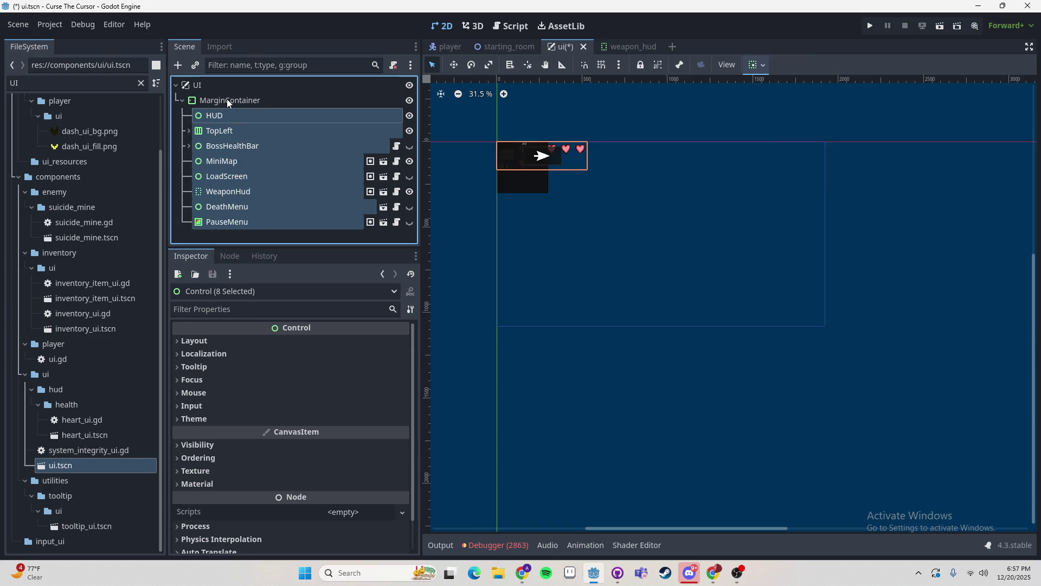
{"action": "left_click", "coordinate": [227, 98]}
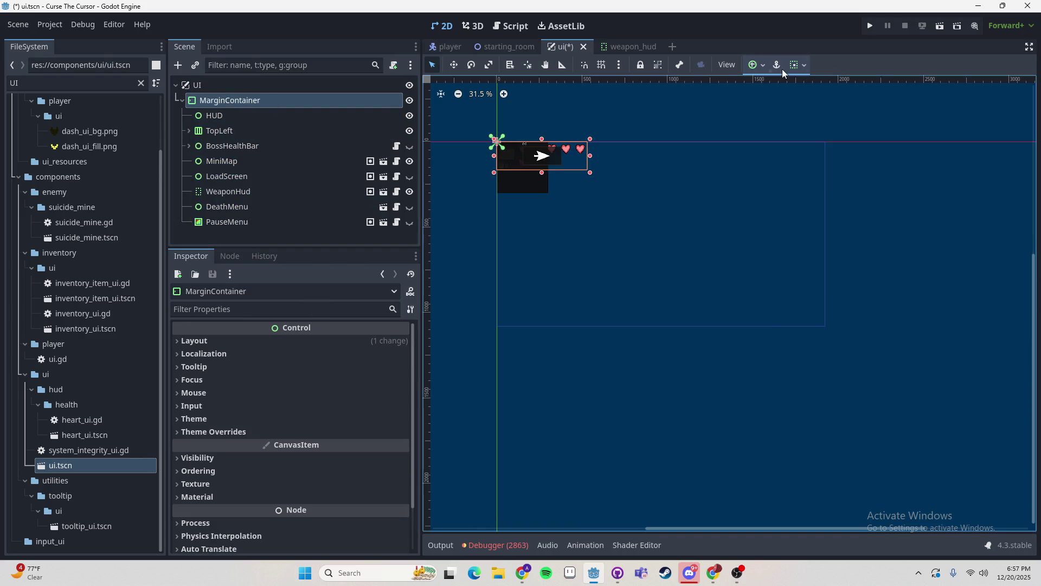
{"action": "left_click", "coordinate": [756, 64]}
{"action": "left_click", "coordinate": [816, 160]}
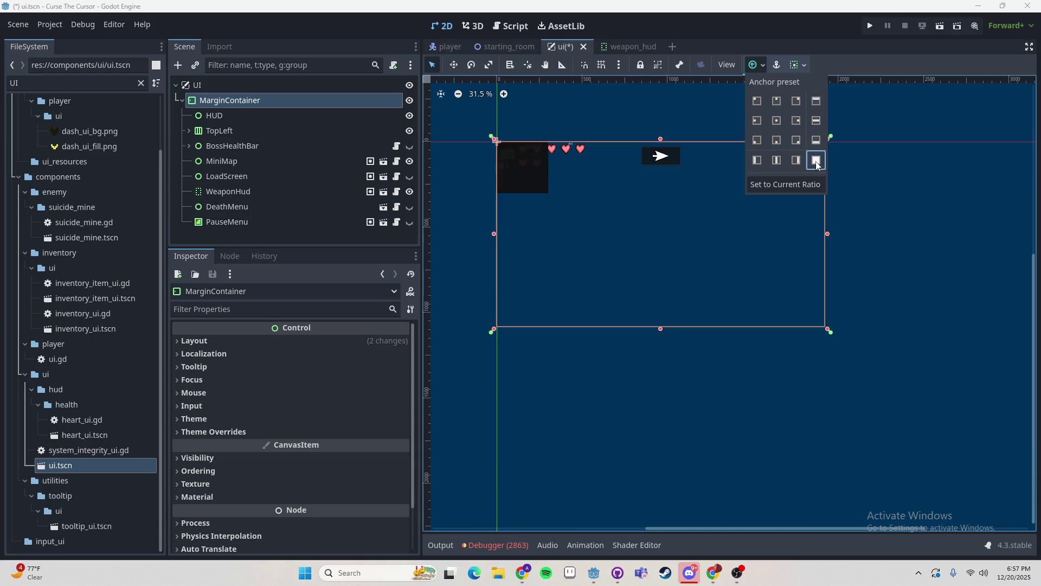
{"action": "left_click", "coordinate": [903, 259]}
- Align MiniMap to the bottom-right corner of its container
{"action": "left_click", "coordinate": [241, 116]}
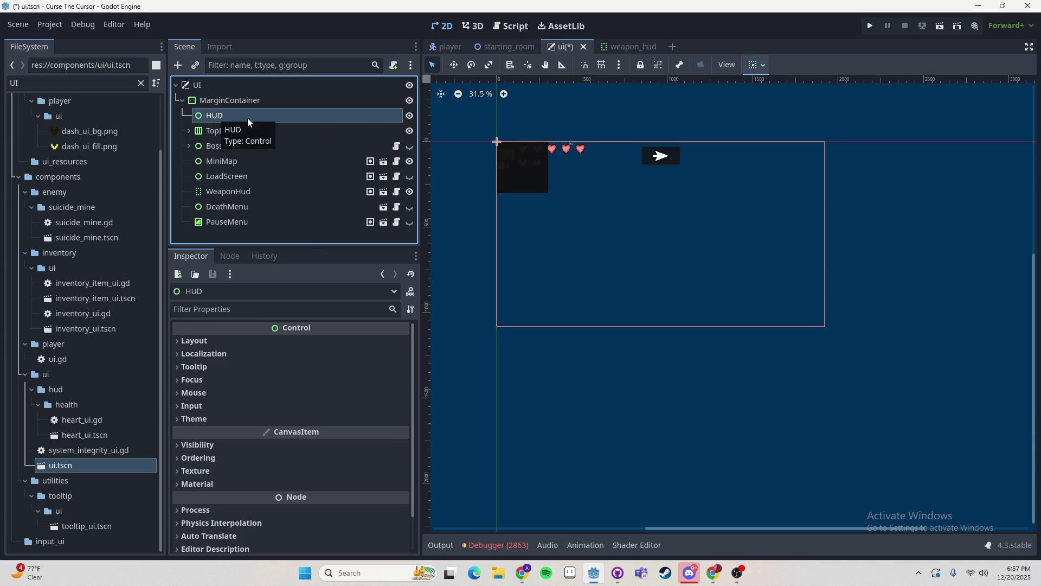
{"action": "left_click", "coordinate": [261, 161]}
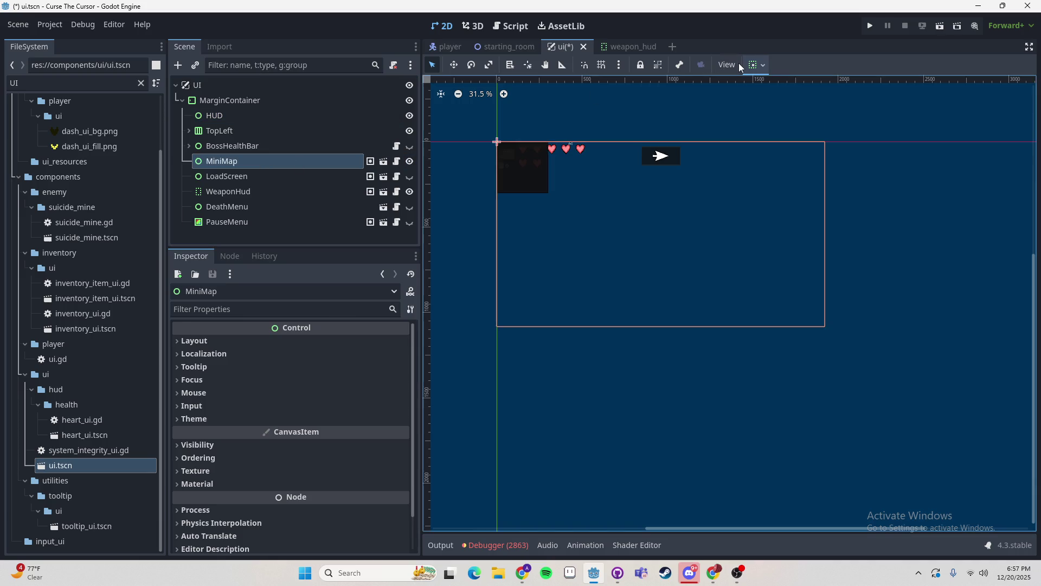
{"action": "left_click", "coordinate": [757, 65]}
{"action": "left_click", "coordinate": [797, 100]}
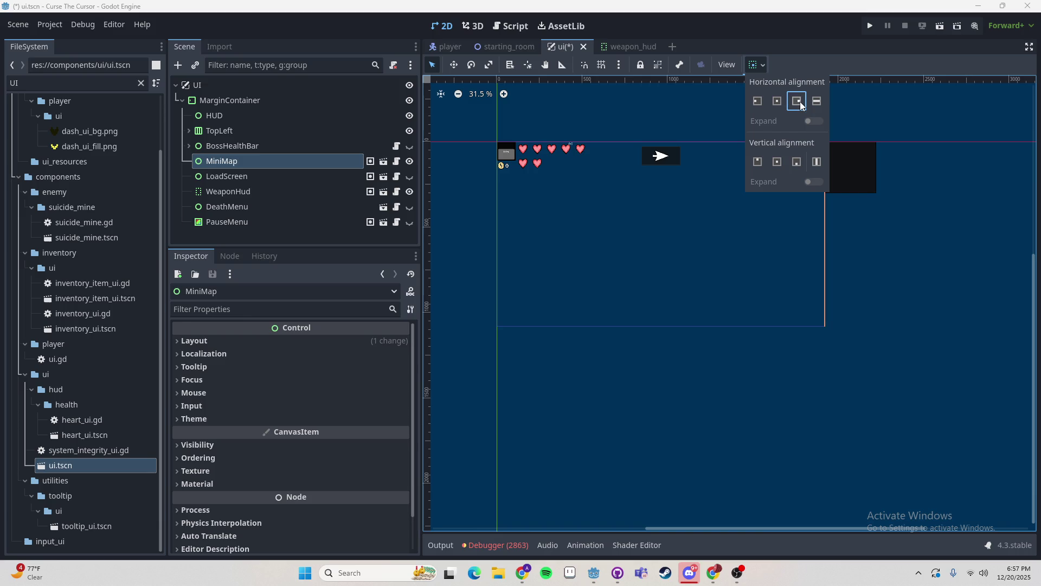
{"action": "left_click", "coordinate": [797, 161]}
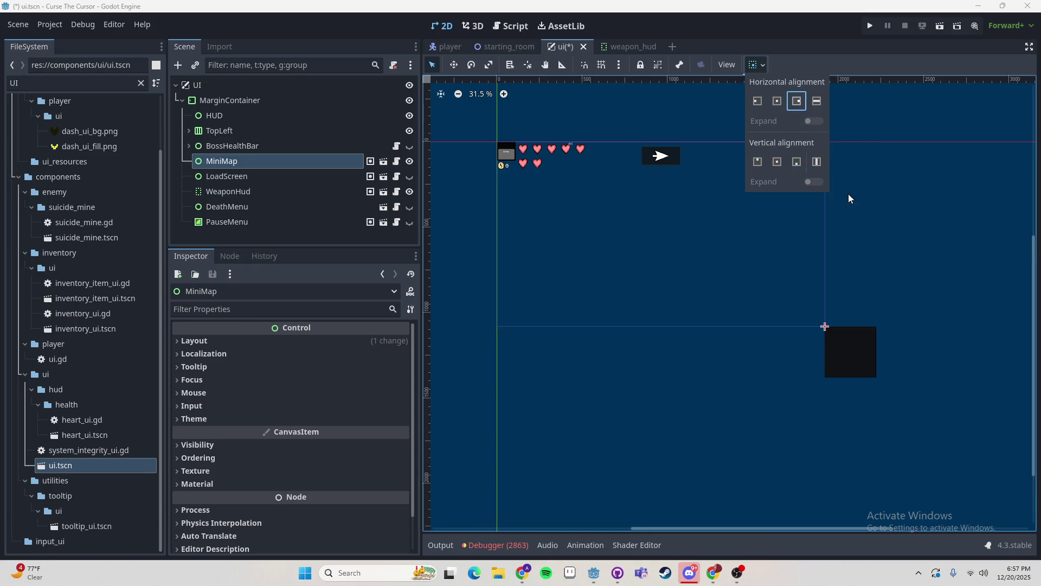
- Undo MiniMap's alignment, the reparenting into MarginContainer and the MarginContainer move
{"action": "left_click", "coordinate": [268, 177]}
{"action": "key", "text": "Up"}
{"action": "left_click", "coordinate": [200, 420]}
{"action": "left_click", "coordinate": [200, 422]}
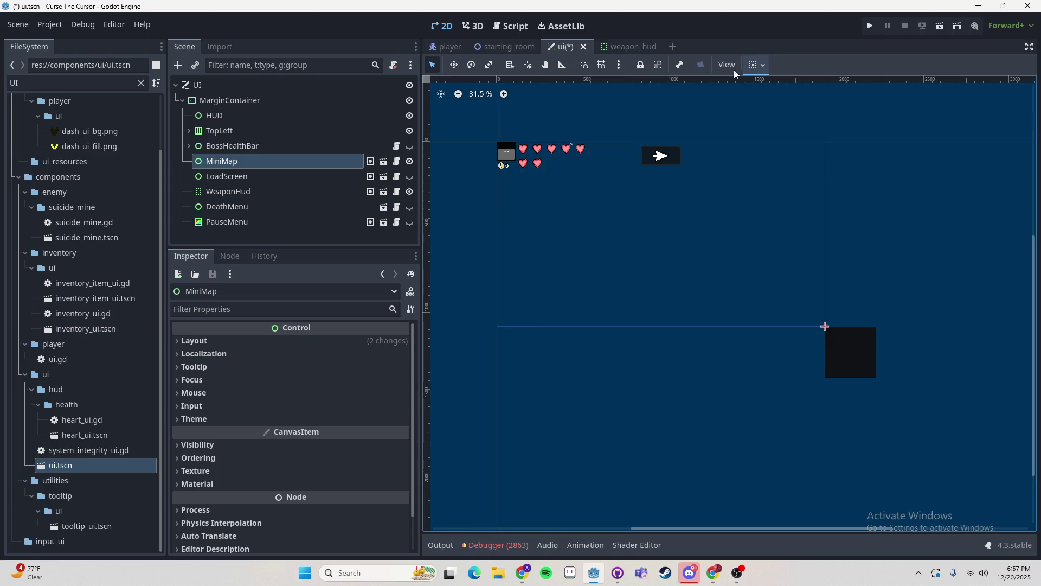
{"action": "left_click", "coordinate": [222, 146]}
{"action": "left_click", "coordinate": [227, 161]}
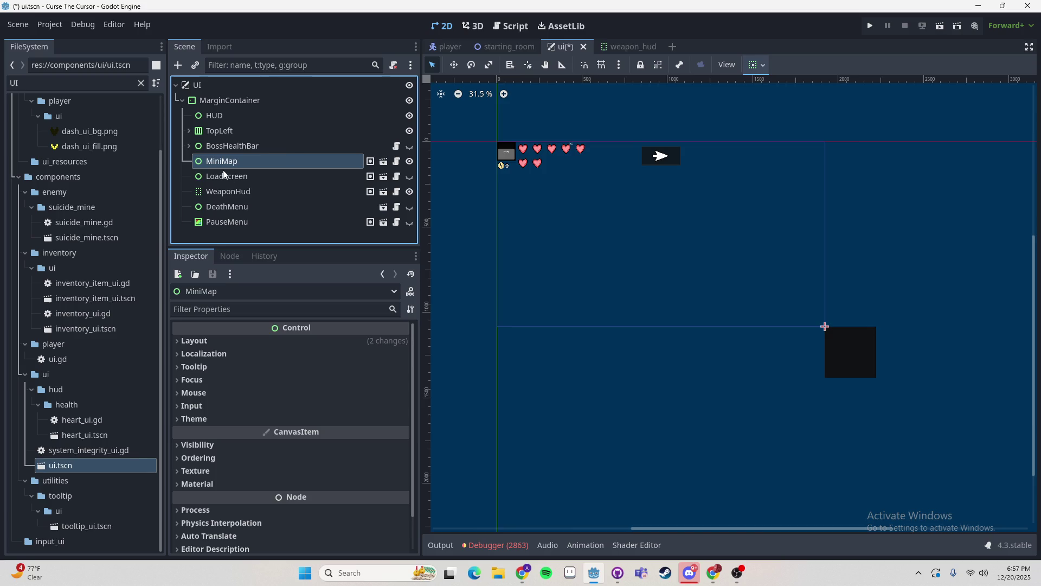
{"action": "key", "text": "ctrl+z"}
{"action": "key", "text": "ctrl+z"}
{"action": "key", "text": "ctrl+z"}
{"action": "key", "text": "ctrl+shift+z"}
{"action": "key", "text": "ctrl+z"}
{"action": "key", "text": "ctrl+z"}
{"action": "key", "text": "ctrl+z"}
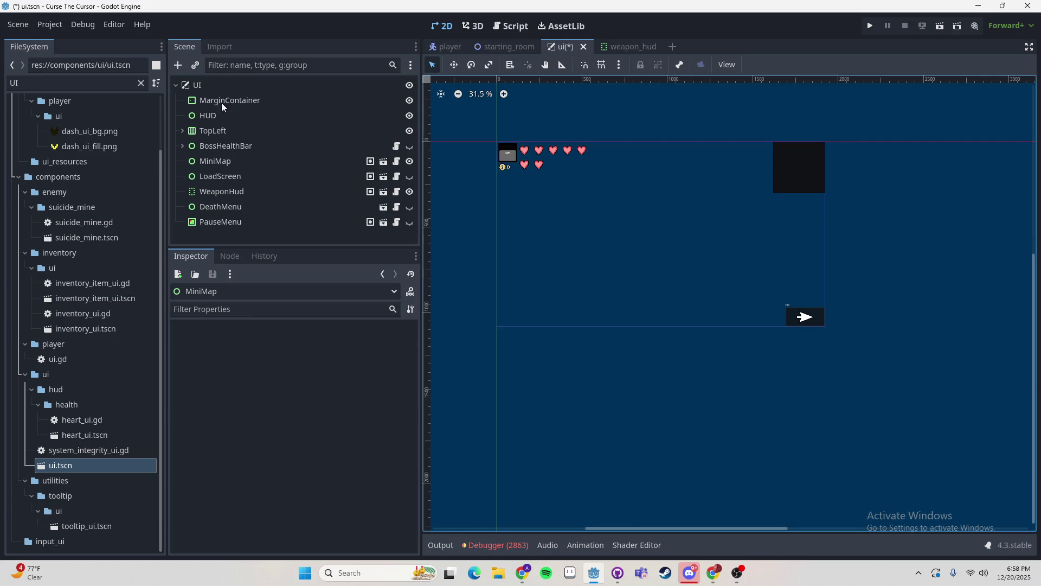
{"action": "left_click", "coordinate": [238, 103]}
{"action": "key", "text": "ctrl+z"}
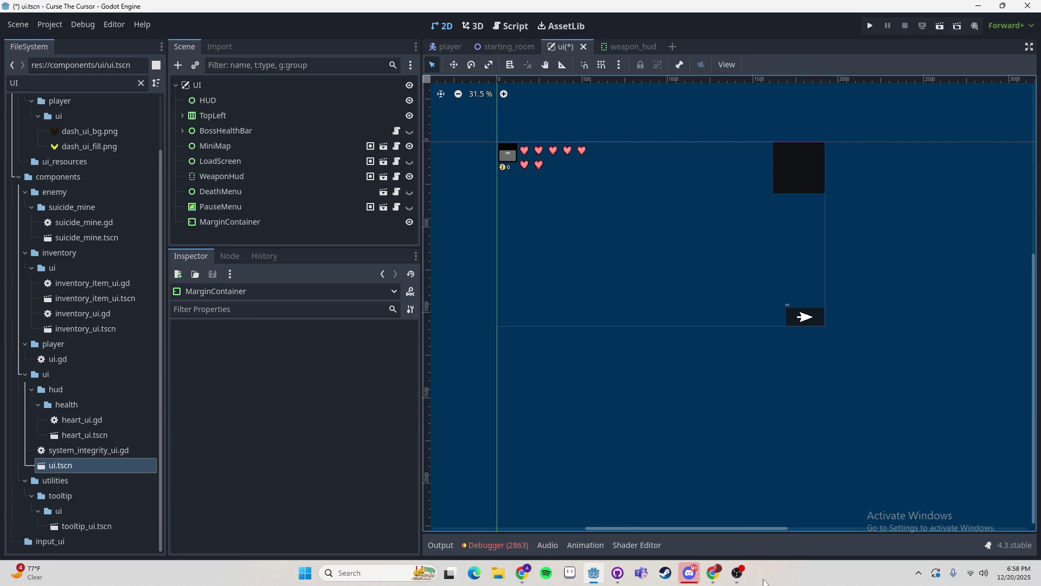
{"action": "left_click", "coordinate": [692, 575]}
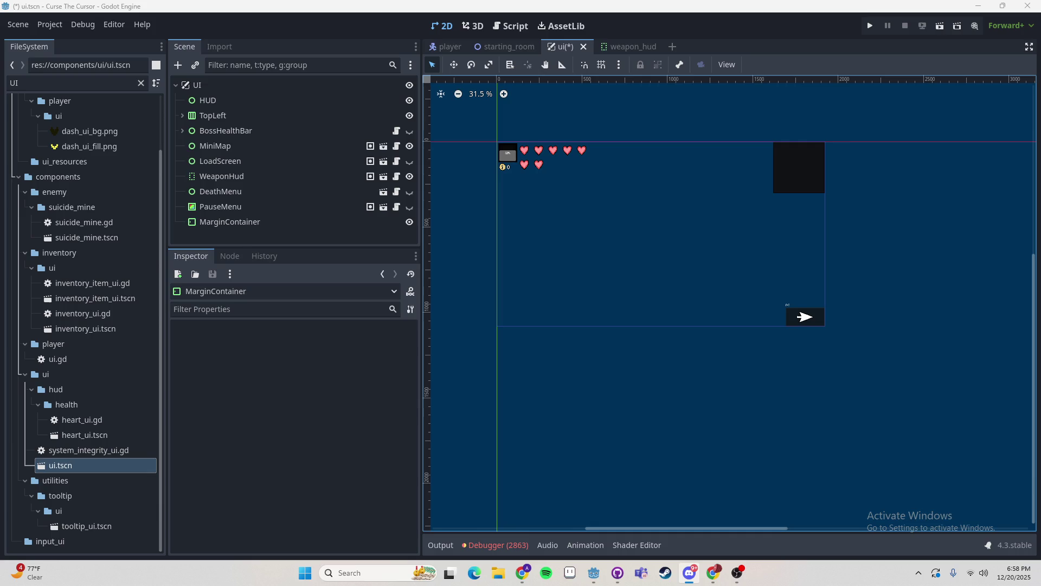
{"action": "key", "text": "alt+Tab"}
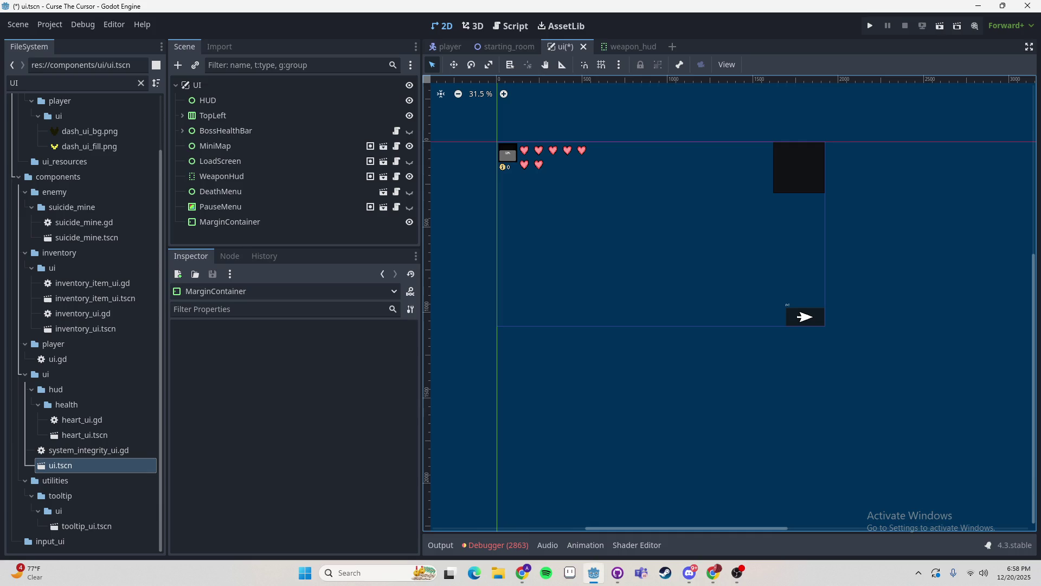
{"action": "left_click", "coordinate": [798, 304]}
- Open the MiniMap scene for editing from the ui scene
{"action": "left_click", "coordinate": [799, 317]}
{"action": "left_click", "coordinate": [787, 280]}
{"action": "scroll", "coordinate": [789, 281], "scroll_direction": "down", "scroll_amount": 3}
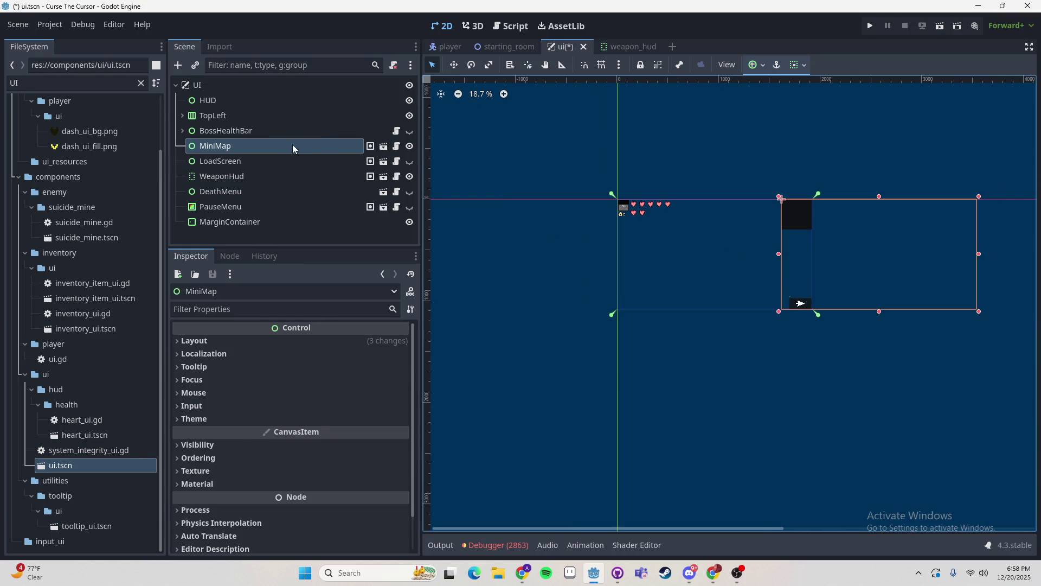
{"action": "left_click", "coordinate": [382, 146]}
{"action": "left_click", "coordinate": [380, 145]}
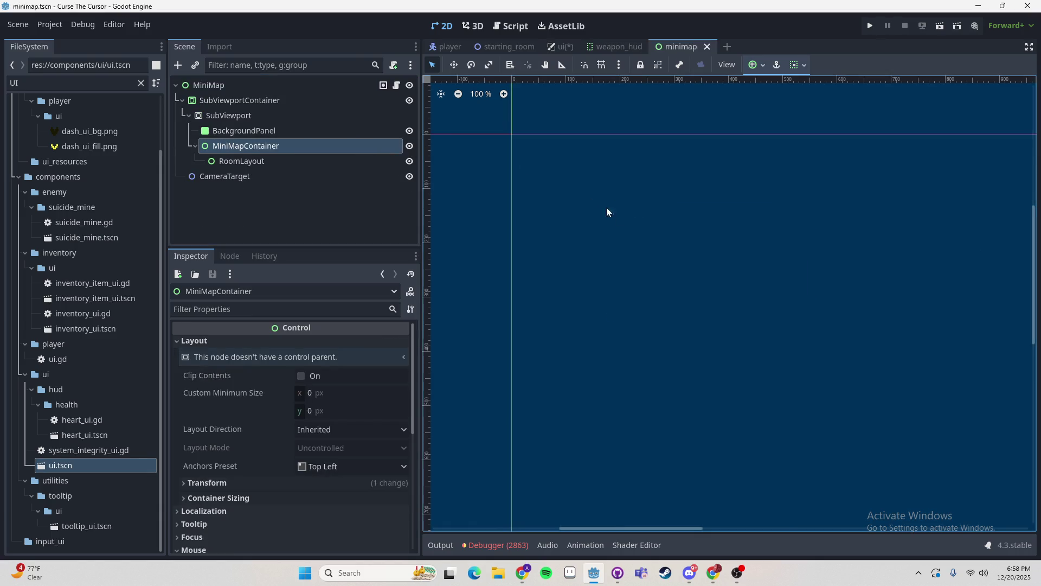
{"action": "scroll", "coordinate": [600, 230], "scroll_direction": "down", "scroll_amount": 2}
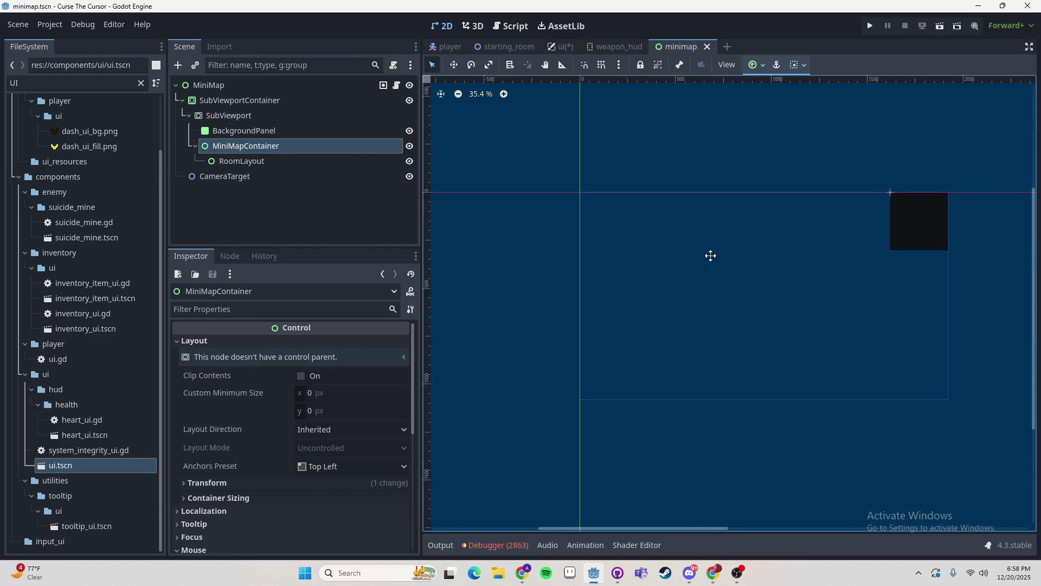
- Anchor the MiniMap root to Top Left and save the minimap scene
{"action": "left_click", "coordinate": [217, 86]}
{"action": "scroll", "coordinate": [618, 219], "scroll_direction": "right", "scroll_amount": 2}
{"action": "scroll", "coordinate": [670, 247], "scroll_direction": "up", "scroll_amount": 1}
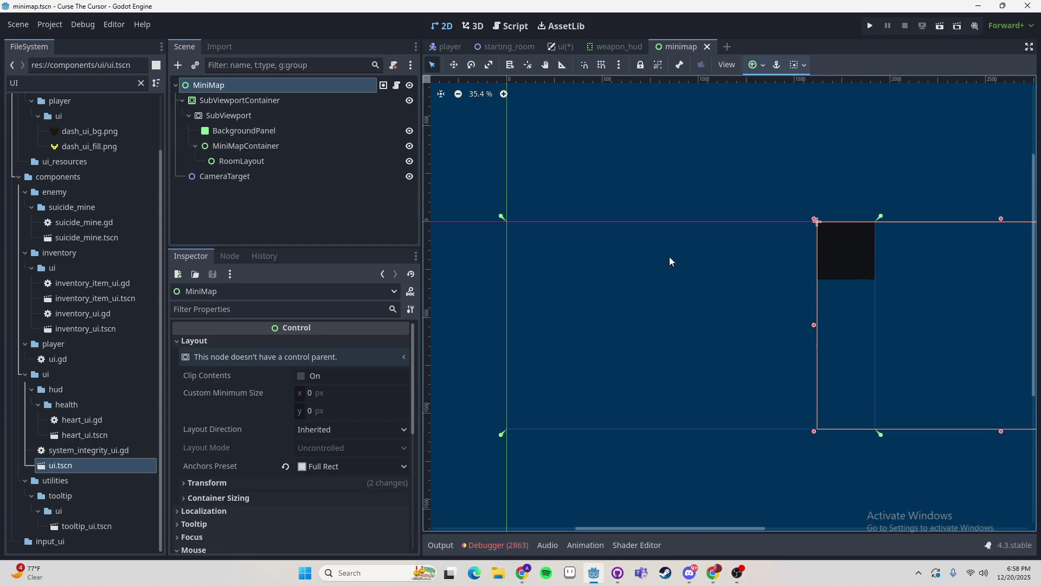
{"action": "left_click", "coordinate": [755, 65]}
{"action": "left_click", "coordinate": [757, 101]}
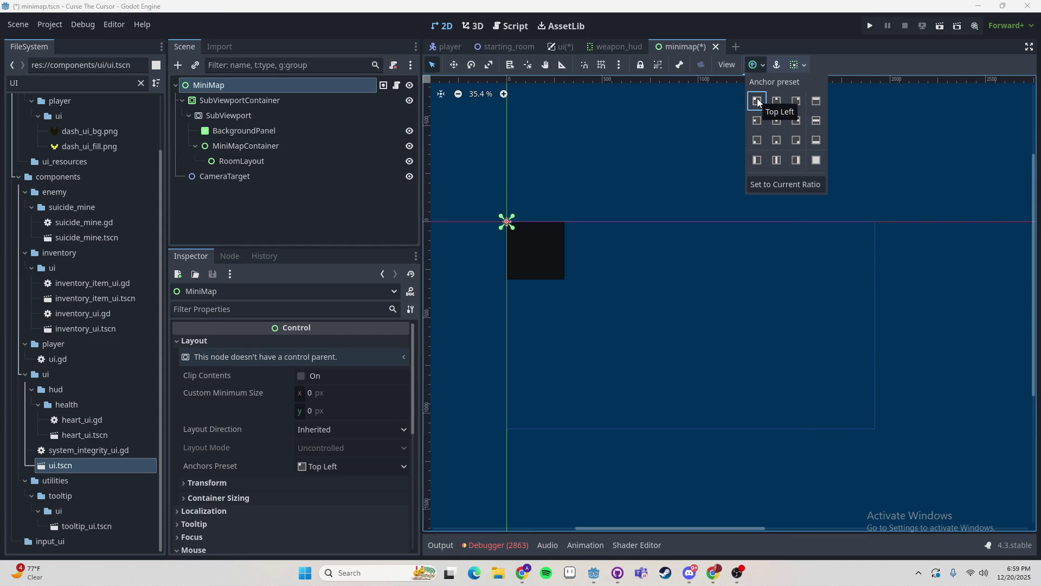
{"action": "left_click", "coordinate": [697, 237]}
{"action": "key", "text": "ctrl+s"}
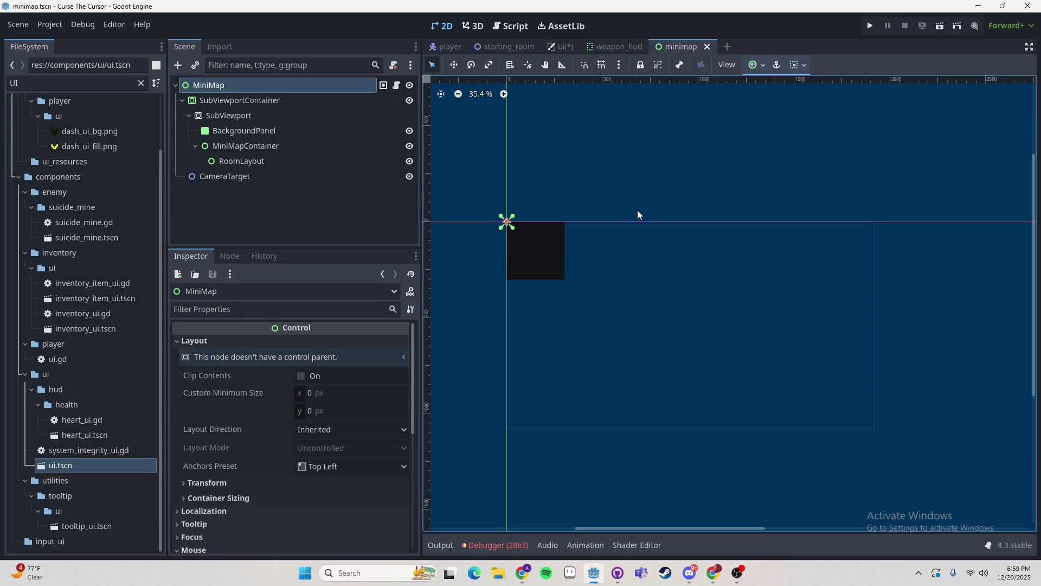
- In the ui scene, try a Top Right anchor on MiniMap, undo it, and save
{"action": "left_click", "coordinate": [566, 48]}
{"action": "scroll", "coordinate": [672, 250], "scroll_direction": "up", "scroll_amount": 3}
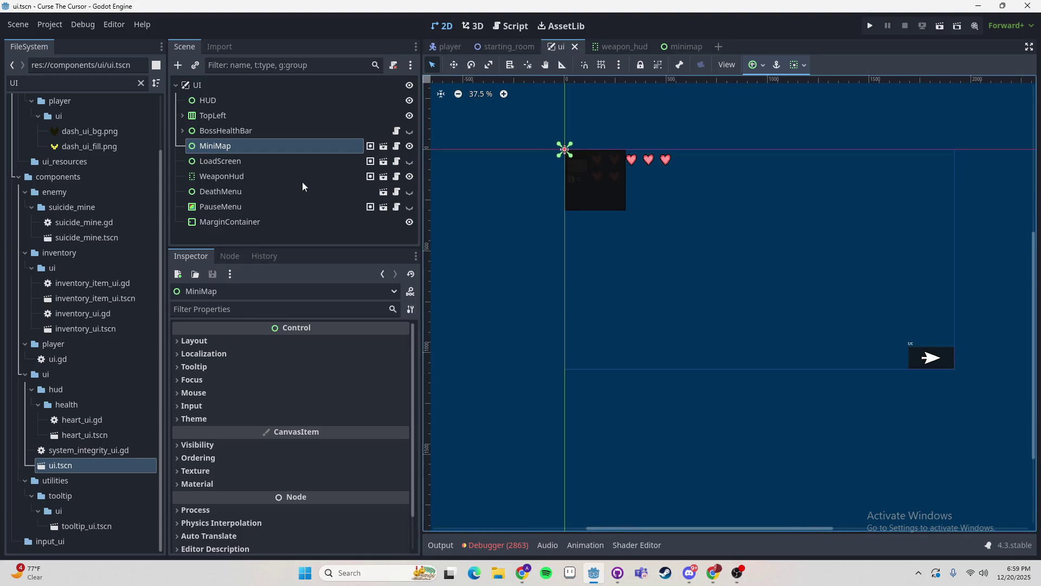
{"action": "left_click", "coordinate": [271, 145]}
{"action": "left_click", "coordinate": [763, 65]}
{"action": "left_click", "coordinate": [795, 101]}
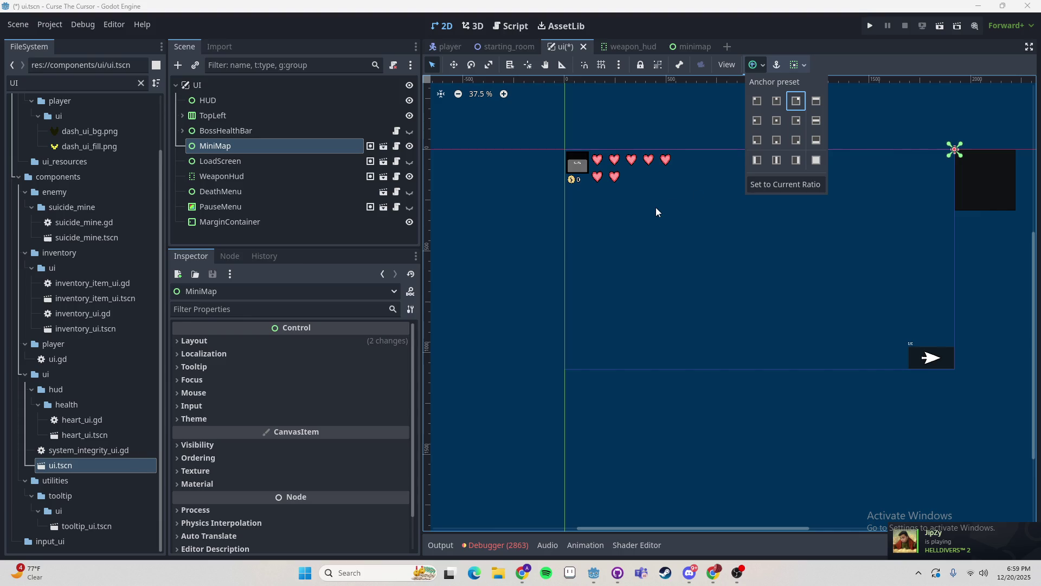
{"action": "left_click", "coordinate": [896, 225]}
{"action": "left_click_drag", "start_coordinate": [795, 291], "coordinate": [701, 324]}
{"action": "key", "text": "ctrl+z"}
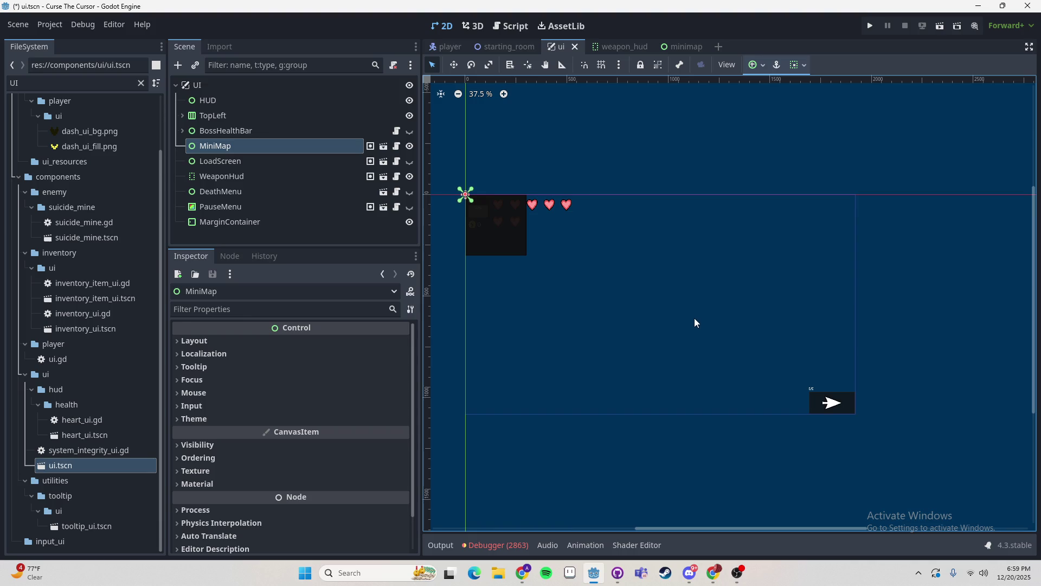
{"action": "key", "text": "ctrl+s"}
{"action": "left_click", "coordinate": [688, 46]}
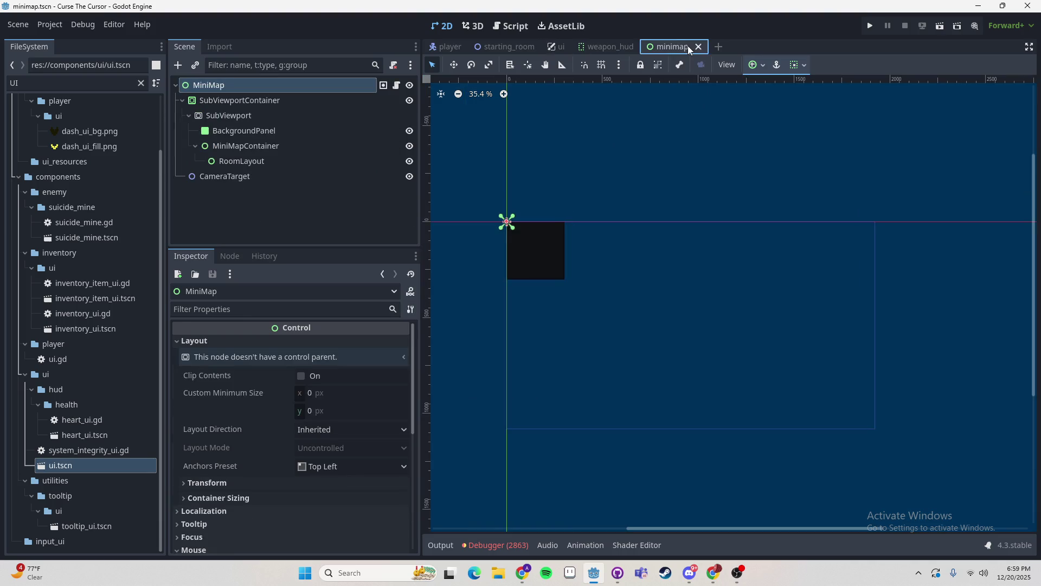
- Anchor the MiniMap root and SubViewportContainer to Center and save the minimap scene
{"action": "scroll", "coordinate": [557, 273], "scroll_direction": "down", "scroll_amount": 2}
{"action": "left_click_drag", "start_coordinate": [574, 237], "coordinate": [619, 279]}
{"action": "left_click", "coordinate": [755, 65]}
{"action": "left_click", "coordinate": [777, 120]}
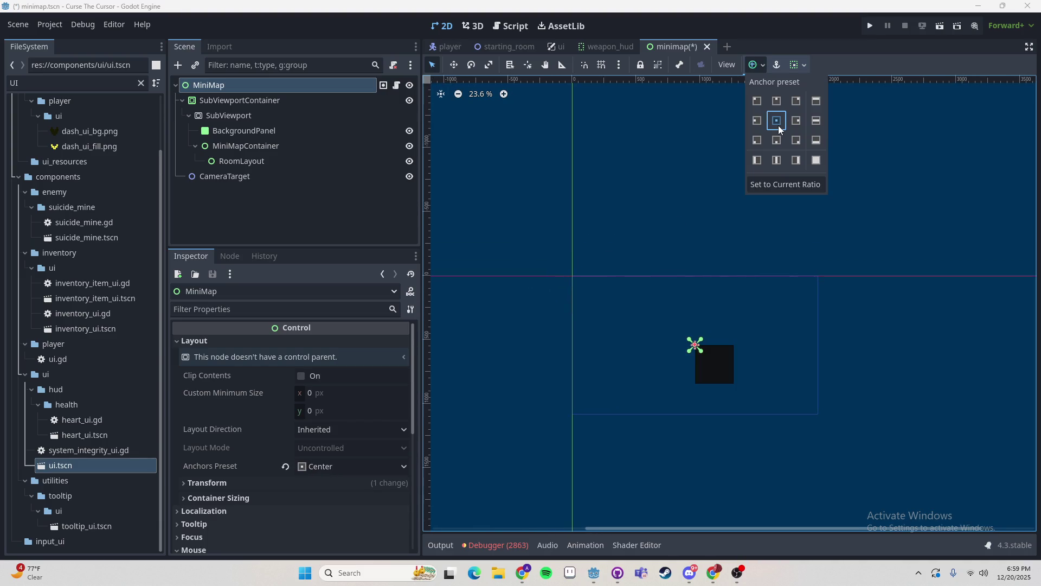
{"action": "left_click", "coordinate": [303, 104]}
{"action": "left_click", "coordinate": [325, 103]}
{"action": "left_click", "coordinate": [752, 67]}
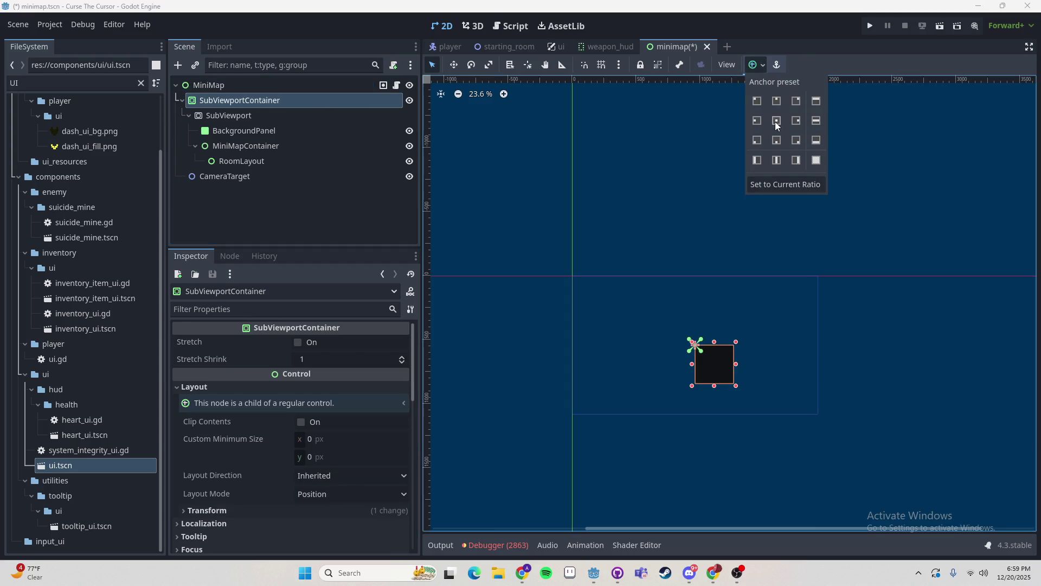
{"action": "left_click", "coordinate": [776, 120]}
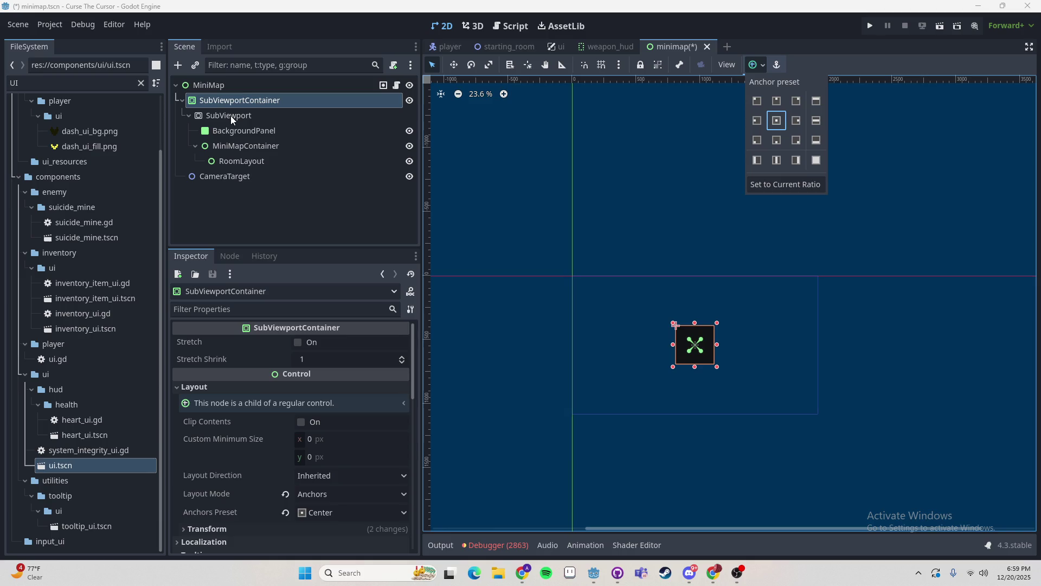
{"action": "key", "text": "ctrl+s"}
- In the ui scene, anchor the MiniMap node to the top-right corner
{"action": "left_click", "coordinate": [559, 48]}
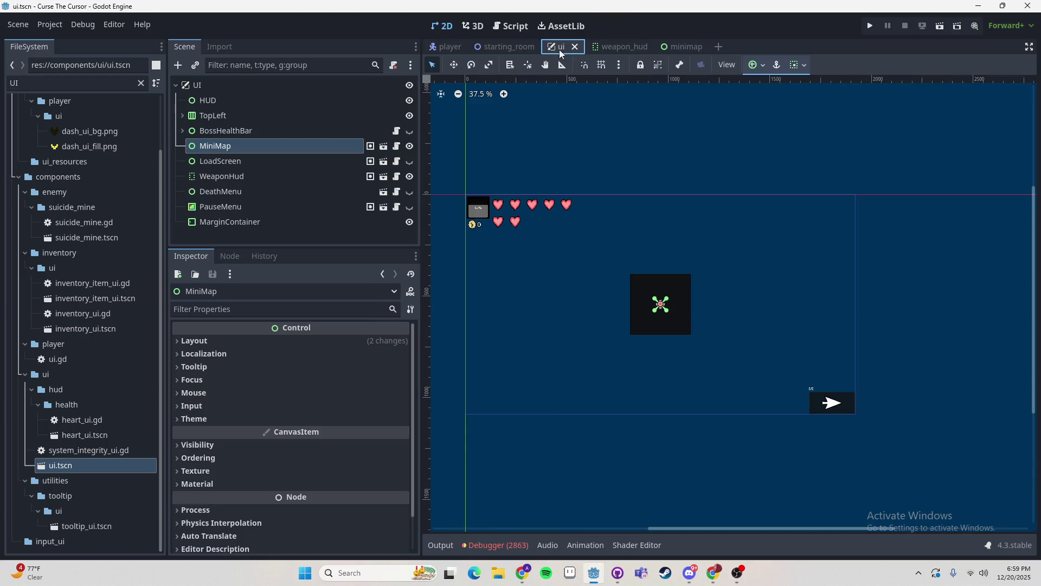
{"action": "left_click", "coordinate": [261, 144]}
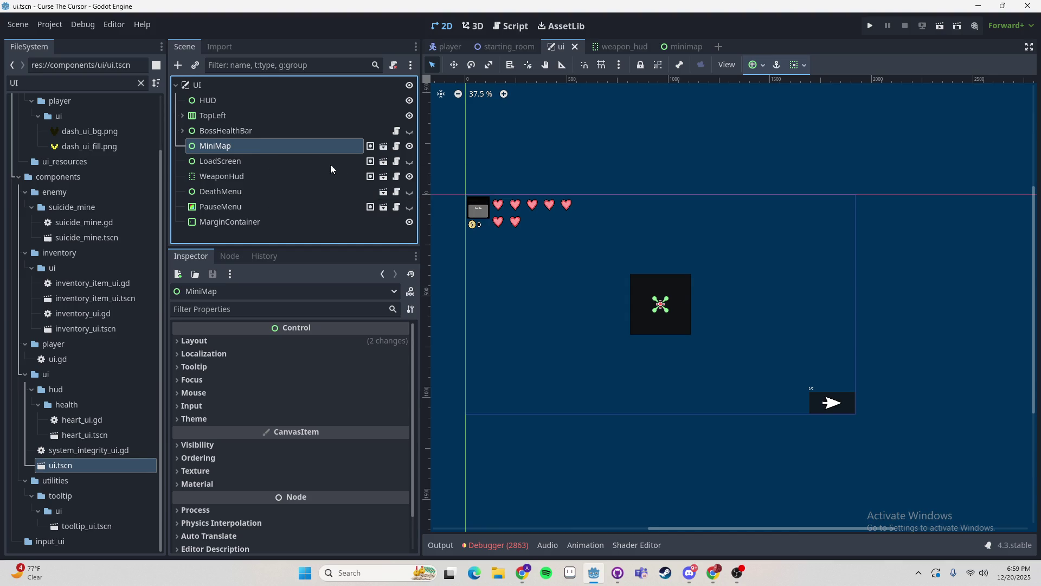
{"action": "left_click", "coordinate": [754, 65]}
{"action": "left_click", "coordinate": [799, 101]}
{"action": "left_click", "coordinate": [799, 101]}
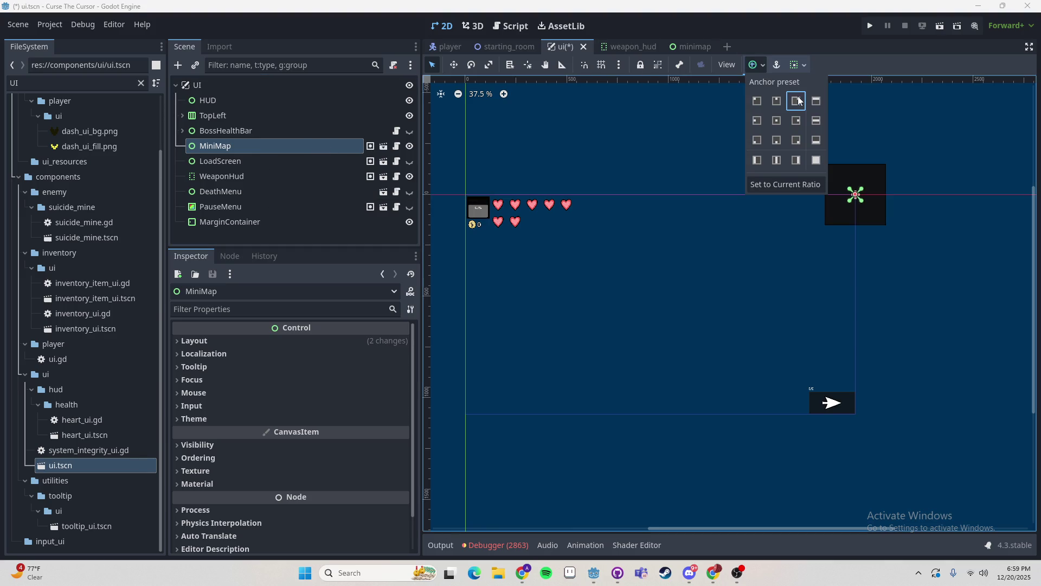
{"action": "left_click", "coordinate": [887, 222]}
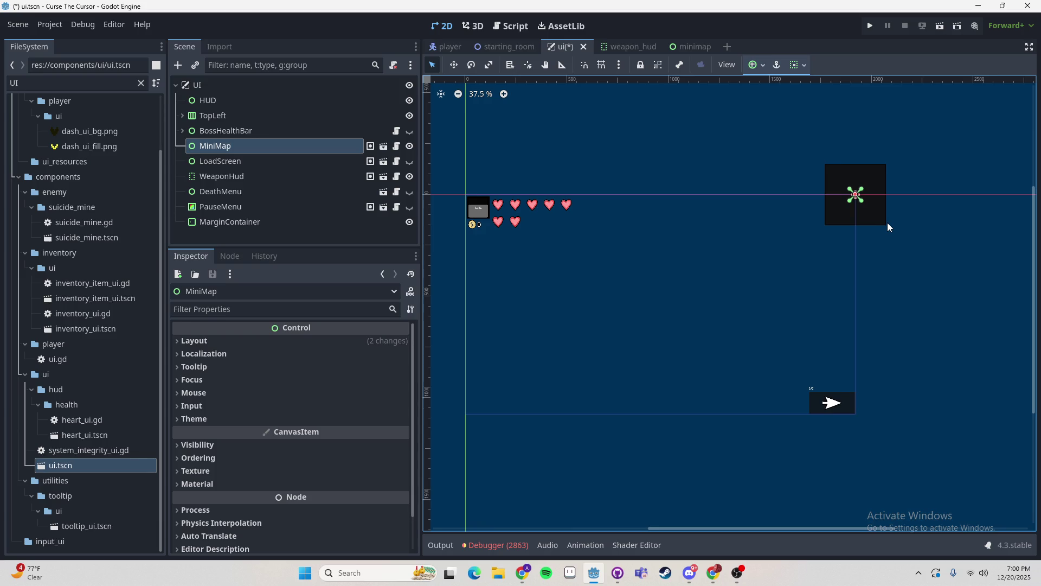
- Return to Godot and bring up the minimap scene tab
{"action": "key", "text": "alt+Tab"}
{"action": "key", "text": "Escape"}
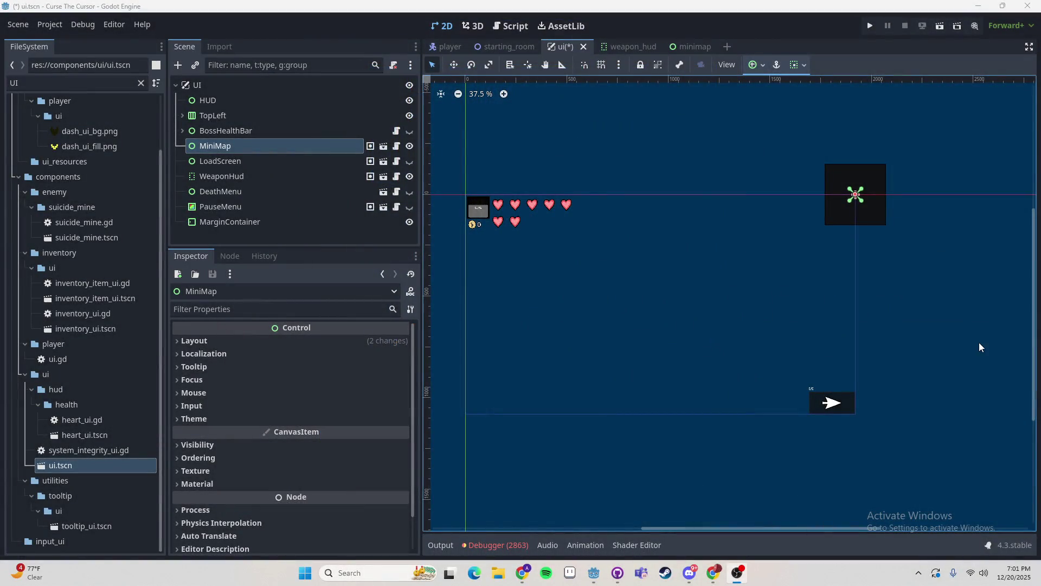
{"action": "left_click", "coordinate": [689, 48]}
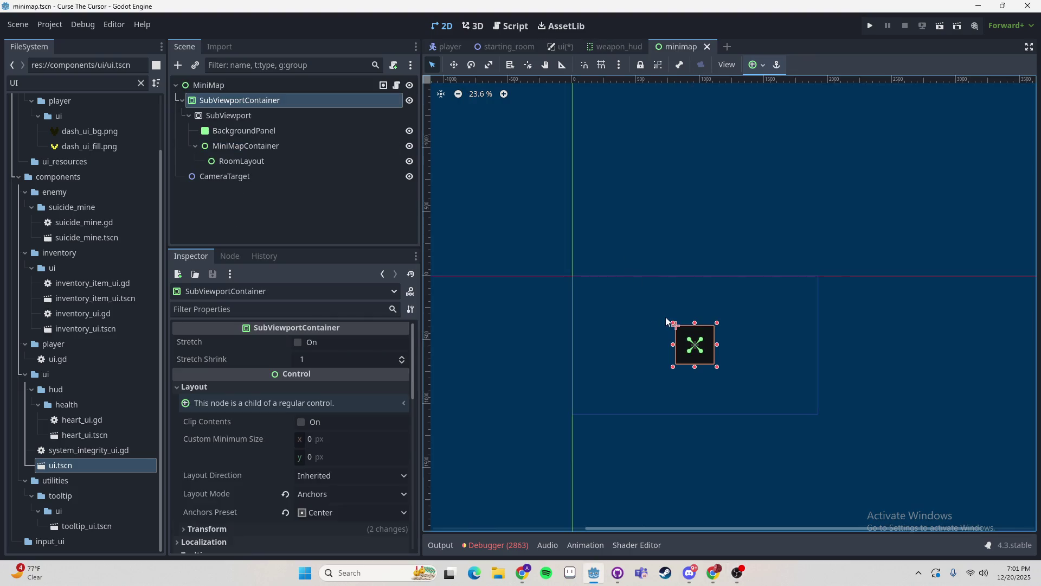
- Give the minimap scene's MiniMap root the Full Rect anchor preset
{"action": "left_click", "coordinate": [222, 86]}
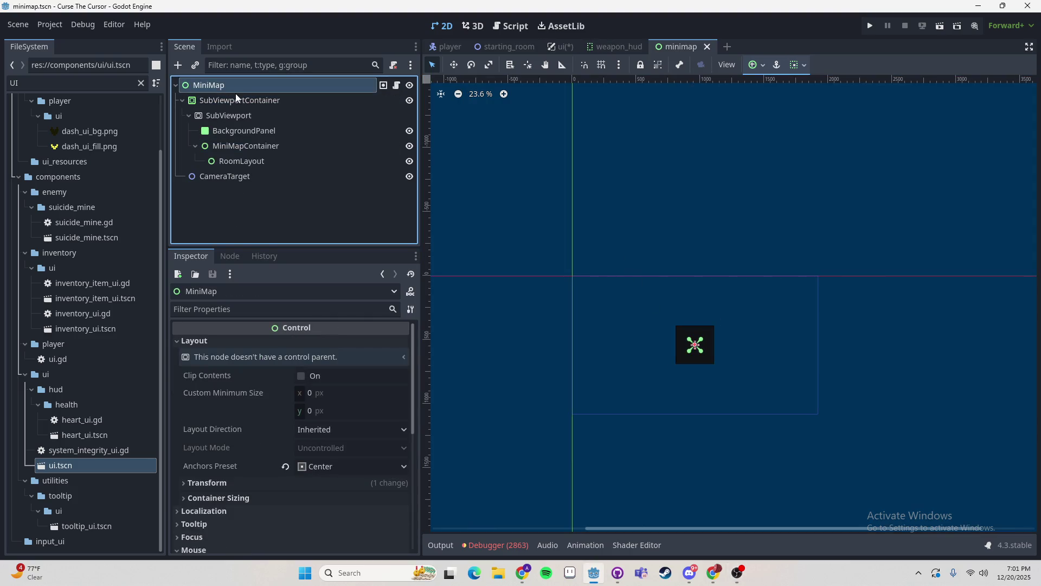
{"action": "left_click", "coordinate": [761, 65]}
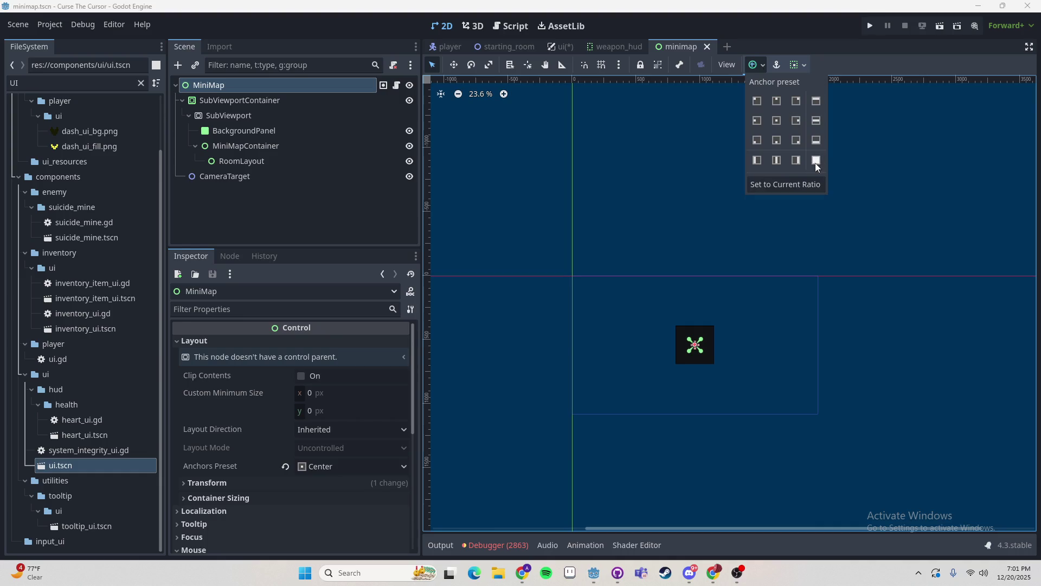
{"action": "left_click", "coordinate": [815, 163]}
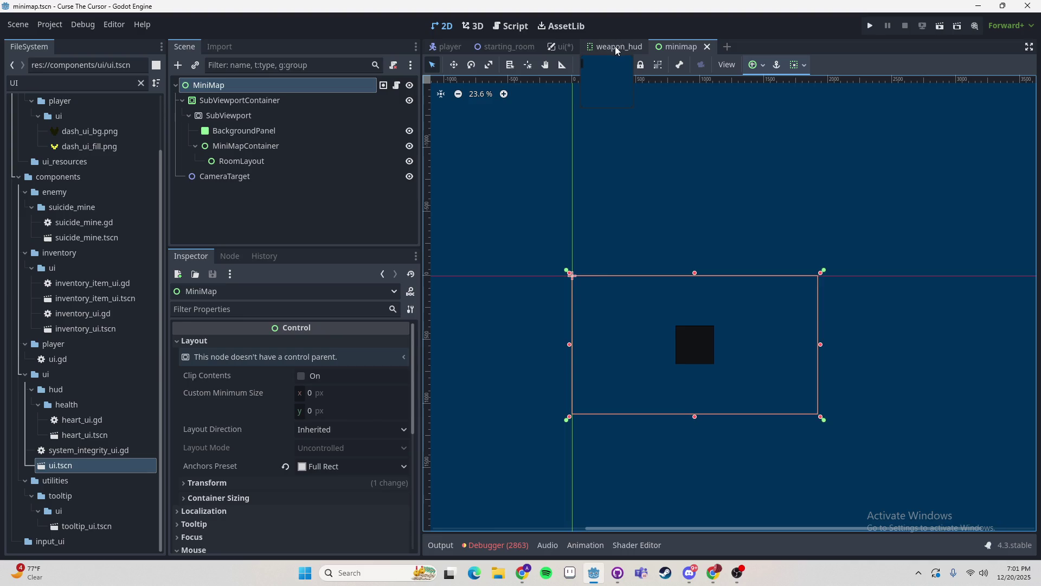
{"action": "left_click", "coordinate": [560, 48]}
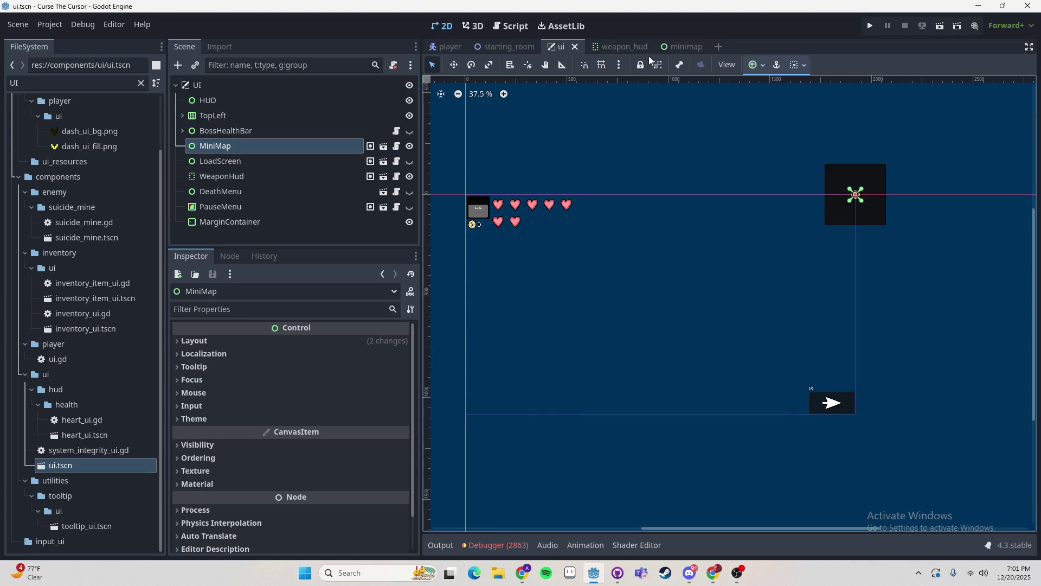
{"action": "left_click", "coordinate": [675, 47]}
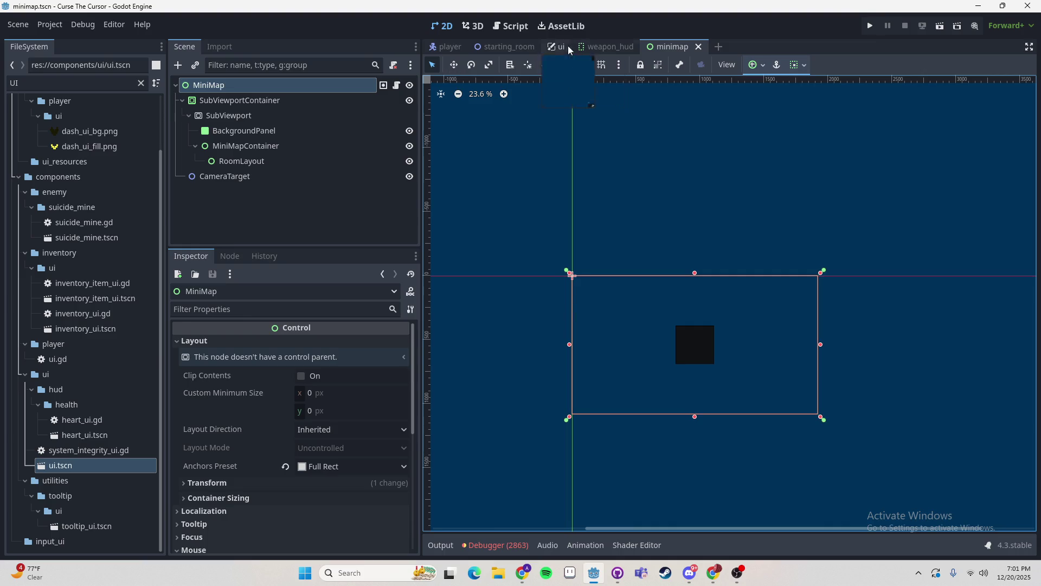
{"action": "left_click", "coordinate": [602, 46]}
{"action": "left_click", "coordinate": [561, 47]}
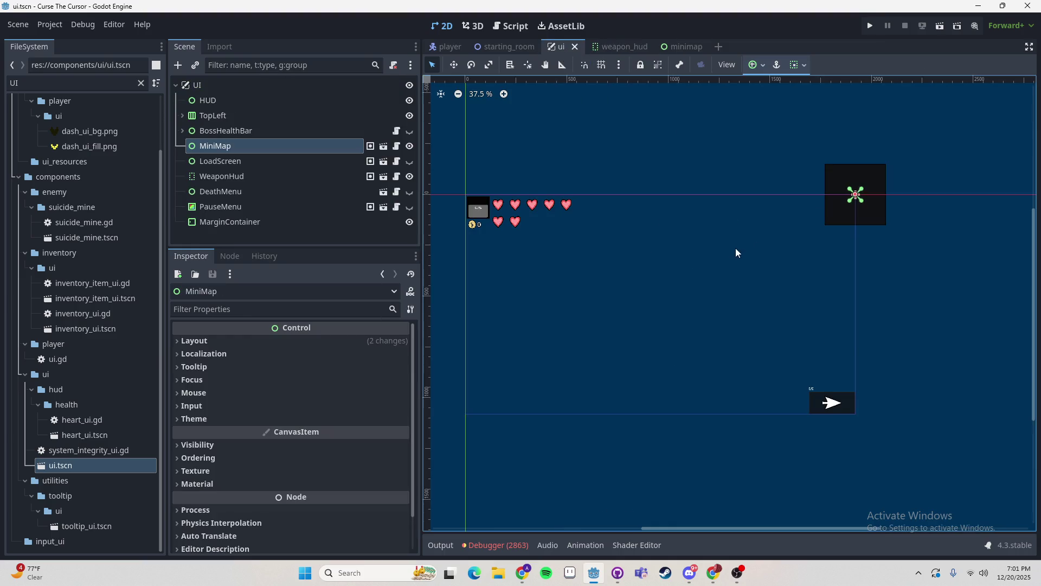
- Trial-drag the MiniMap on the ui canvas and undo the move
{"action": "left_click_drag", "start_coordinate": [876, 206], "coordinate": [857, 227]}
{"action": "key", "text": "ctrl+z"}
{"action": "left_click", "coordinate": [684, 48]}
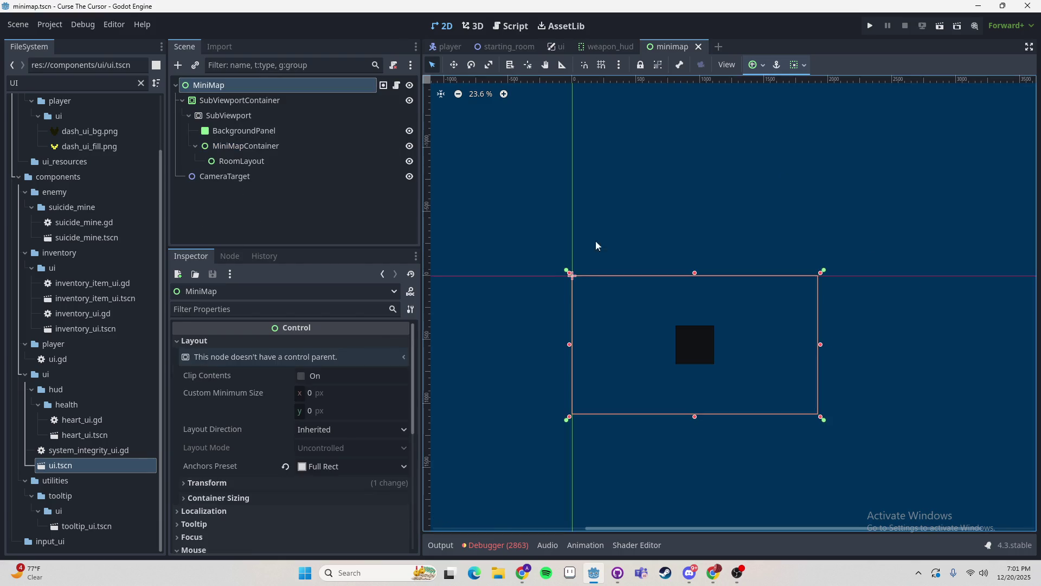
{"action": "left_click", "coordinate": [608, 47]}
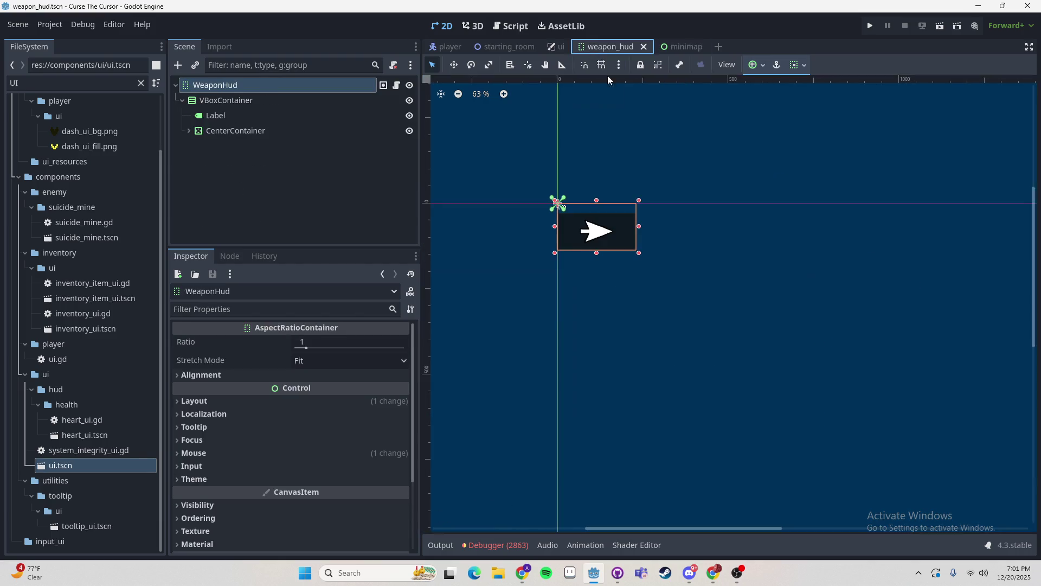
{"action": "left_click", "coordinate": [561, 50]}
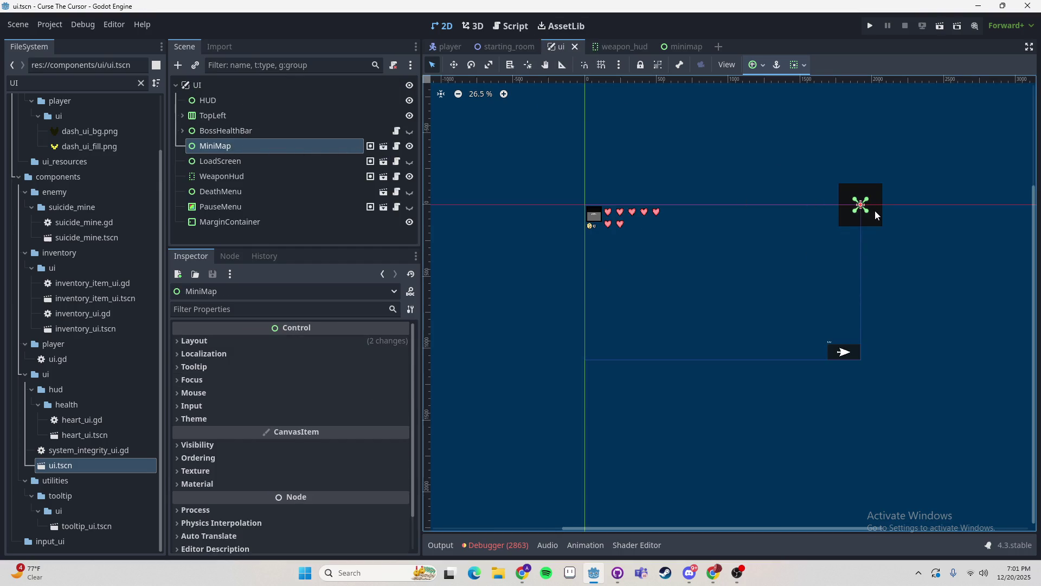
- Try top-wide, mid-band and full-screen anchors on the ui scene's MiniMap, settling on top-right
{"action": "left_click", "coordinate": [757, 65]}
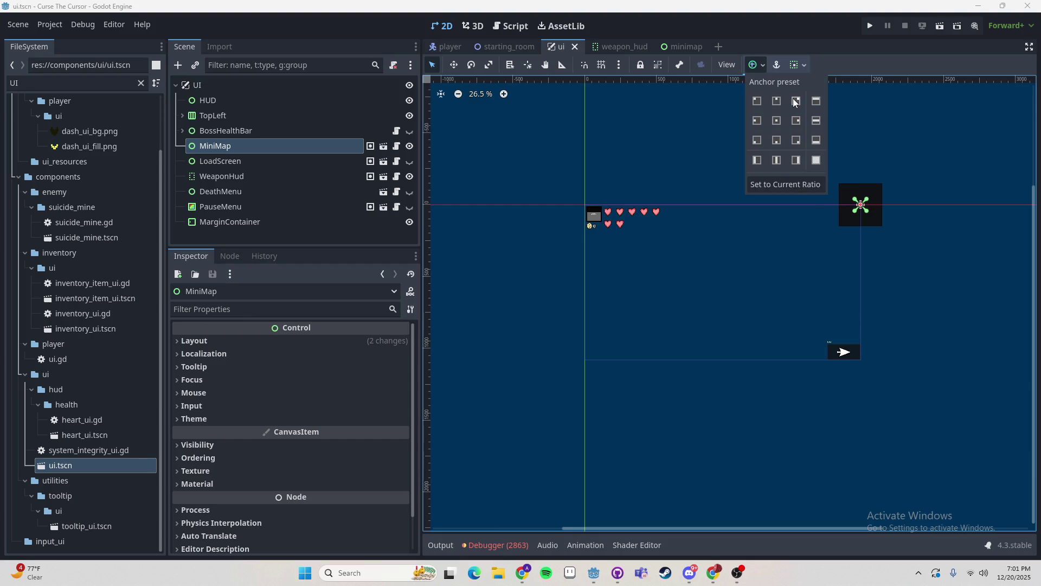
{"action": "left_click", "coordinate": [816, 102]}
{"action": "left_click", "coordinate": [817, 121]}
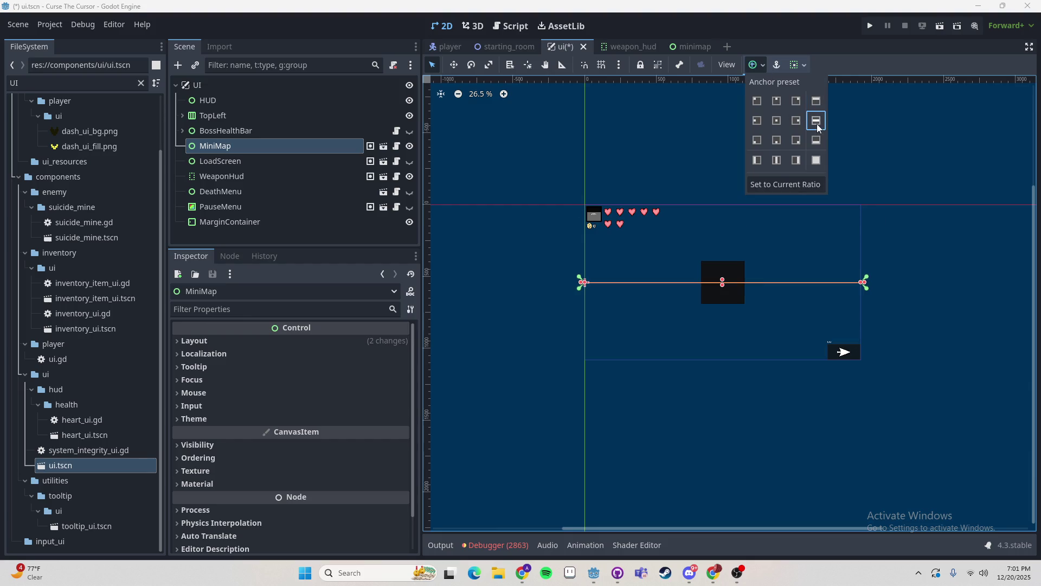
{"action": "left_click", "coordinate": [810, 161]}
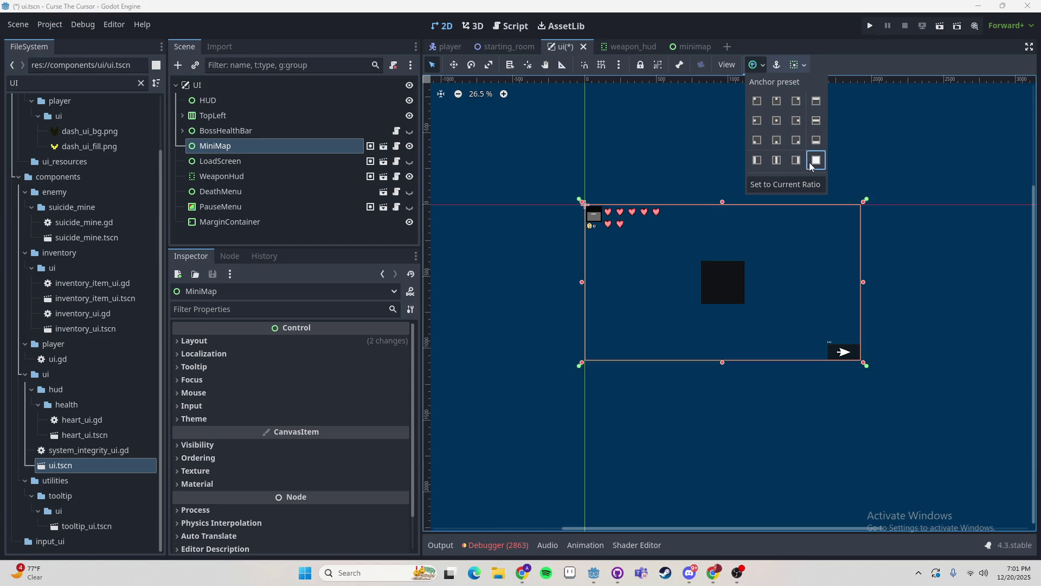
{"action": "left_click", "coordinate": [796, 100]}
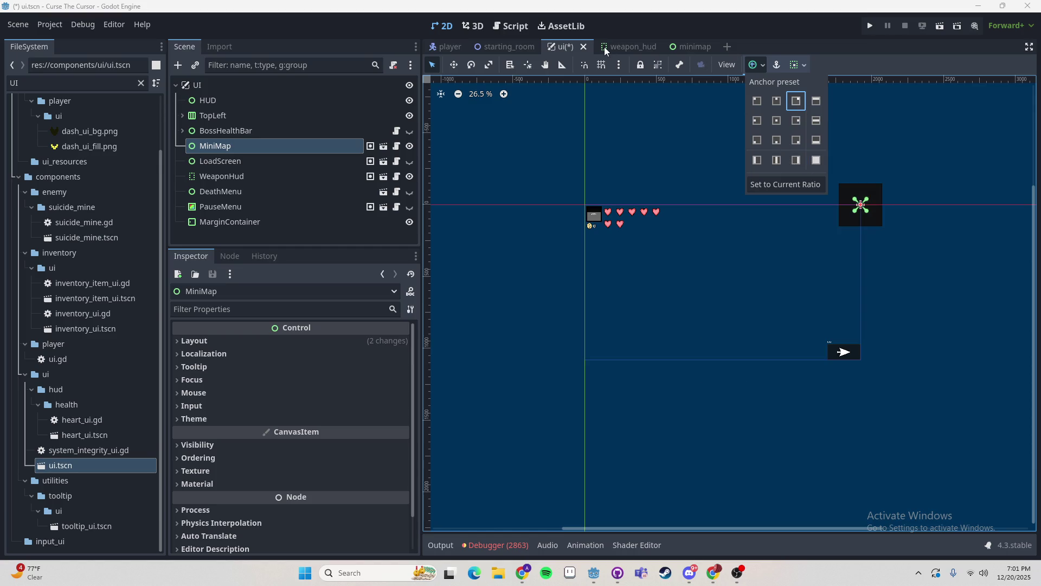
{"action": "left_click", "coordinate": [564, 97]}
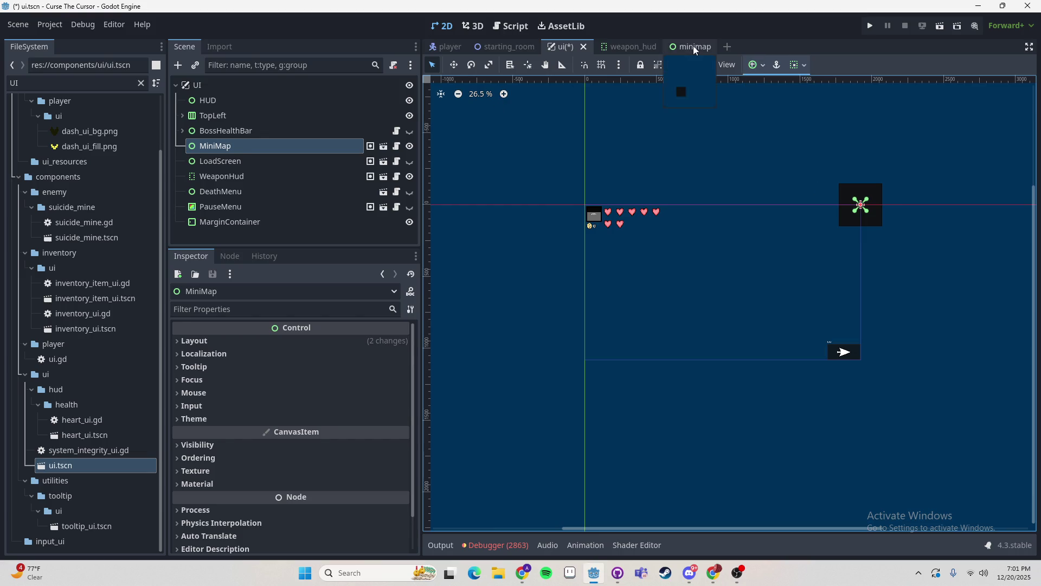
{"action": "left_click", "coordinate": [695, 48]}
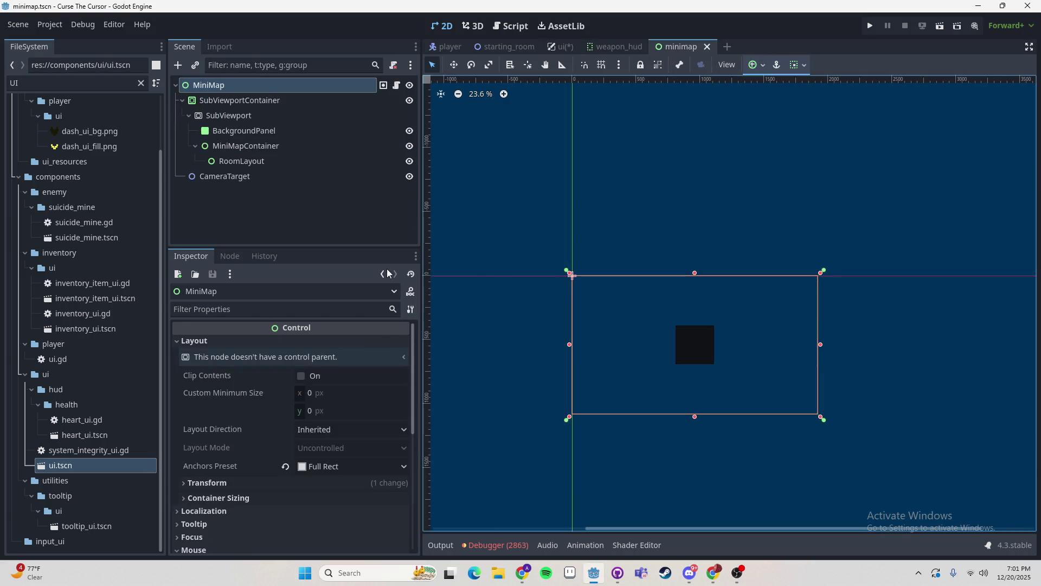
- Anchor the MiniMap root node with the Top Left preset
{"action": "left_click", "coordinate": [756, 67]}
{"action": "left_click", "coordinate": [792, 102]}
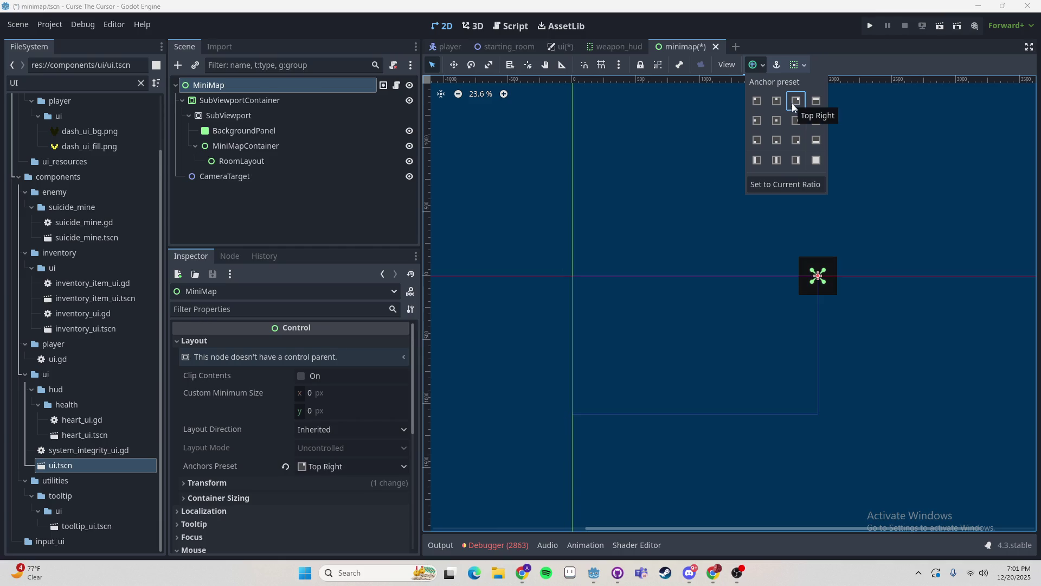
{"action": "left_click", "coordinate": [776, 120]}
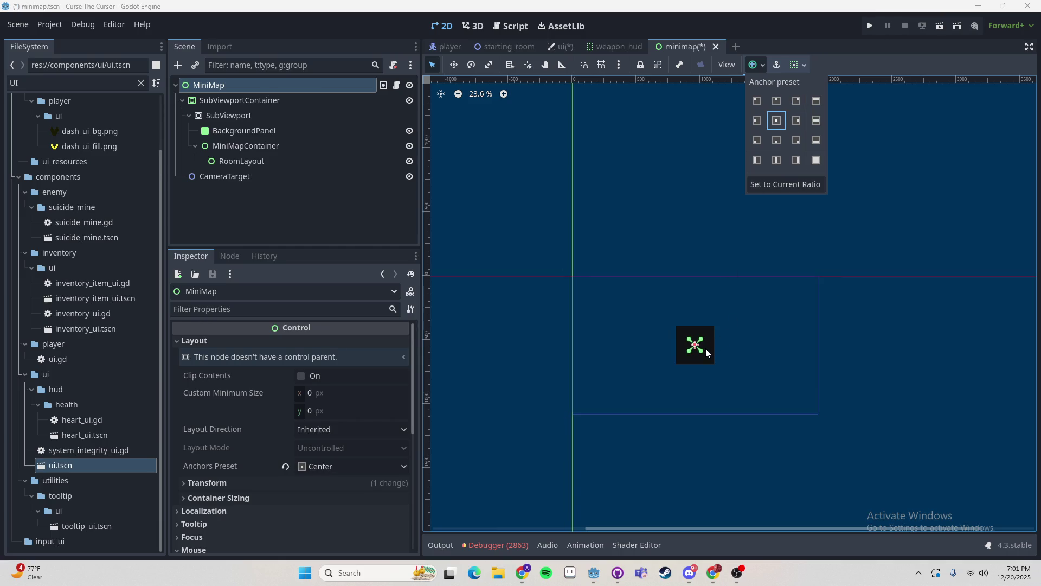
{"action": "left_click", "coordinate": [758, 102]}
{"action": "scroll", "coordinate": [578, 293], "scroll_direction": "up", "scroll_amount": 4}
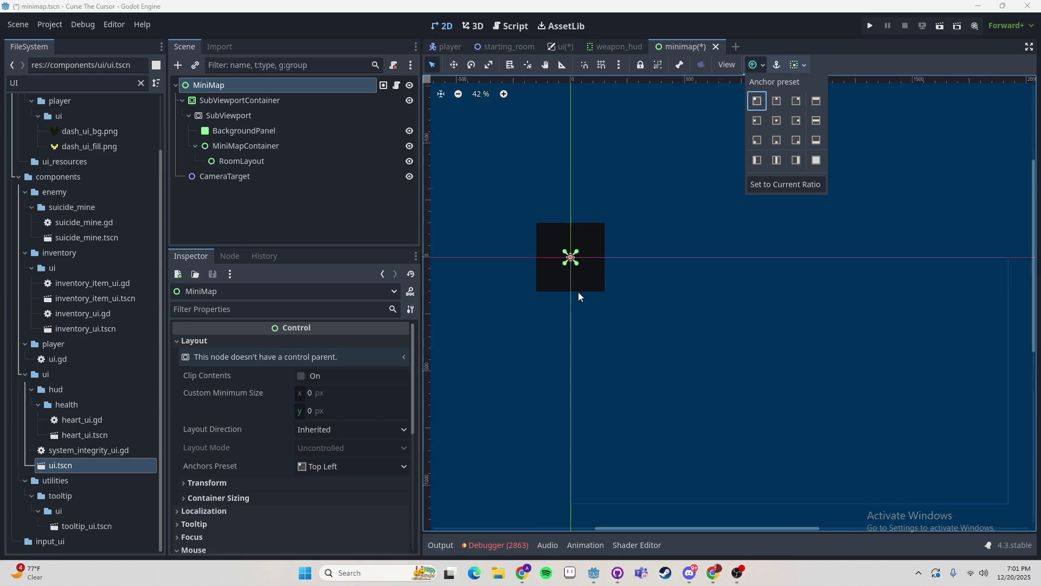
{"action": "left_click", "coordinate": [229, 103]}
- Select SubViewportContainer and anchor it with the Top Right preset
{"action": "left_click", "coordinate": [228, 103]}
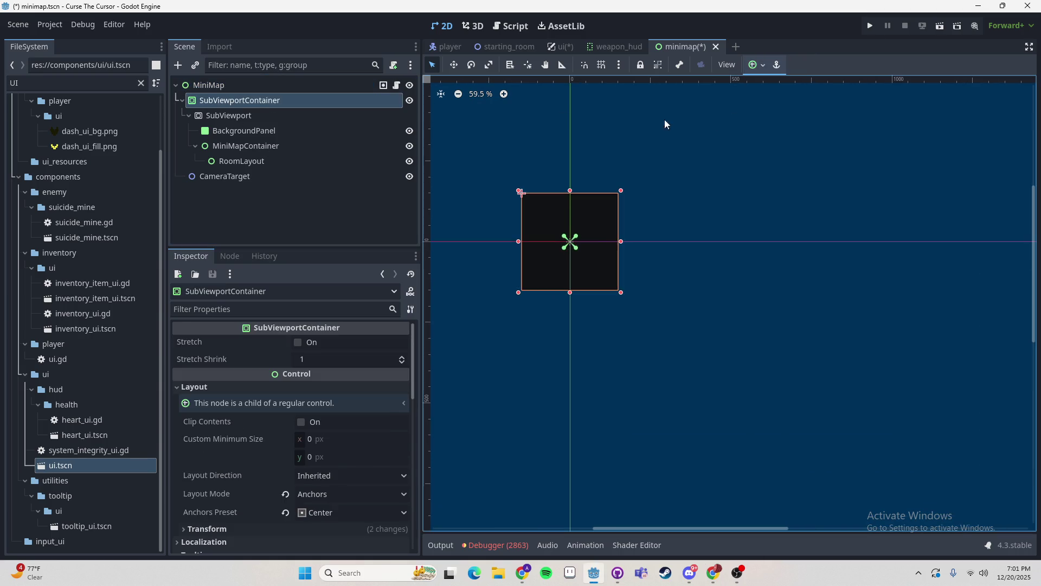
{"action": "left_click", "coordinate": [756, 64]}
{"action": "left_click", "coordinate": [775, 106]}
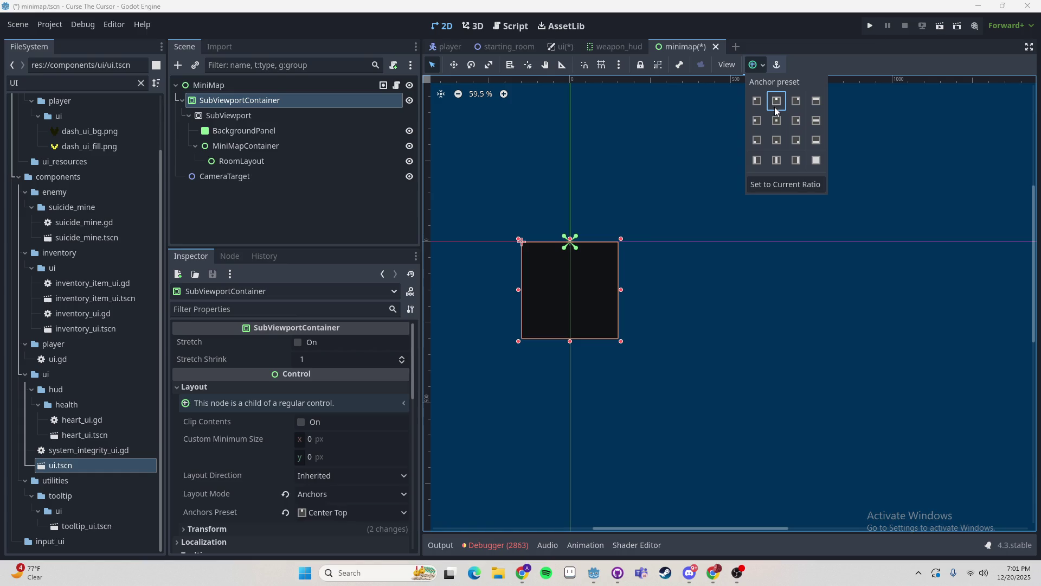
{"action": "left_click", "coordinate": [795, 101]}
{"action": "scroll", "coordinate": [656, 260], "scroll_direction": "down", "scroll_amount": 3}
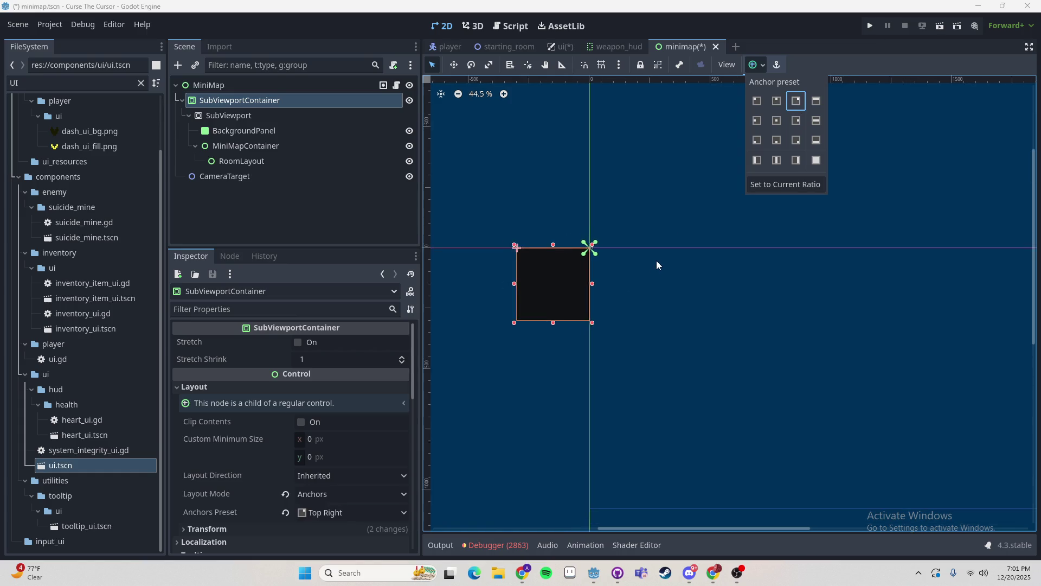
{"action": "left_click", "coordinate": [686, 258]}
- Switch to the ui scene, pan around to check the minimap, and select MarginContainer
{"action": "left_click", "coordinate": [578, 48]}
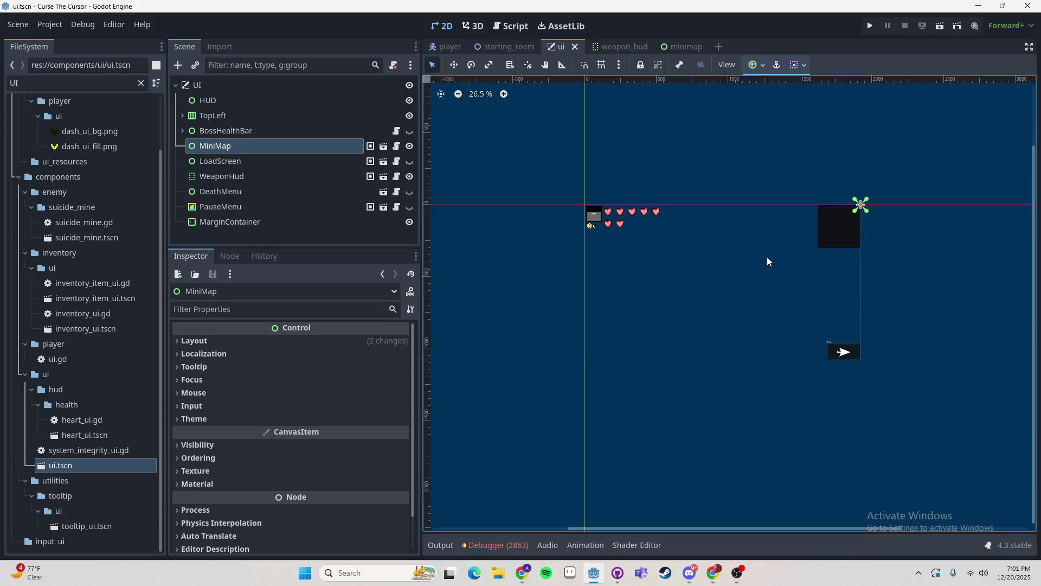
{"action": "scroll", "coordinate": [802, 244], "scroll_direction": "up", "scroll_amount": 4}
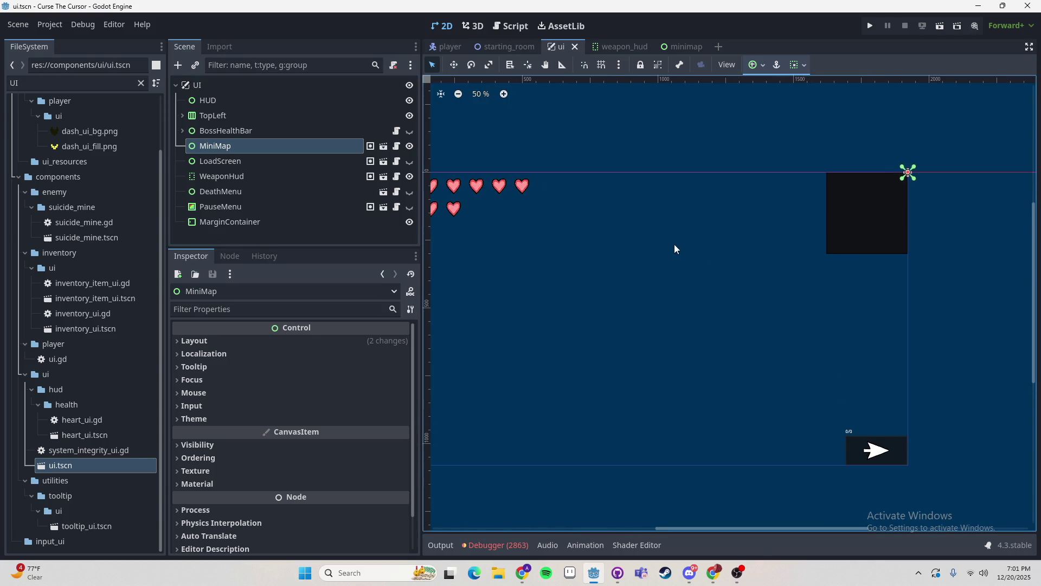
{"action": "scroll", "coordinate": [830, 249], "scroll_direction": "left", "scroll_amount": 2}
{"action": "scroll", "coordinate": [832, 244], "scroll_direction": "down", "scroll_amount": 2}
{"action": "scroll", "coordinate": [760, 239], "scroll_direction": "right", "scroll_amount": 2}
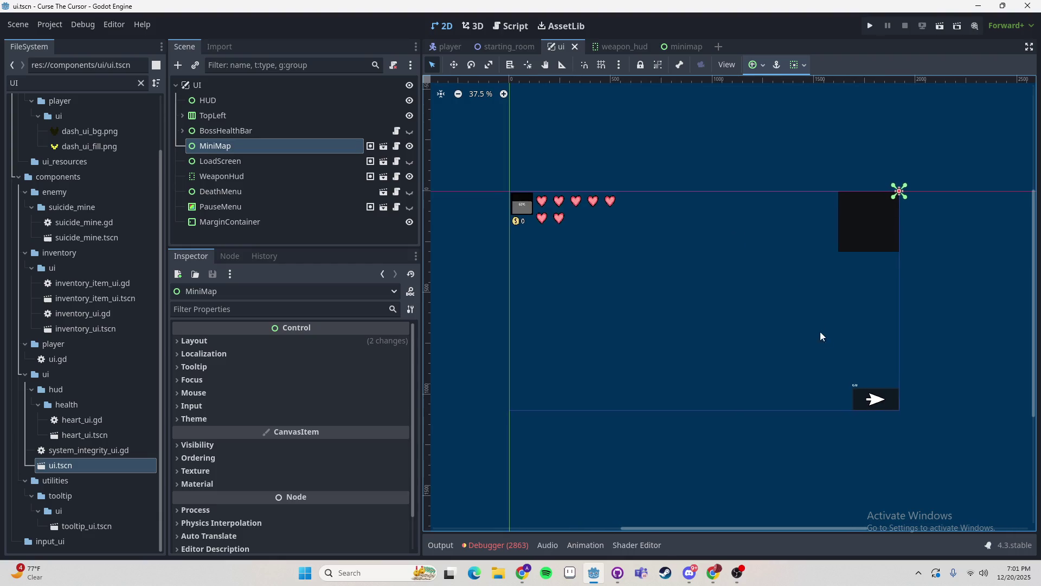
{"action": "scroll", "coordinate": [769, 350], "scroll_direction": "up", "scroll_amount": 2}
{"action": "scroll", "coordinate": [797, 288], "scroll_direction": "left", "scroll_amount": 1}
{"action": "scroll", "coordinate": [802, 323], "scroll_direction": "down", "scroll_amount": 1}
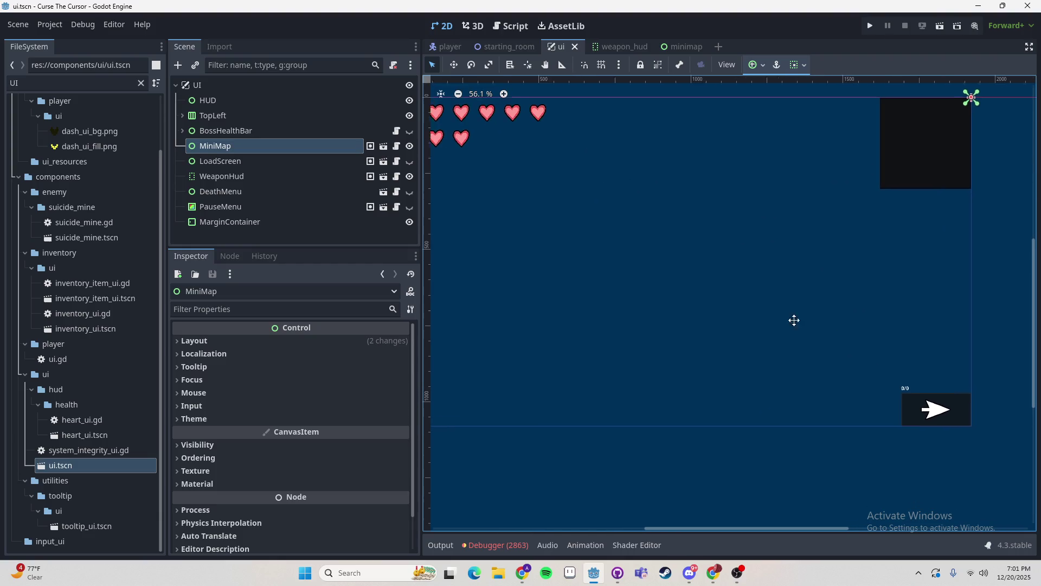
{"action": "scroll", "coordinate": [802, 322], "scroll_direction": "down", "scroll_amount": 1}
{"action": "scroll", "coordinate": [757, 324], "scroll_direction": "right", "scroll_amount": 2}
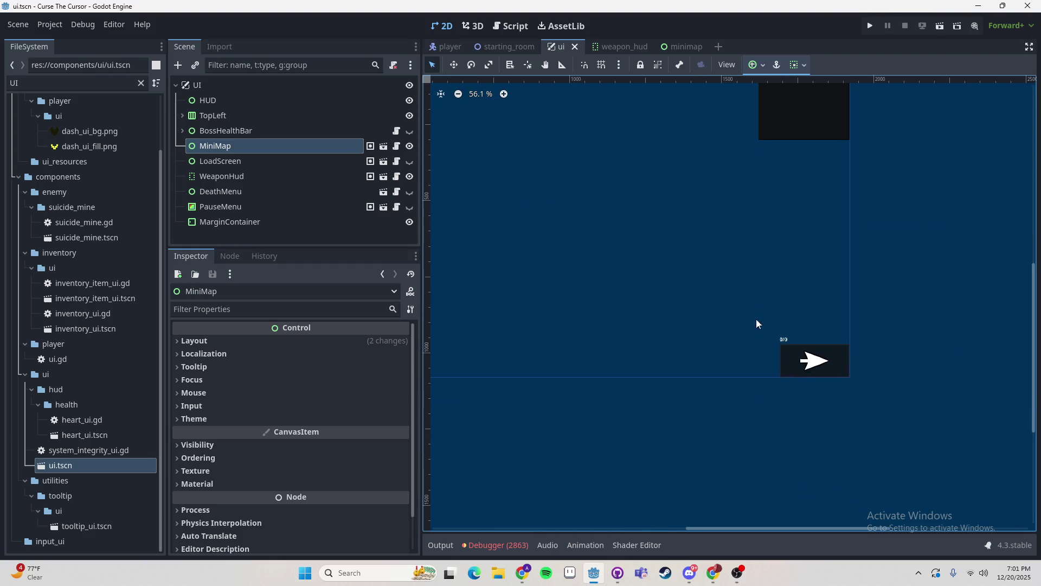
{"action": "left_click", "coordinate": [256, 222]}
{"action": "scroll", "coordinate": [607, 243], "scroll_direction": "down", "scroll_amount": 2}
{"action": "scroll", "coordinate": [600, 255], "scroll_direction": "left", "scroll_amount": 1}
{"action": "scroll", "coordinate": [601, 256], "scroll_direction": "right", "scroll_amount": 1}
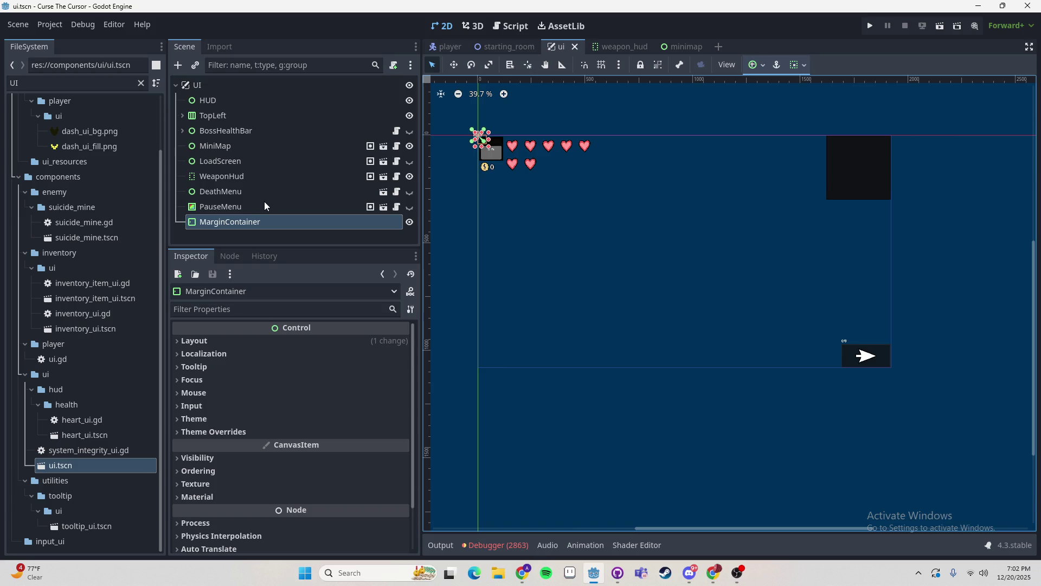
- Move MarginContainer above HUD, make it Full Rect, and nest HUD through PauseMenu inside it
{"action": "left_click_drag", "start_coordinate": [265, 223], "coordinate": [229, 103]}
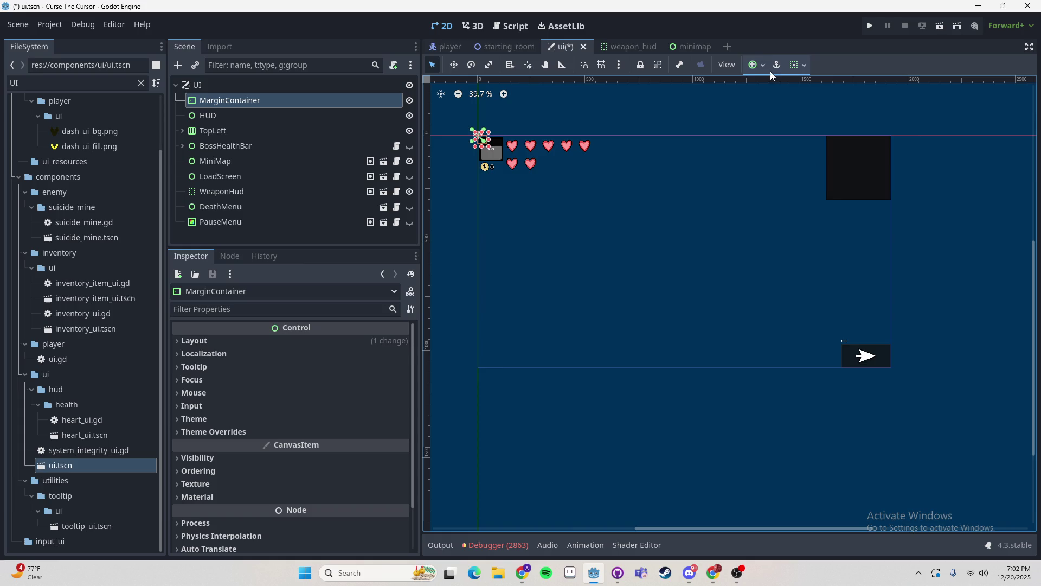
{"action": "left_click", "coordinate": [757, 65]}
{"action": "left_click", "coordinate": [815, 160]}
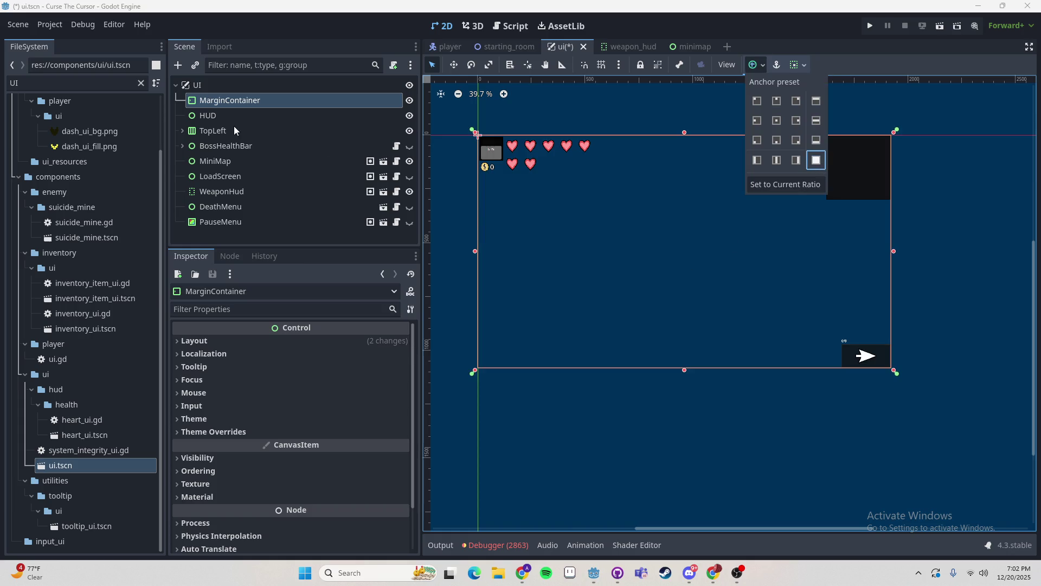
{"action": "key", "text": "Down"}
{"action": "left_click", "coordinate": [227, 218], "text": "shift"}
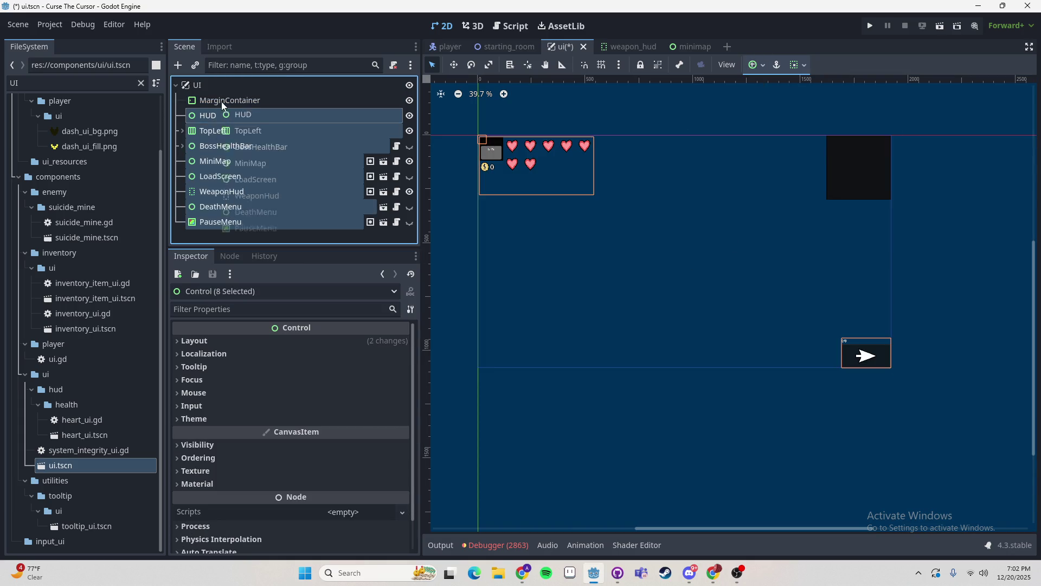
{"action": "left_click_drag", "start_coordinate": [222, 105], "coordinate": [221, 99]}
- Inspect BossHealthBar, MiniMap, WeaponHud, DeathMenu and PauseMenu, ending with WeaponHud selected
{"action": "left_click", "coordinate": [236, 145]}
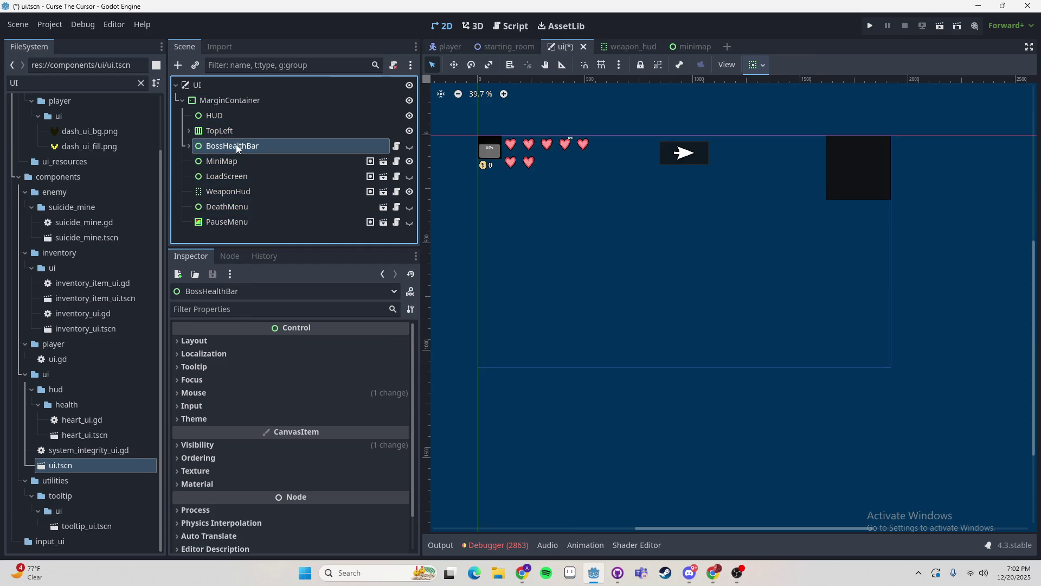
{"action": "left_click", "coordinate": [237, 159]}
{"action": "left_click", "coordinate": [239, 192]}
{"action": "left_click", "coordinate": [243, 205]}
{"action": "left_click", "coordinate": [247, 222]}
{"action": "left_click", "coordinate": [244, 208]}
{"action": "left_click", "coordinate": [247, 192]}
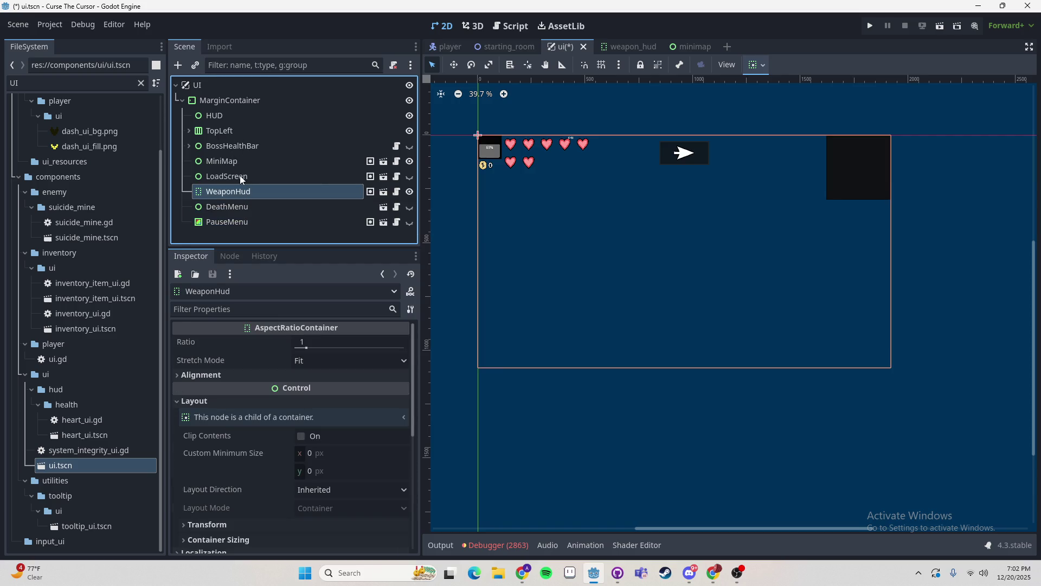
{"action": "right_click", "coordinate": [314, 193]}
{"action": "left_click", "coordinate": [191, 188]}
{"action": "left_click", "coordinate": [760, 68]}
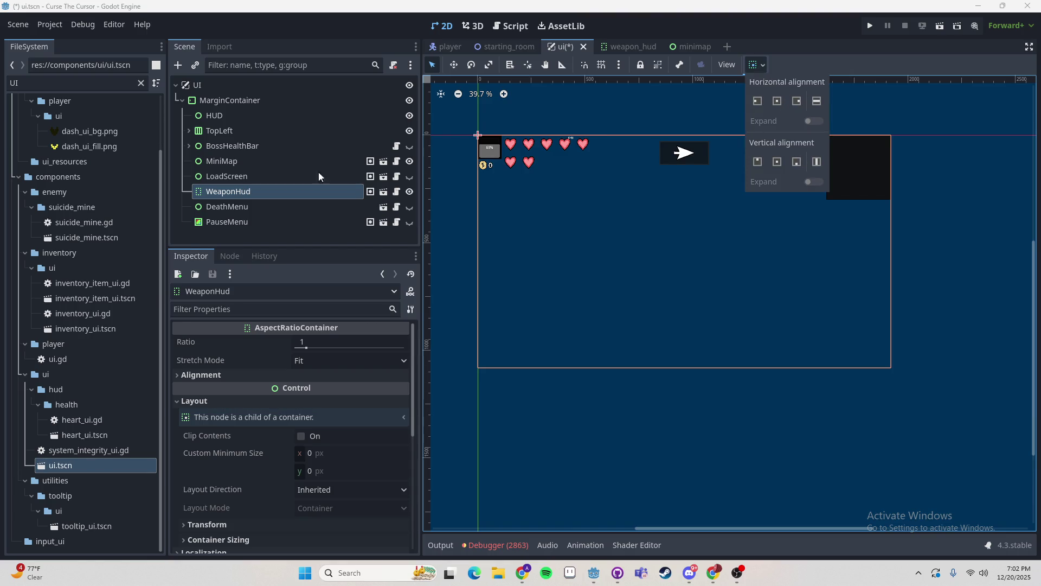
- Set WeaponHud's container alignment to Horizontal End and Vertical End, then save the ui scene
{"action": "left_click", "coordinate": [274, 178]}
{"action": "left_click_drag", "start_coordinate": [244, 178], "coordinate": [257, 192]}
{"action": "left_click", "coordinate": [257, 192]}
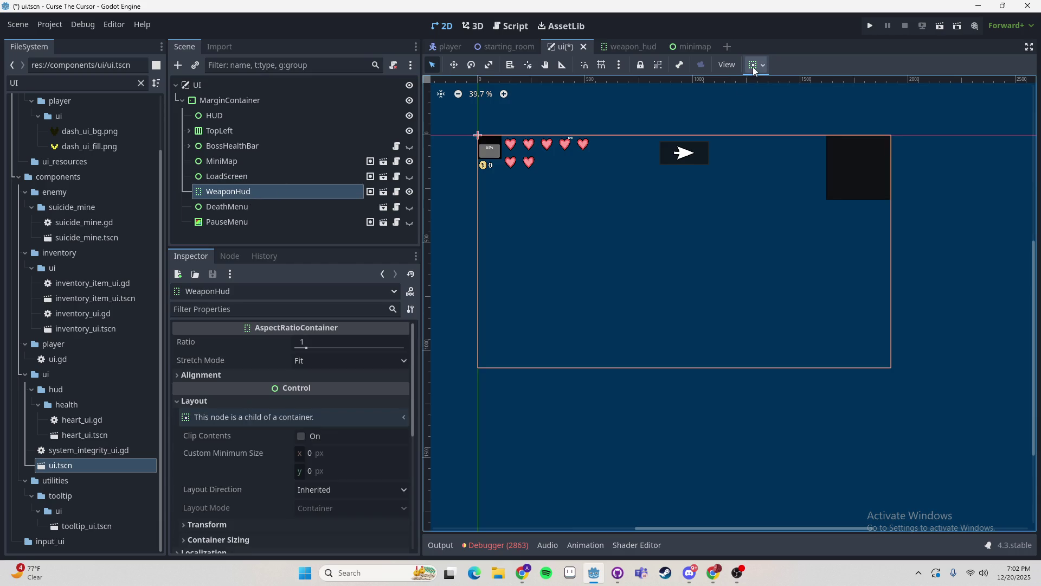
{"action": "left_click", "coordinate": [755, 66]}
{"action": "left_click", "coordinate": [794, 103]}
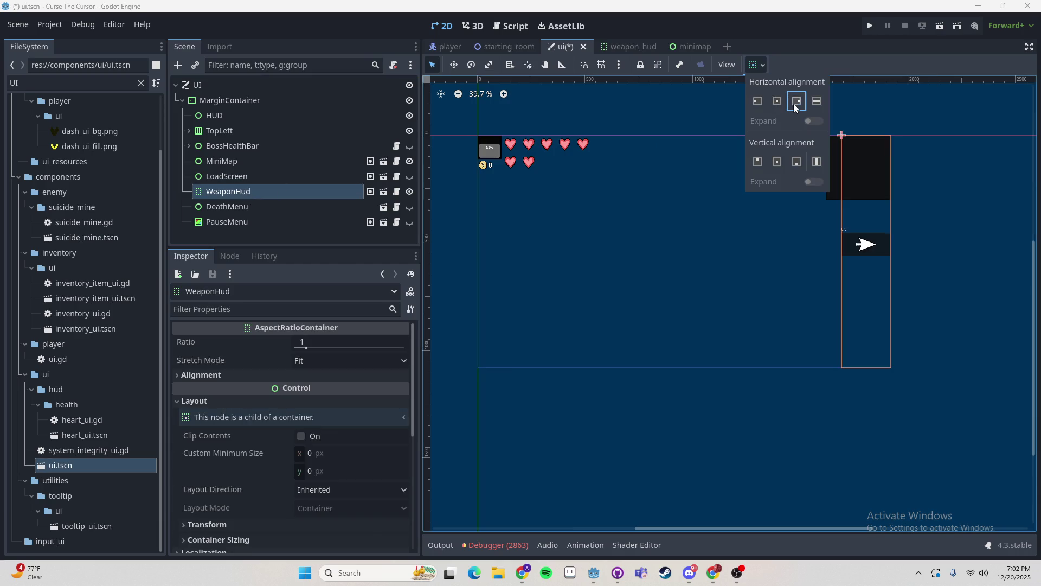
{"action": "left_click", "coordinate": [796, 162]}
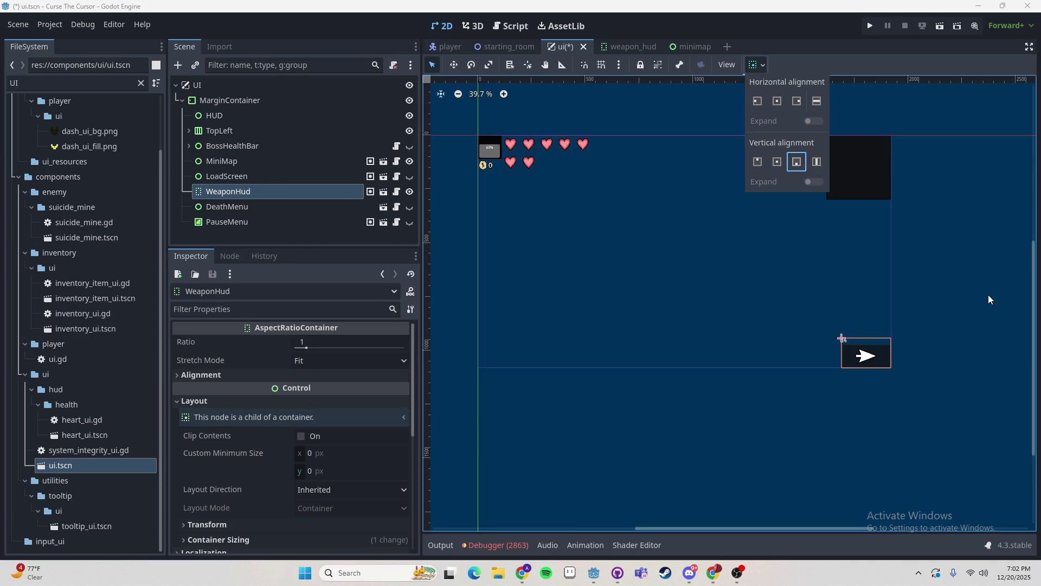
{"action": "left_click", "coordinate": [806, 263]}
{"action": "key", "text": "ctrl+s"}
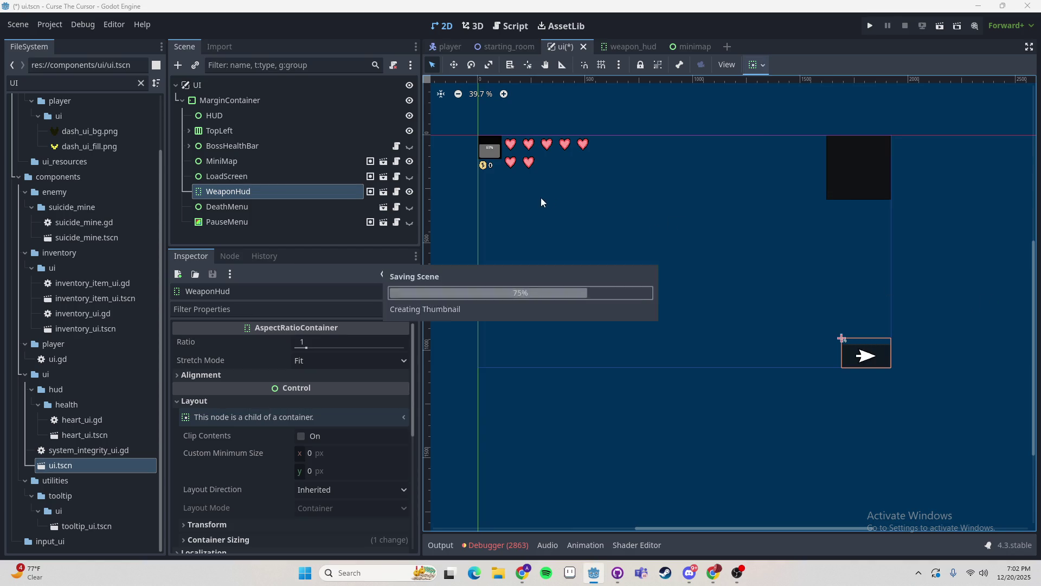
- Review MarginContainer's Layout and Localization properties in the Inspector
{"action": "left_click", "coordinate": [228, 101]}
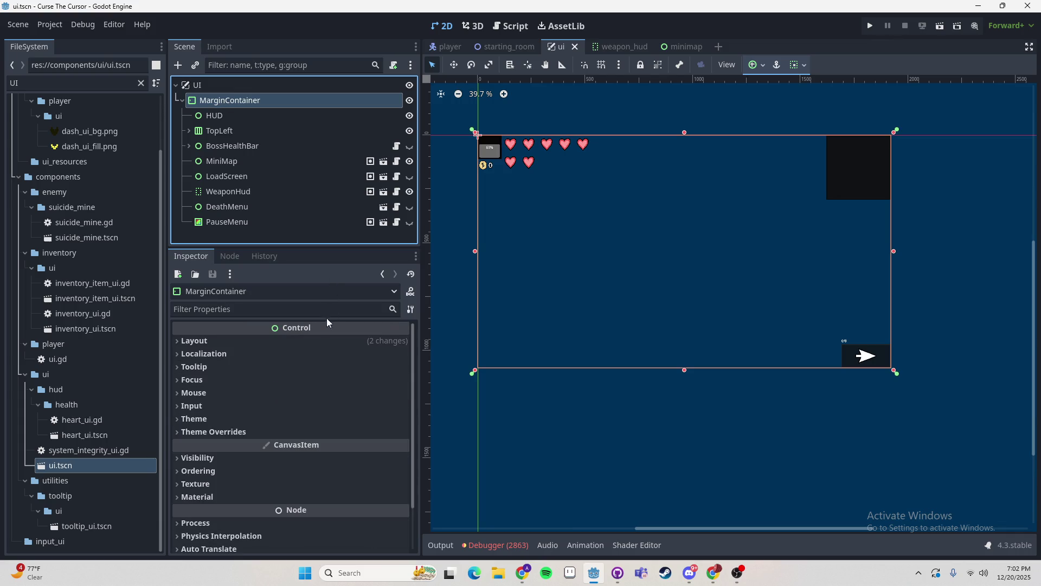
{"action": "left_click", "coordinate": [314, 340]}
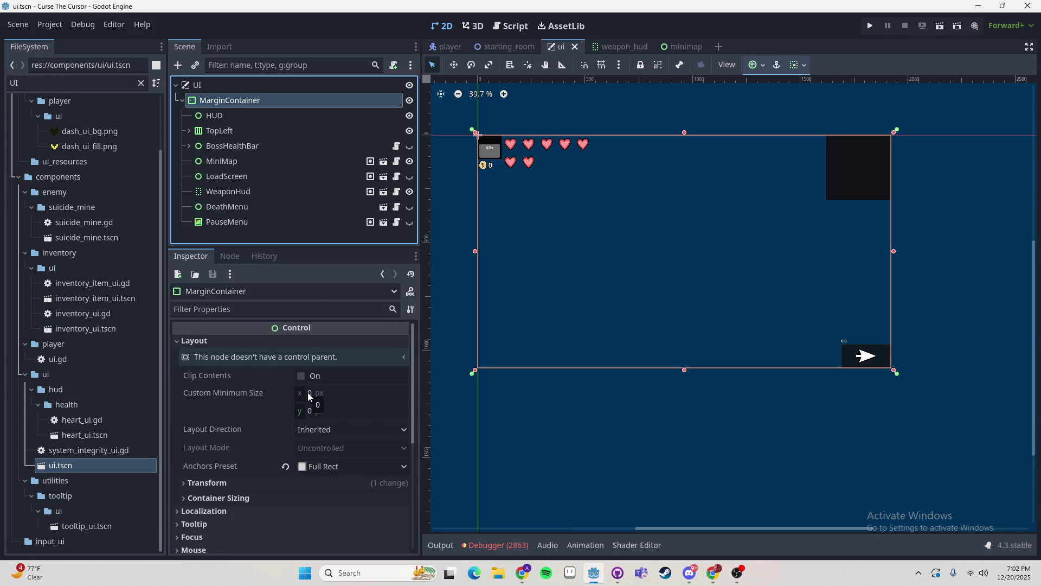
{"action": "scroll", "coordinate": [252, 427], "scroll_direction": "down", "scroll_amount": 3}
{"action": "scroll", "coordinate": [244, 424], "scroll_direction": "up", "scroll_amount": 3}
{"action": "left_click", "coordinate": [213, 342]}
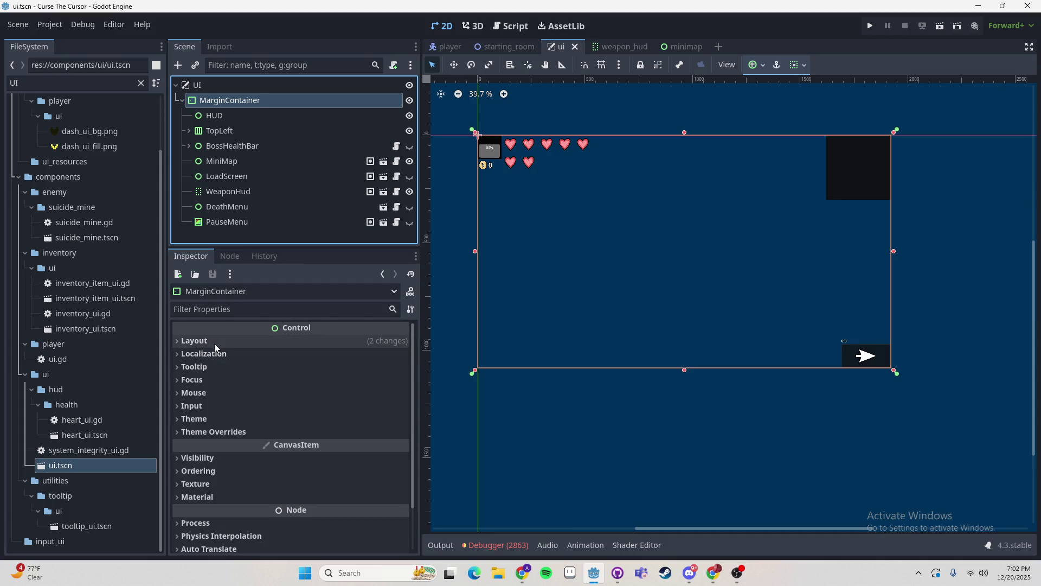
{"action": "left_click", "coordinate": [221, 355]}
{"action": "left_click", "coordinate": [221, 354]}
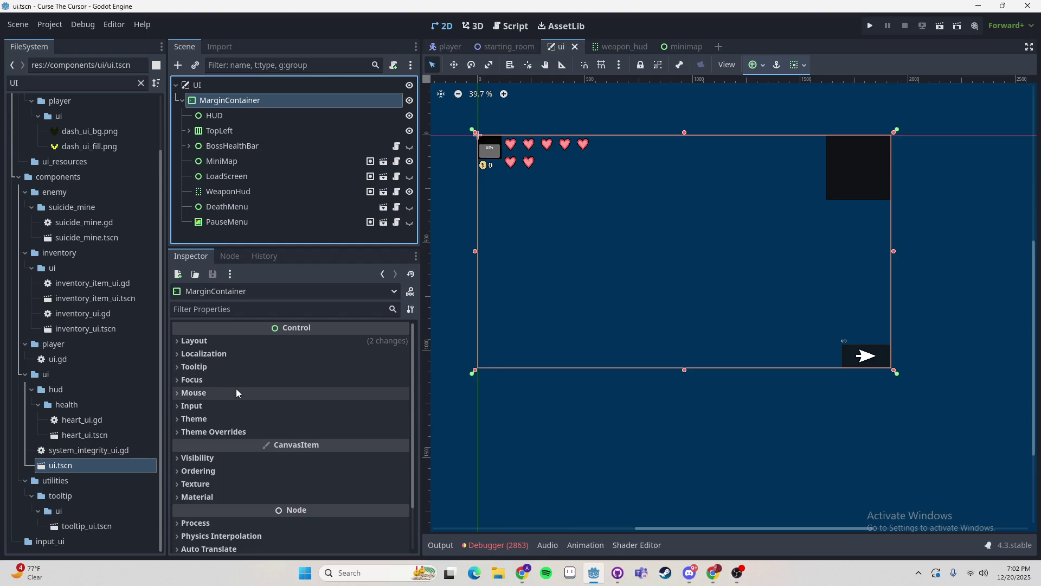
{"action": "left_click", "coordinate": [245, 340]}
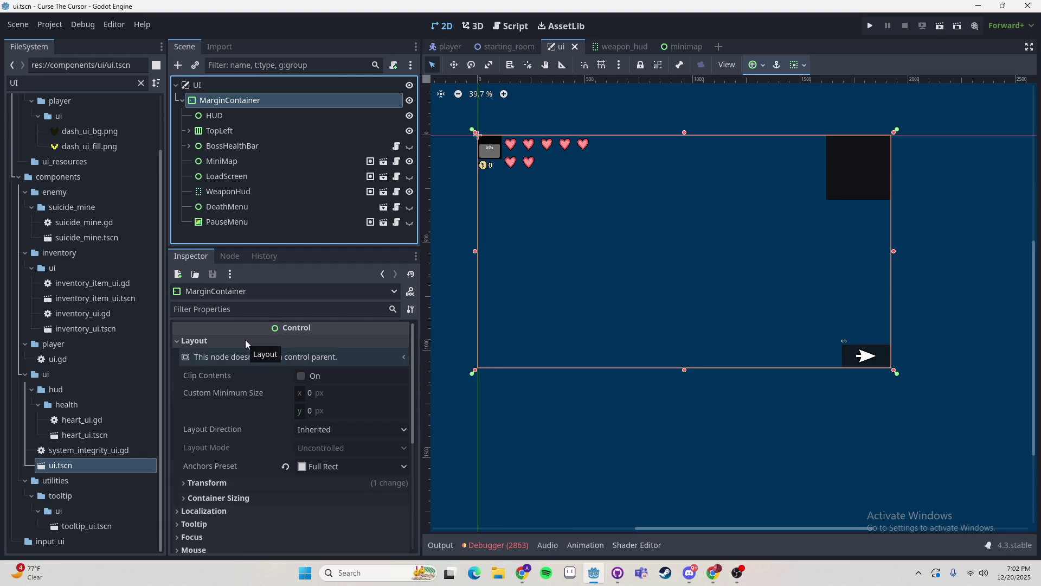
{"action": "left_click", "coordinate": [217, 482]}
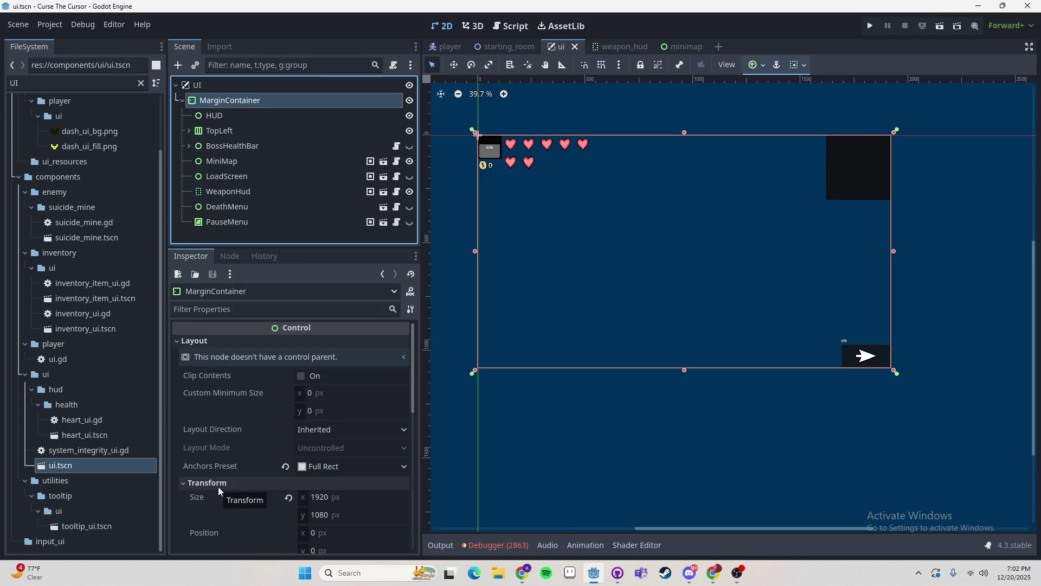
{"action": "scroll", "coordinate": [219, 485], "scroll_direction": "down", "scroll_amount": 2}
{"action": "scroll", "coordinate": [258, 431], "scroll_direction": "down", "scroll_amount": 2}
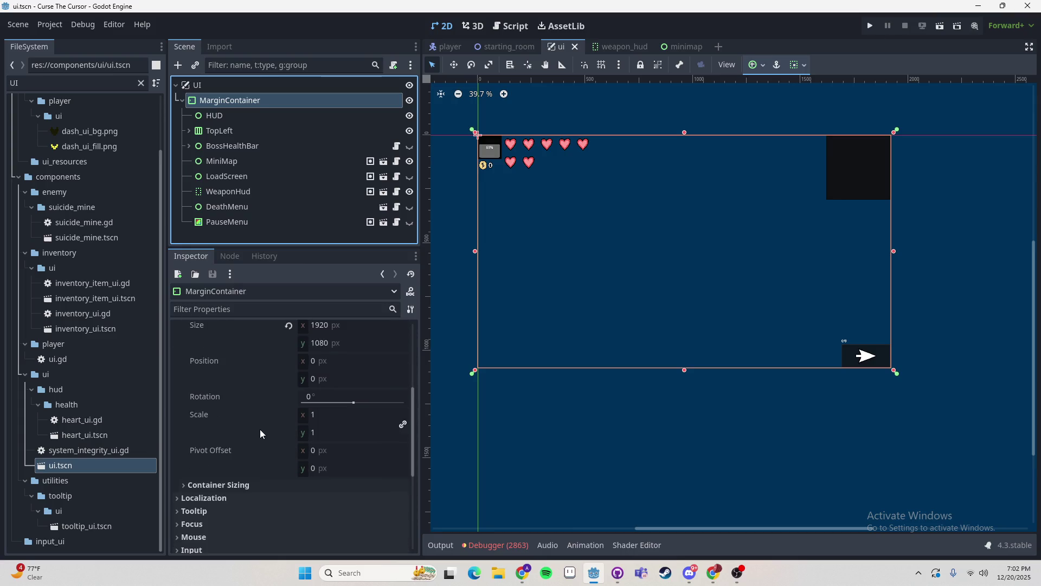
{"action": "scroll", "coordinate": [242, 458], "scroll_direction": "up", "scroll_amount": 4}
{"action": "left_click", "coordinate": [242, 454]}
{"action": "scroll", "coordinate": [234, 418], "scroll_direction": "up", "scroll_amount": 1}
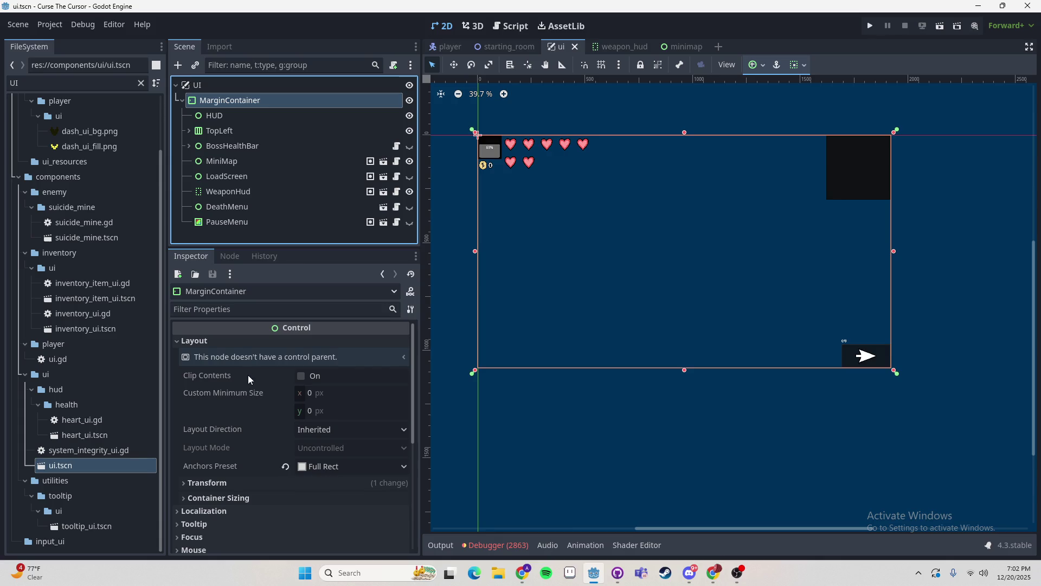
{"action": "left_click", "coordinate": [233, 344]}
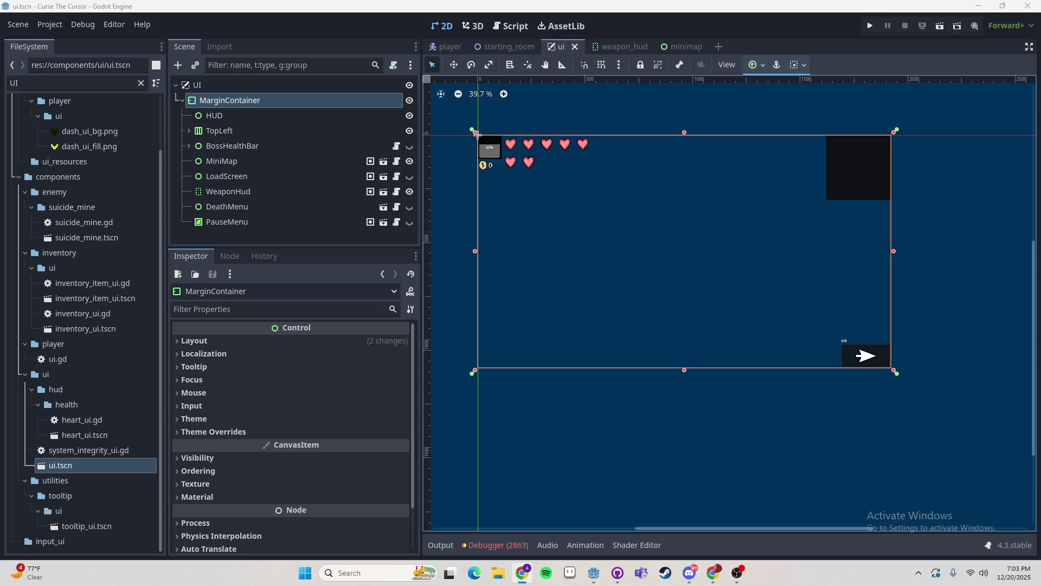
{"action": "left_click", "coordinate": [684, 263]}
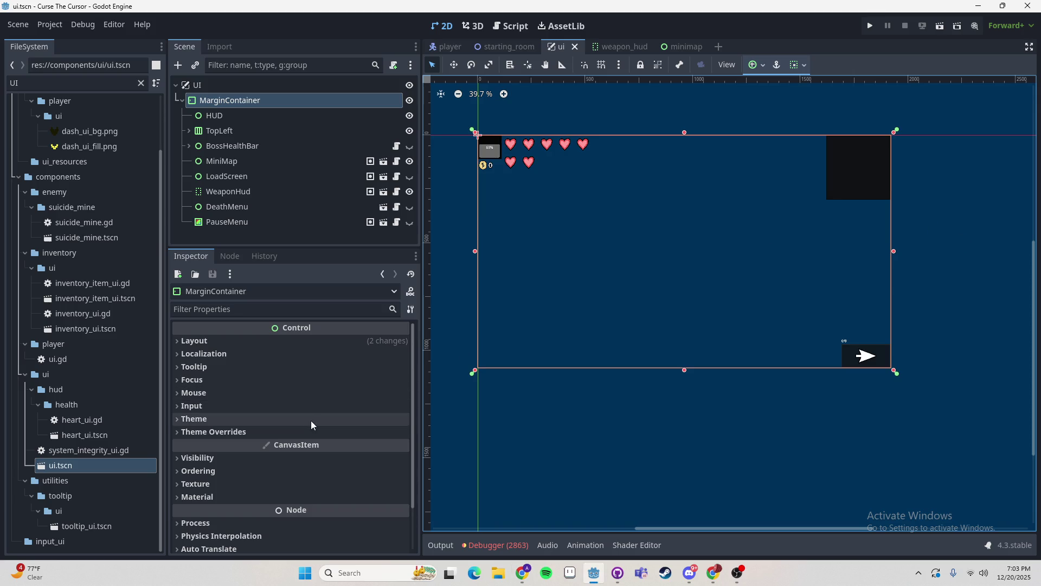
{"action": "left_click", "coordinate": [267, 130]}
{"action": "left_click", "coordinate": [267, 101]}
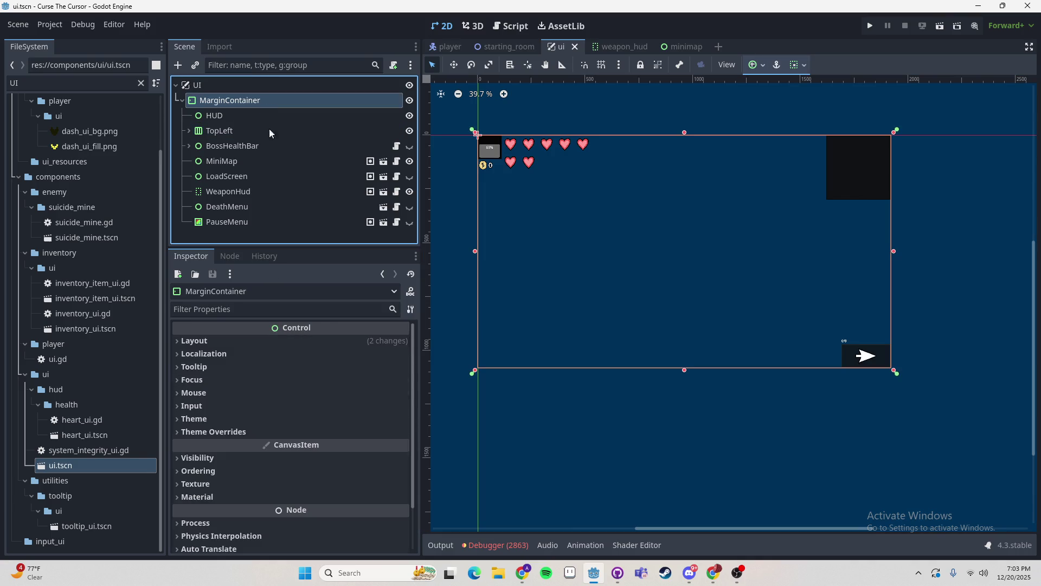
{"action": "left_click", "coordinate": [245, 365]}
{"action": "left_click", "coordinate": [240, 365]}
{"action": "left_click", "coordinate": [217, 379]}
{"action": "left_click", "coordinate": [216, 380]}
{"action": "left_click", "coordinate": [214, 394]}
{"action": "left_click", "coordinate": [213, 394]}
{"action": "left_click", "coordinate": [213, 406]}
{"action": "left_click", "coordinate": [213, 408]}
{"action": "left_click", "coordinate": [213, 420]}
{"action": "left_click", "coordinate": [214, 421]}
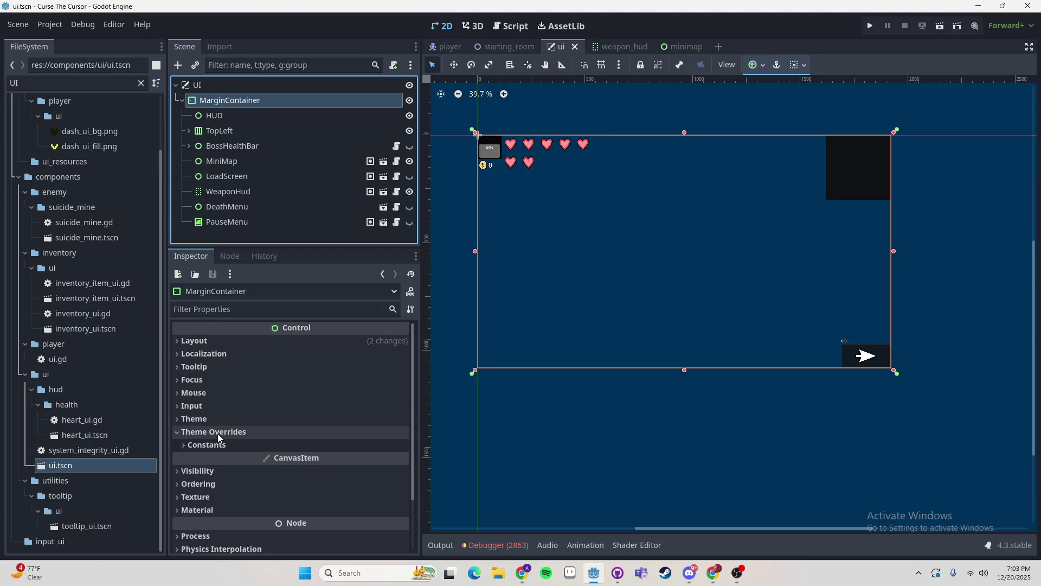
{"action": "left_click", "coordinate": [234, 116]}
{"action": "left_click", "coordinate": [232, 101]}
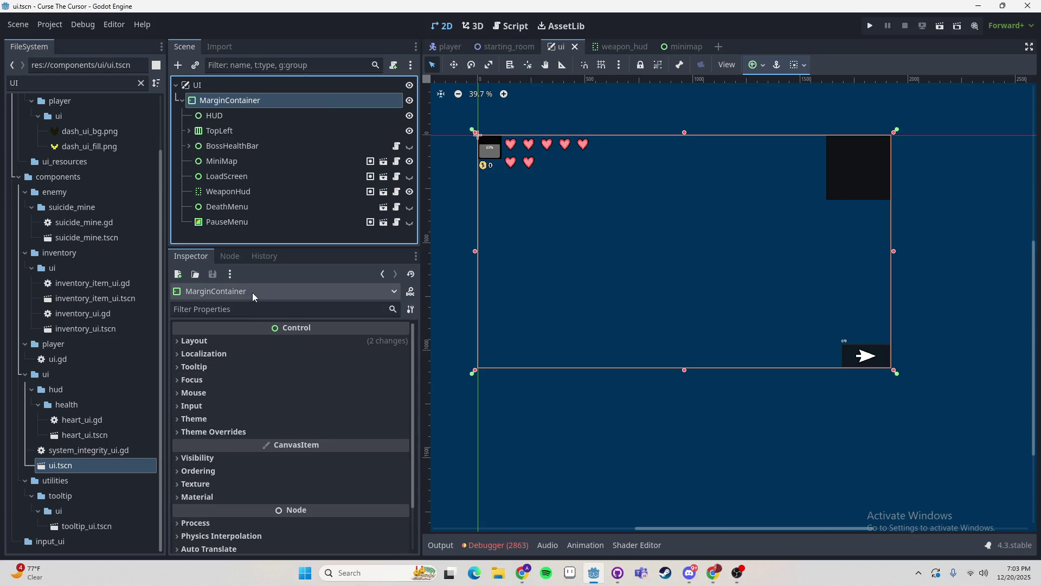
{"action": "right_click", "coordinate": [204, 103]}
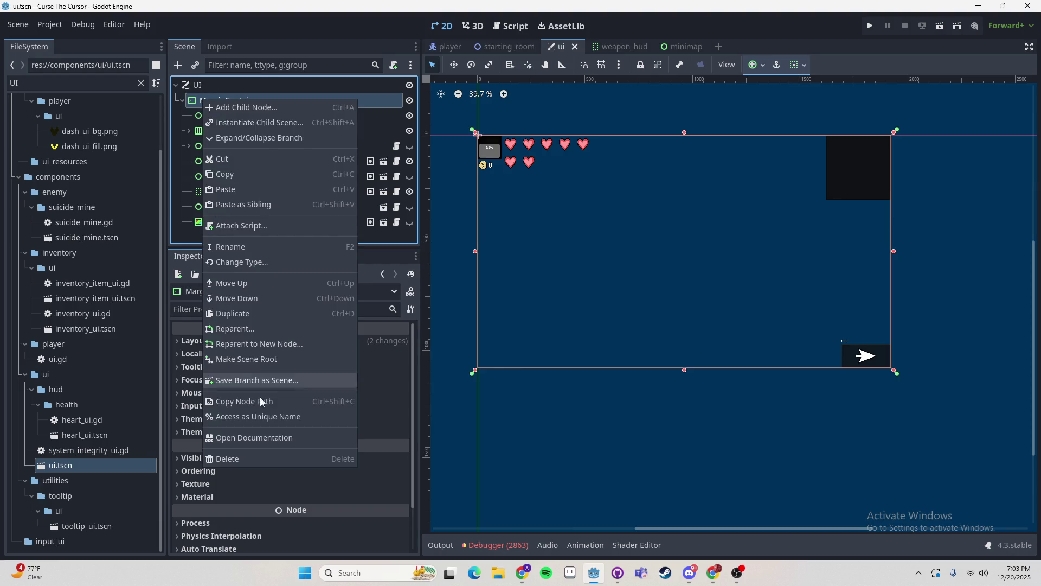
{"action": "left_click", "coordinate": [260, 434]}
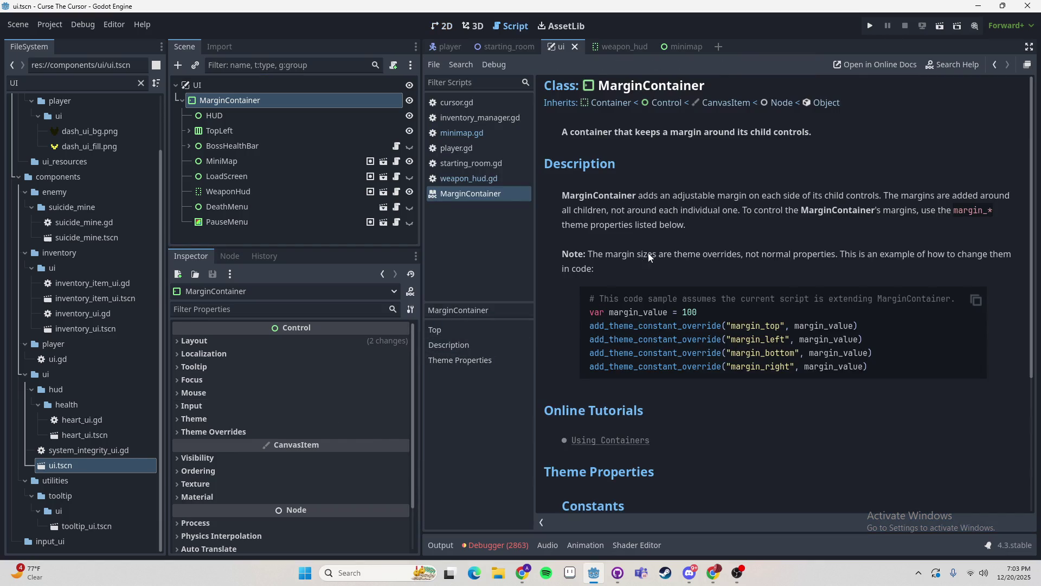
{"action": "left_click_drag", "start_coordinate": [812, 134], "coordinate": [556, 133]}
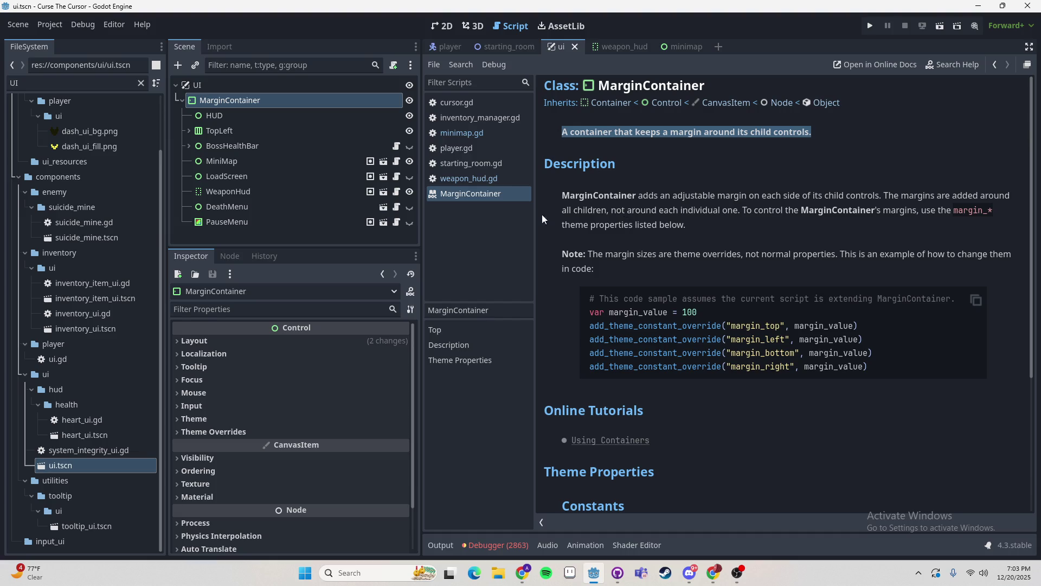
{"action": "left_click", "coordinate": [240, 103]}
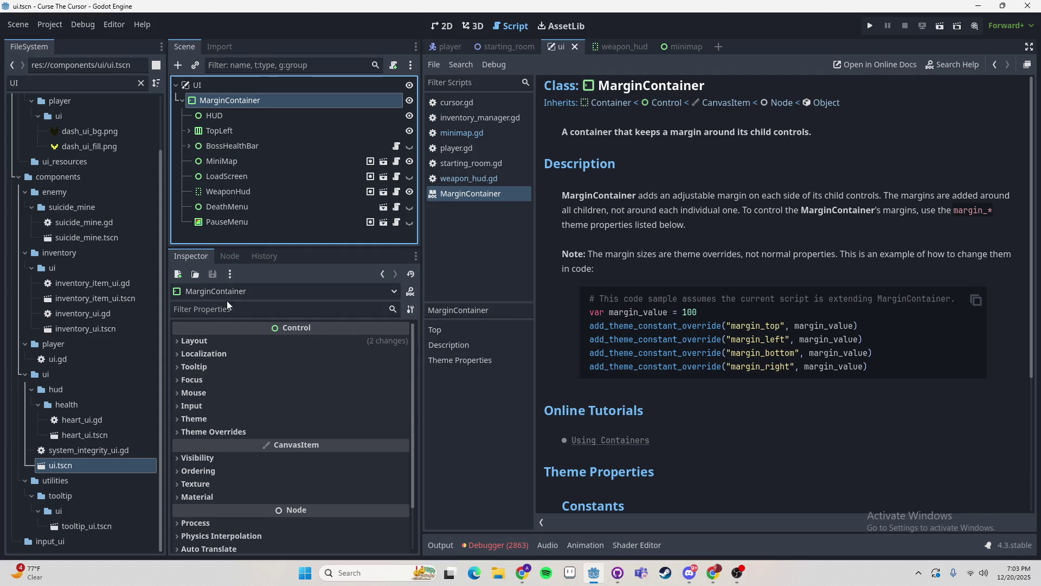
{"action": "left_click", "coordinate": [178, 65]}
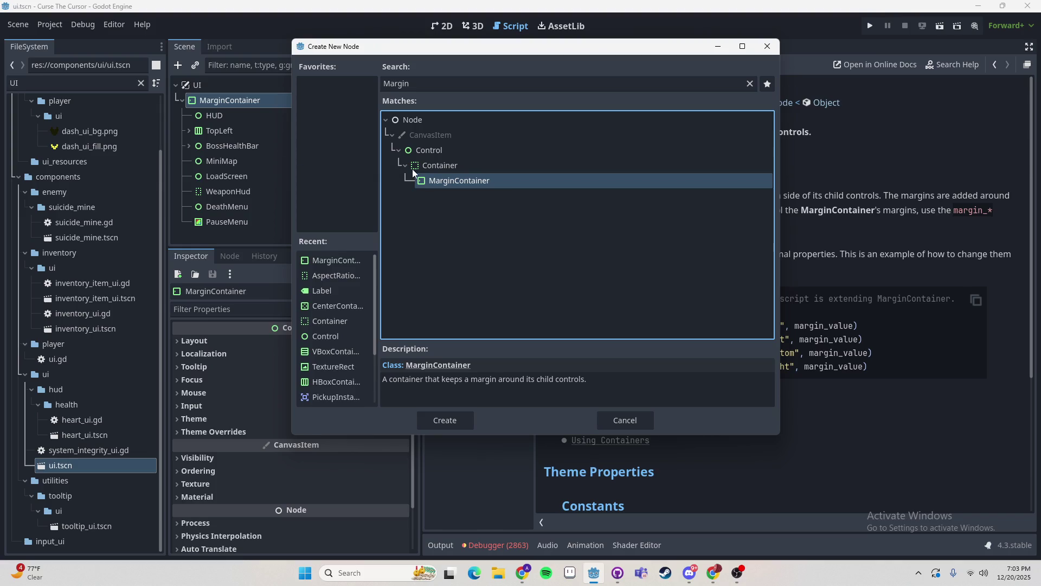
{"action": "double_click", "coordinate": [431, 183]}
{"action": "left_click", "coordinate": [250, 222]}
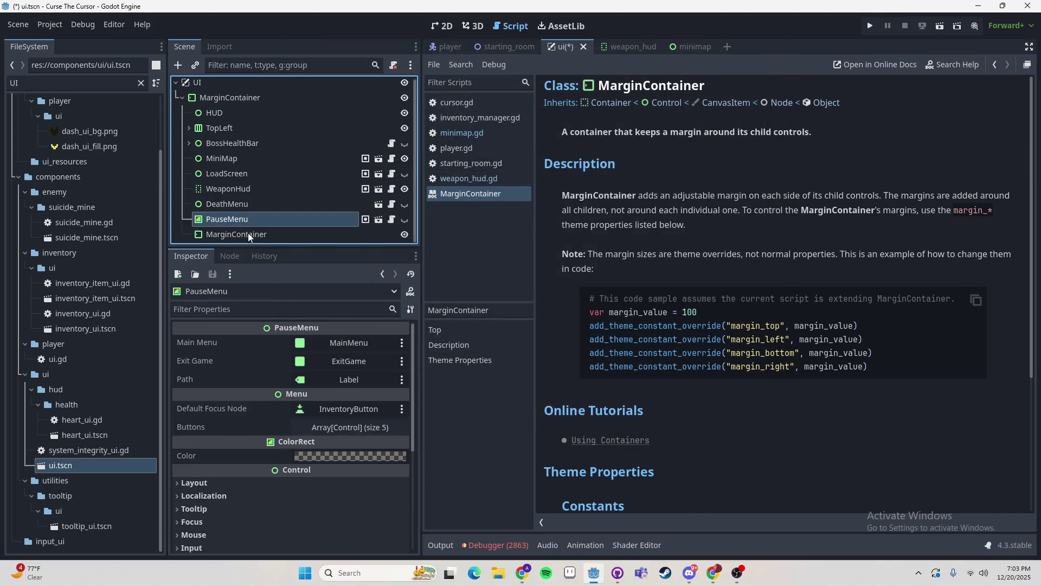
{"action": "left_click", "coordinate": [250, 234]}
{"action": "double_click", "coordinate": [304, 230]}
{"action": "key", "text": "BackSpace"}
{"action": "key", "text": "Escape"}
{"action": "key", "text": "ctrl+z"}
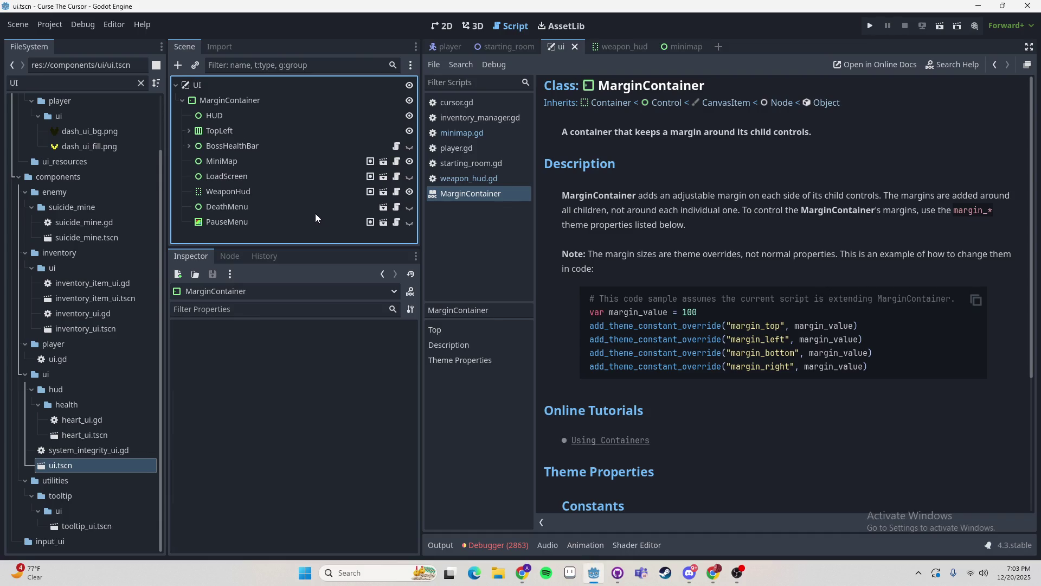
{"action": "key", "text": "ctrl+F1"}
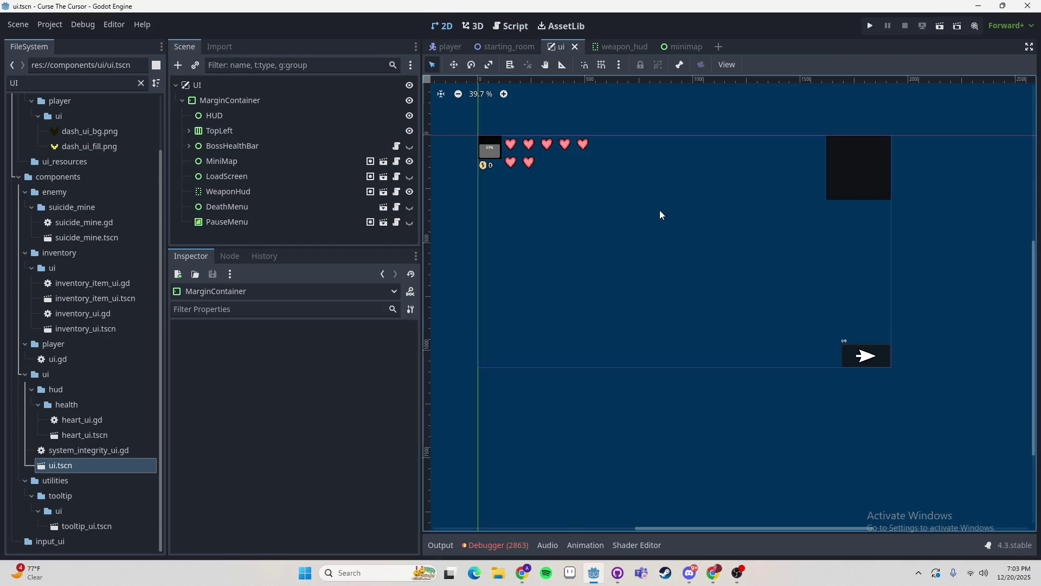
- Save and run the game, start a New Game, then stop it and open the WeaponHud scene
{"action": "scroll", "coordinate": [548, 232], "scroll_direction": "up", "scroll_amount": 4}
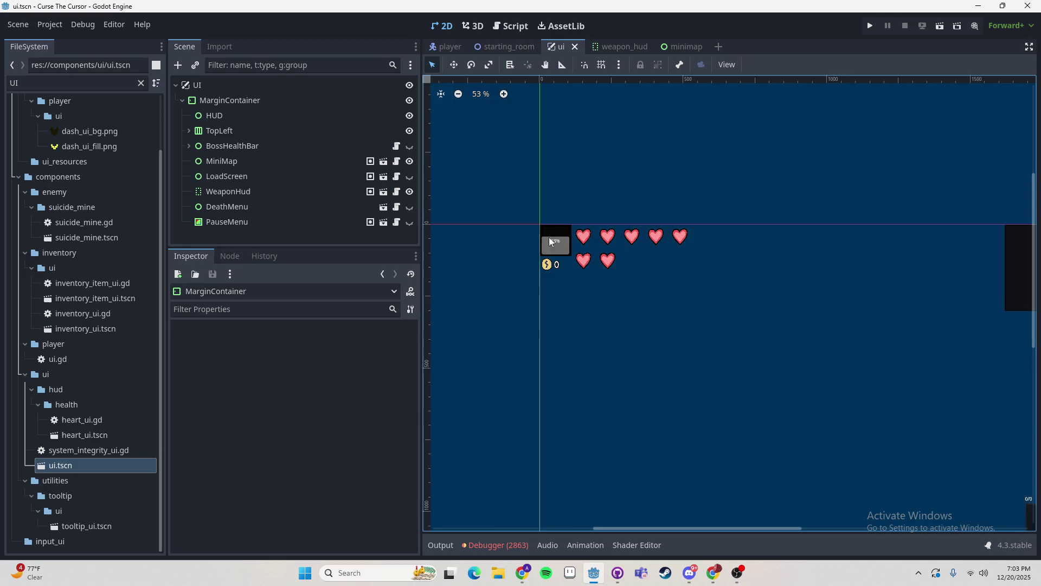
{"action": "scroll", "coordinate": [740, 317], "scroll_direction": "down", "scroll_amount": 2}
{"action": "left_click_drag", "start_coordinate": [837, 365], "coordinate": [568, 231]}
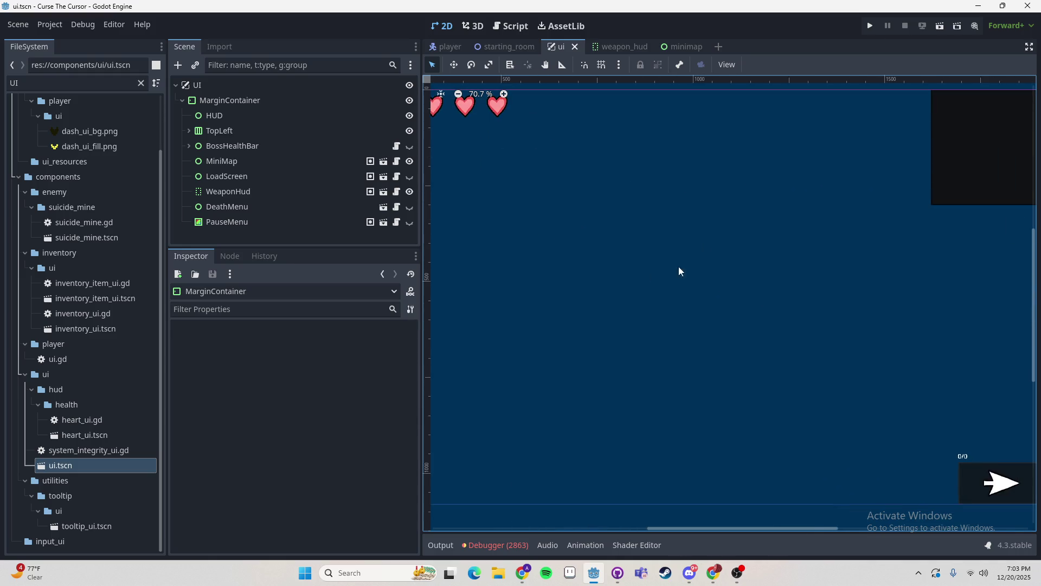
{"action": "key", "text": "ctrl+s"}
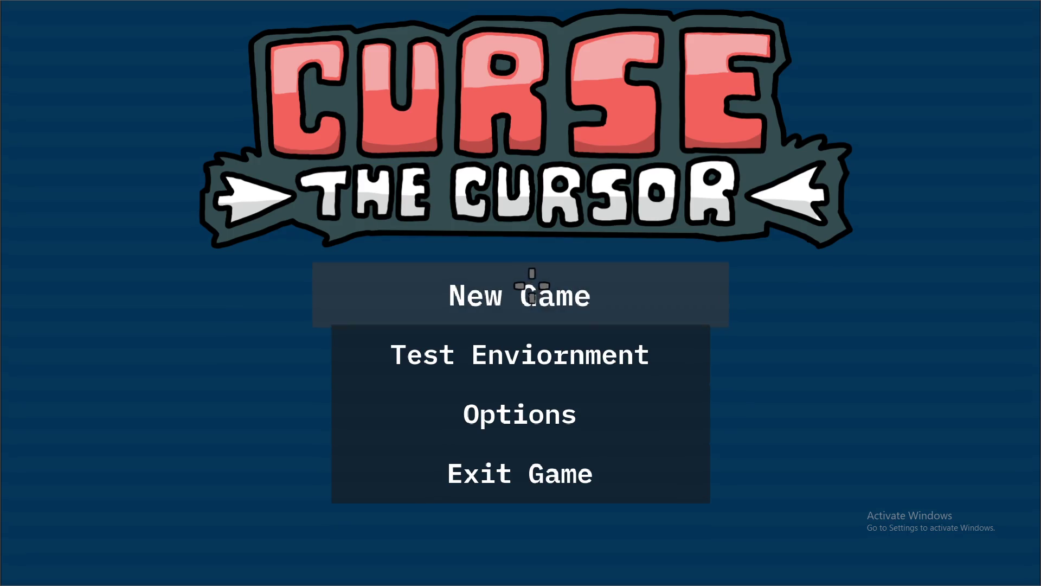
{"action": "left_click", "coordinate": [532, 288]}
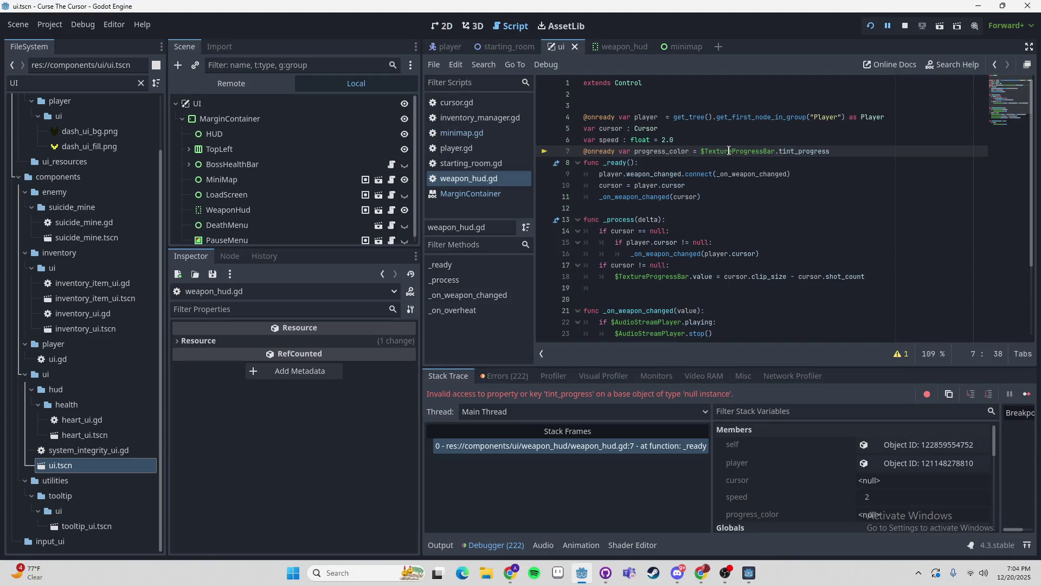
{"action": "scroll", "coordinate": [249, 168], "scroll_direction": "down", "scroll_amount": 1}
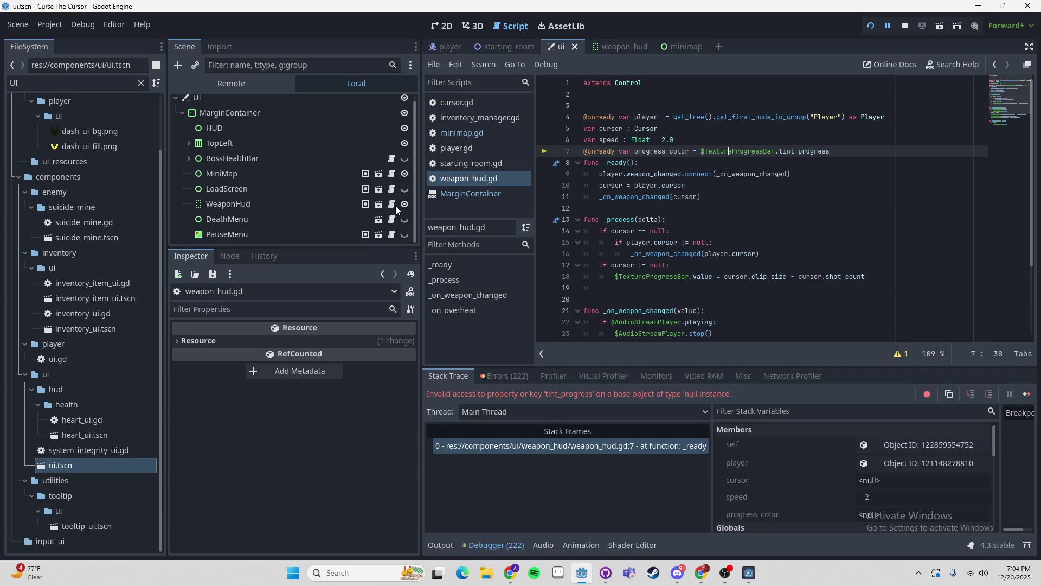
{"action": "left_click", "coordinate": [905, 26]}
{"action": "left_click", "coordinate": [597, 47]}
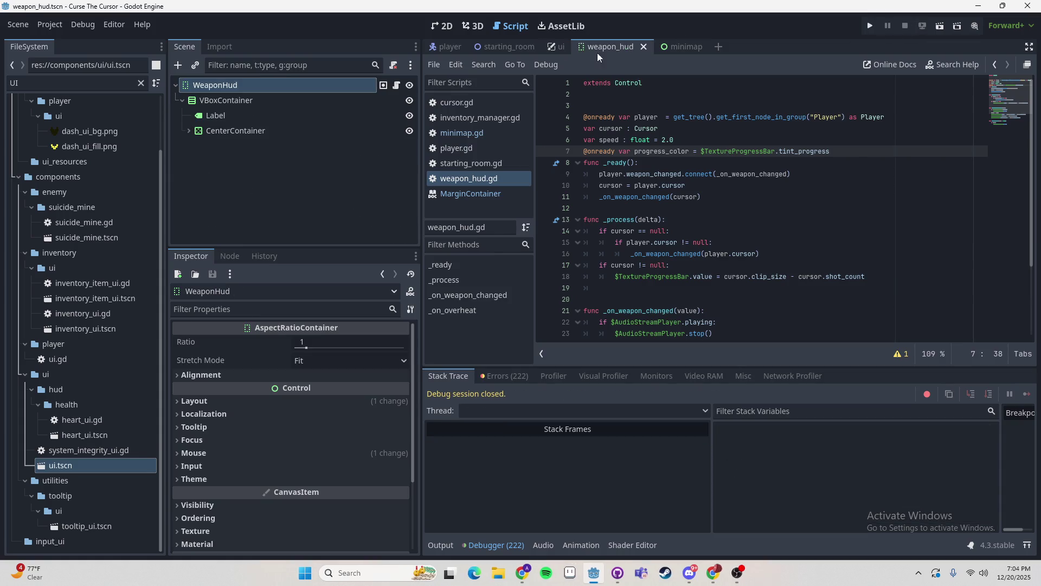
- Change the WeaponHud root's type from AspectRatioContainer to Control, then run the project
{"action": "left_click", "coordinate": [444, 33]}
{"action": "right_click", "coordinate": [264, 87]}
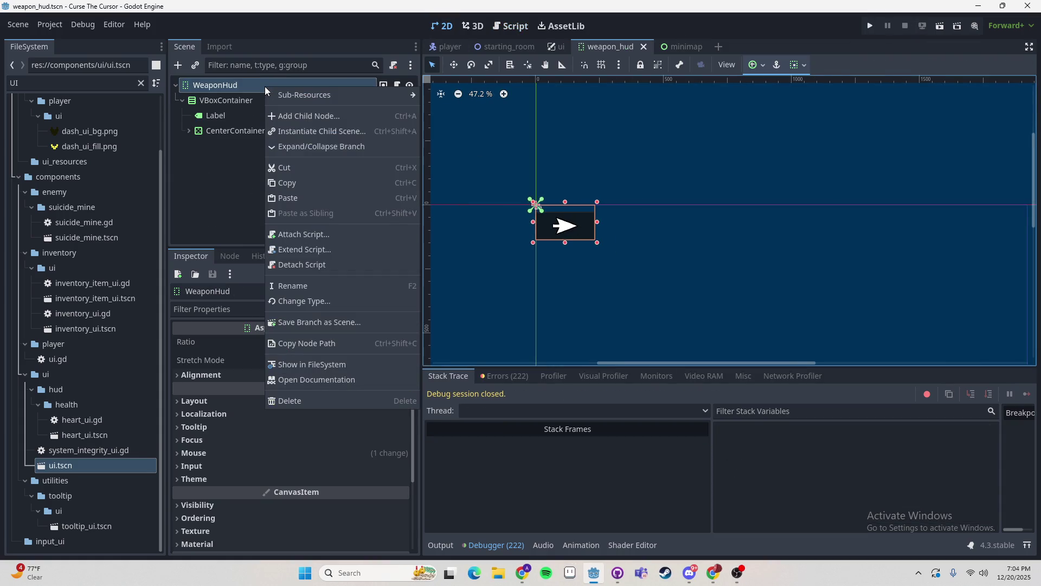
{"action": "left_click", "coordinate": [307, 301]}
{"action": "left_click", "coordinate": [427, 149]}
{"action": "double_click", "coordinate": [428, 148]}
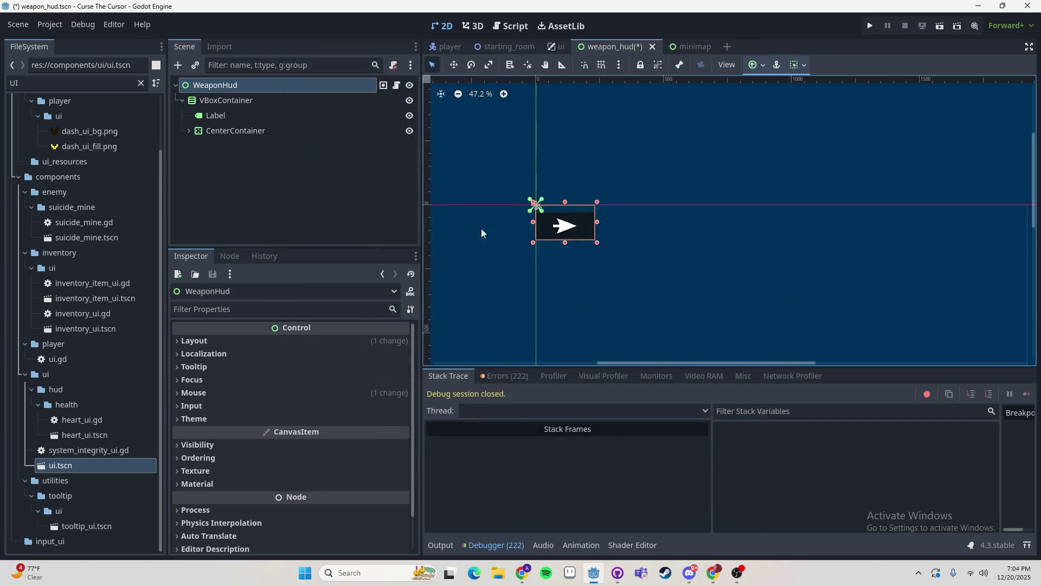
{"action": "left_click", "coordinate": [315, 187]}
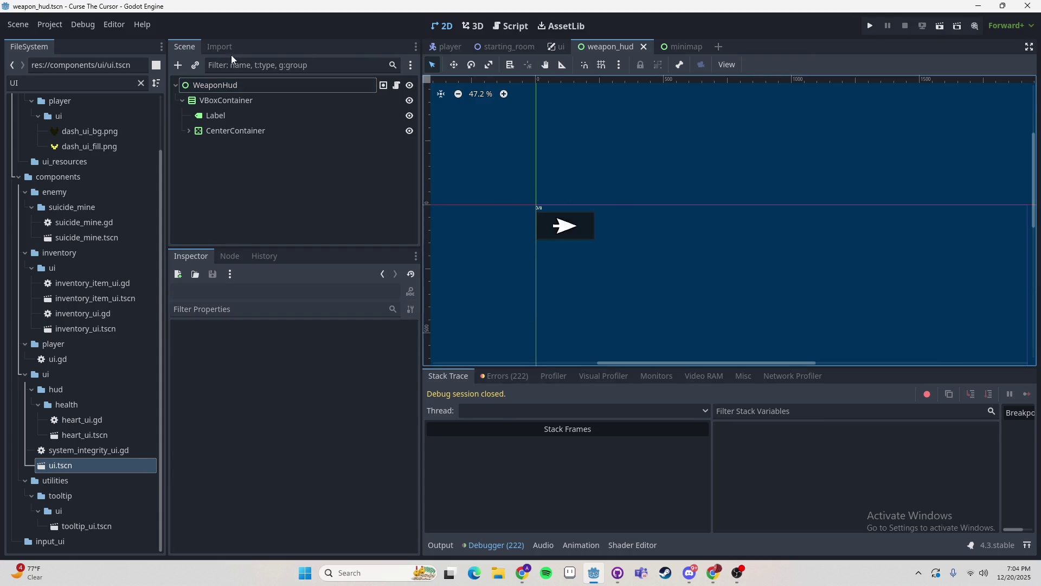
{"action": "left_click", "coordinate": [870, 28]}
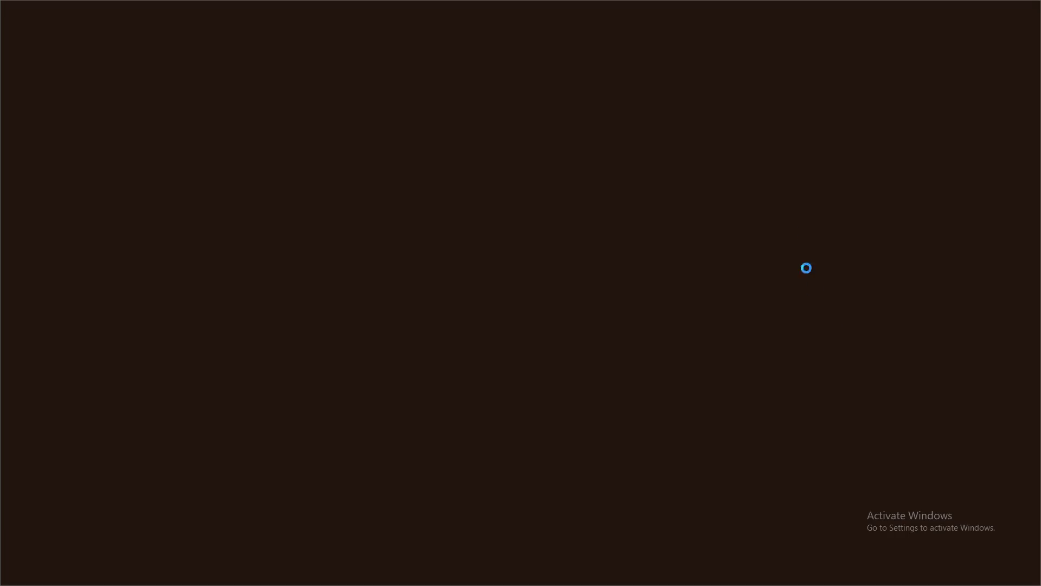
{"action": "key", "text": "alt+Tab"}
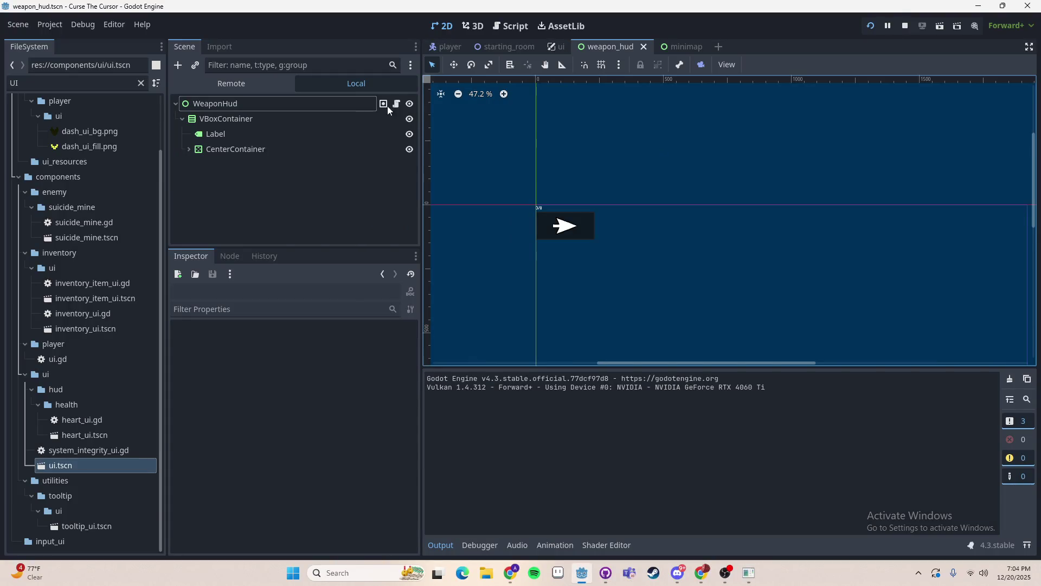
- Comment out the progress_color line 7 in weapon_hud.gd and save
{"action": "left_click", "coordinate": [397, 104]}
{"action": "double_click", "coordinate": [684, 151]}
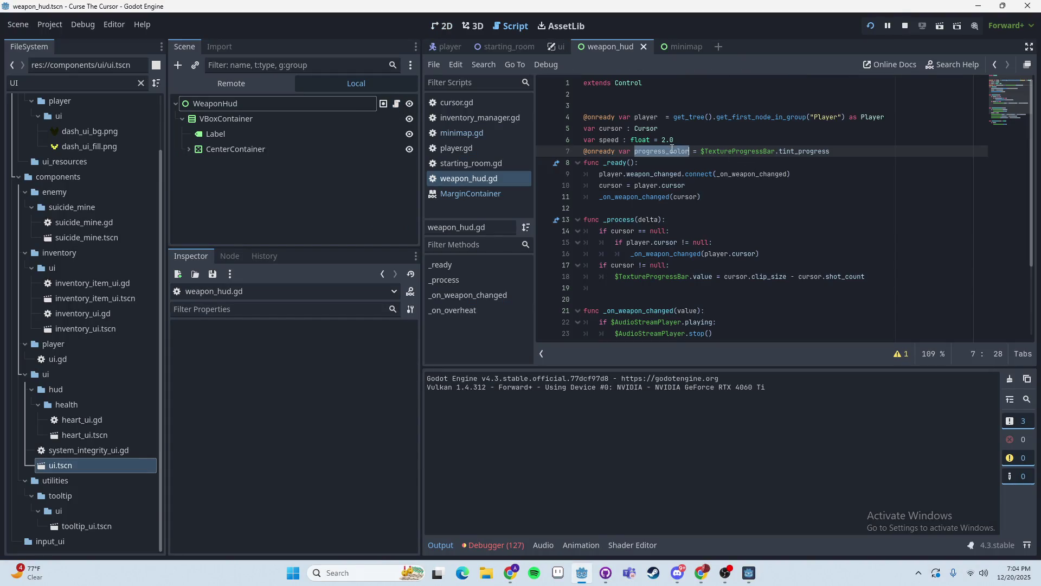
{"action": "scroll", "coordinate": [702, 281], "scroll_direction": "down", "scroll_amount": 3}
{"action": "scroll", "coordinate": [702, 282], "scroll_direction": "up", "scroll_amount": 2}
{"action": "scroll", "coordinate": [703, 282], "scroll_direction": "up", "scroll_amount": 1}
{"action": "key", "text": "ctrl+k"}
{"action": "key", "text": "ctrl+s"}
- Rerun the game with New Game, stop it after the error, and select lines 22–23
{"action": "scroll", "coordinate": [788, 230], "scroll_direction": "down", "scroll_amount": 2}
{"action": "scroll", "coordinate": [789, 229], "scroll_direction": "down", "scroll_amount": 2}
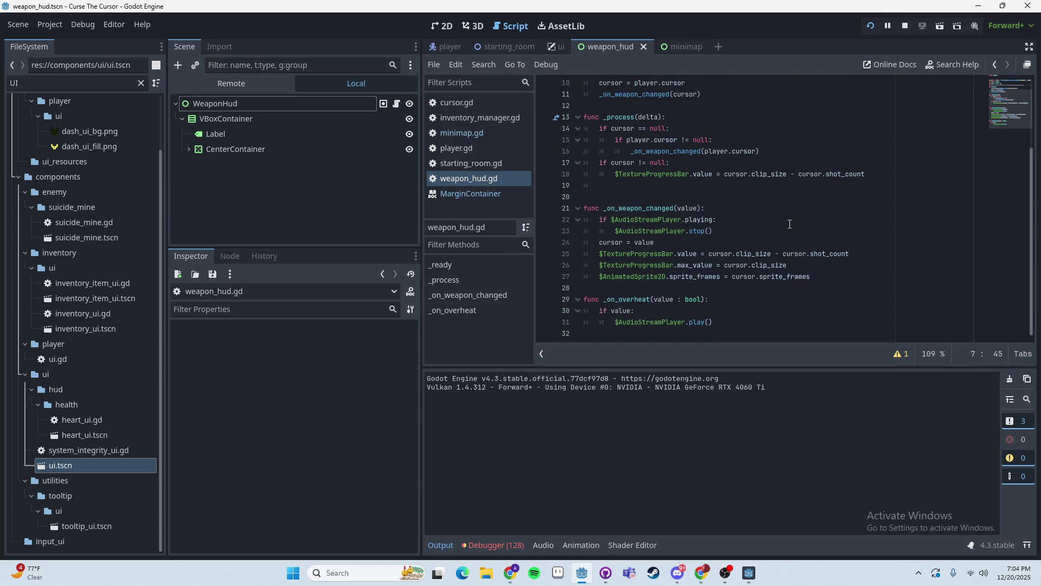
{"action": "left_click", "coordinate": [871, 27]}
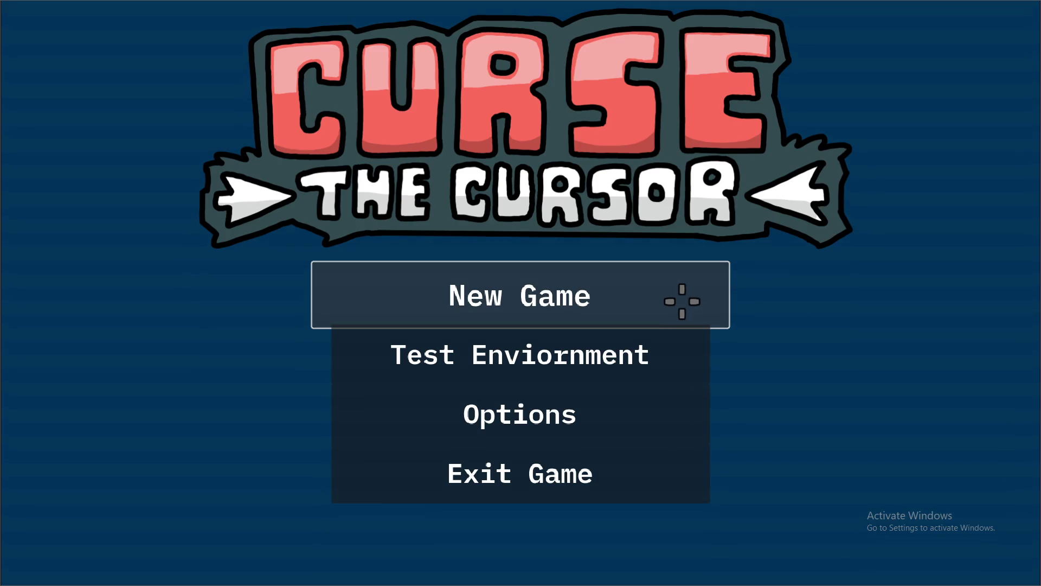
{"action": "left_click", "coordinate": [681, 298]}
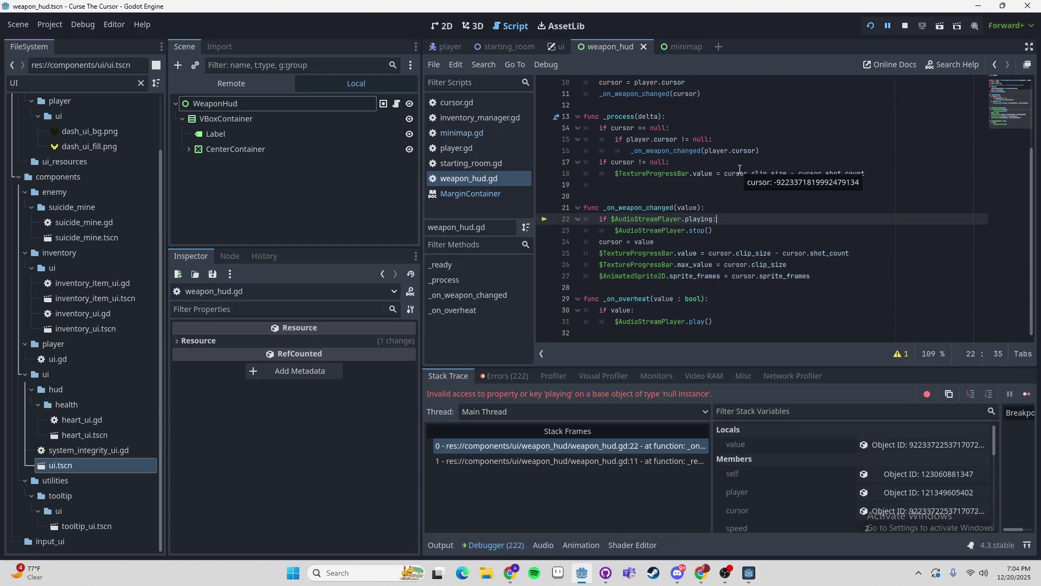
{"action": "left_click", "coordinate": [601, 218]}
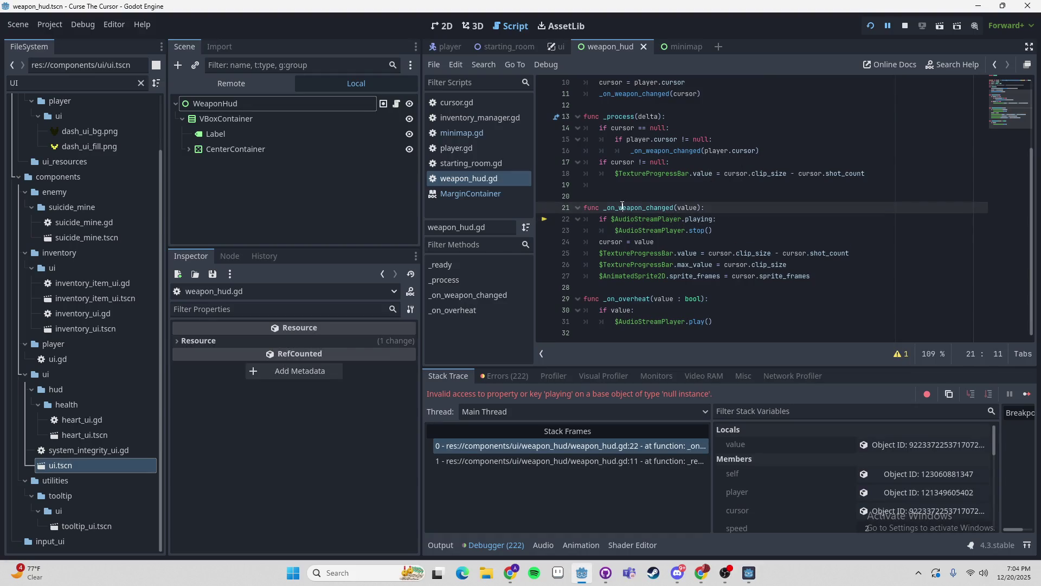
{"action": "left_click", "coordinate": [904, 26]}
{"action": "left_click", "coordinate": [784, 229], "text": "shift"}
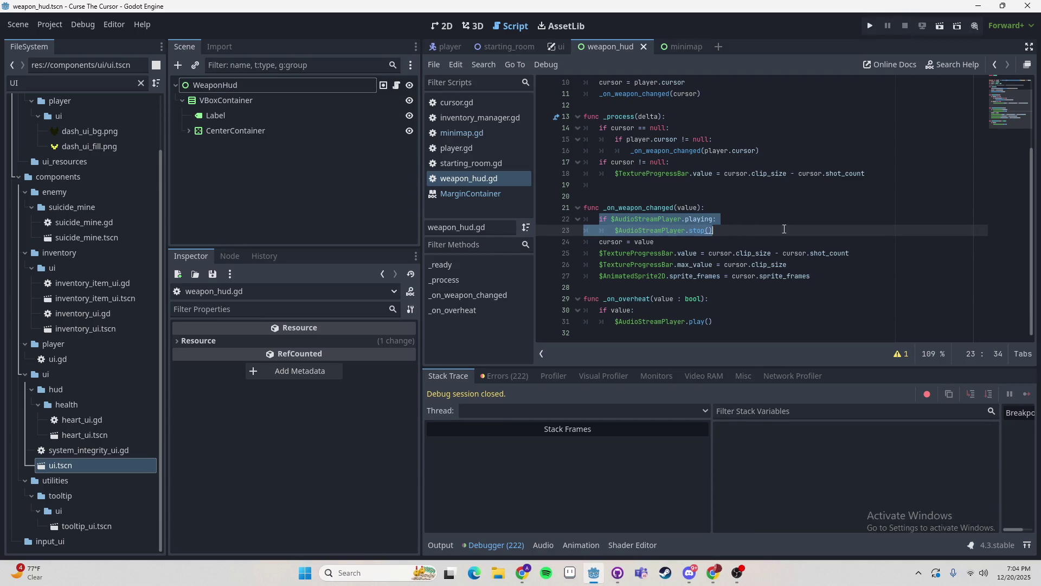
- Comment out lines 22–23 and the progress bar lines 25–26 in weapon_hud.gd
{"action": "key", "text": "ctrl+k"}
{"action": "left_click", "coordinate": [784, 229]}
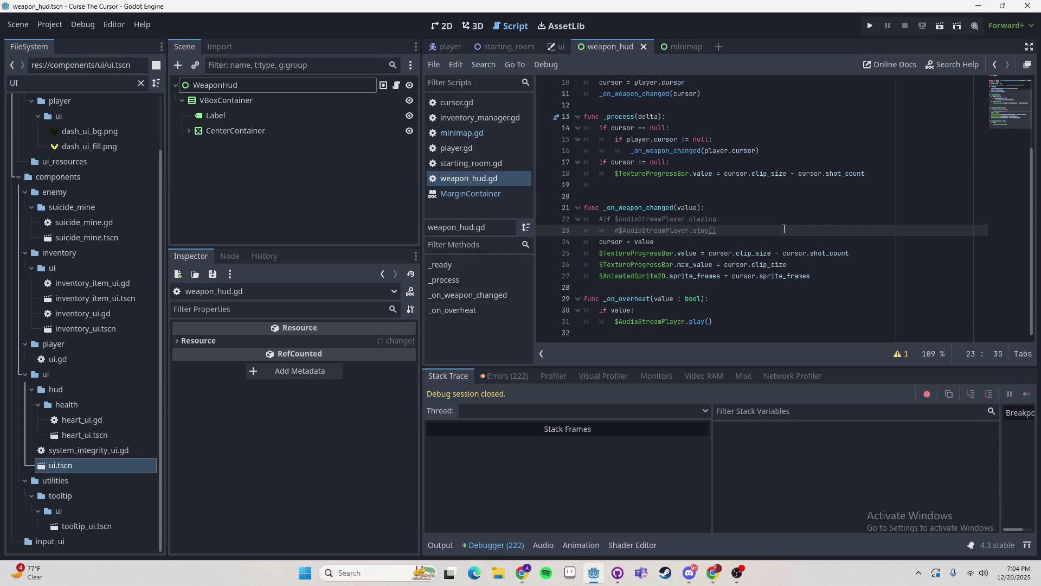
{"action": "key", "text": "Down"}
{"action": "key", "text": "Down"}
{"action": "key", "text": "Home"}
{"action": "key", "text": "shift+Down"}
{"action": "key", "text": "shift+Down"}
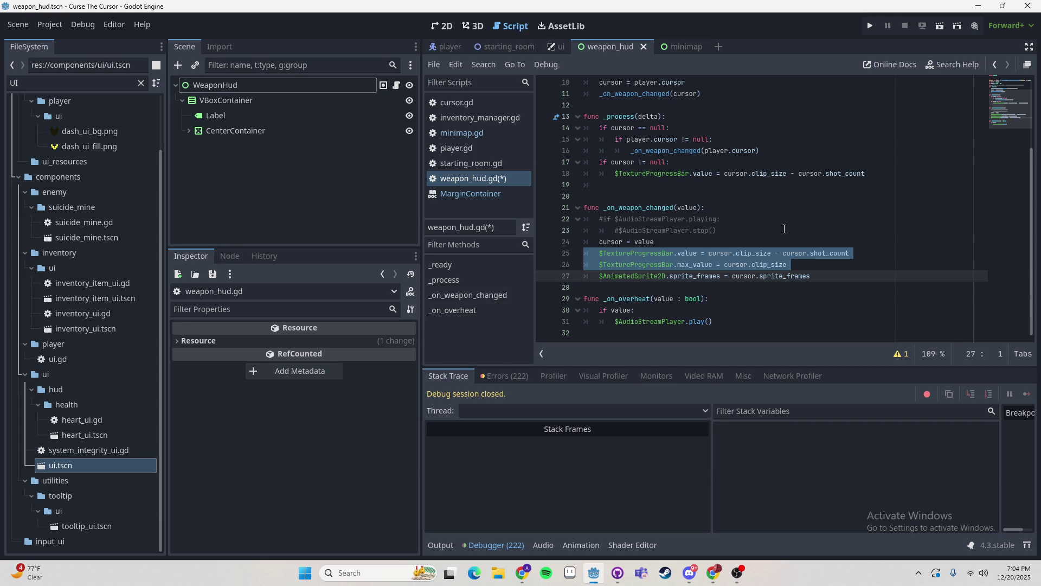
{"action": "key", "text": "ctrl+k"}
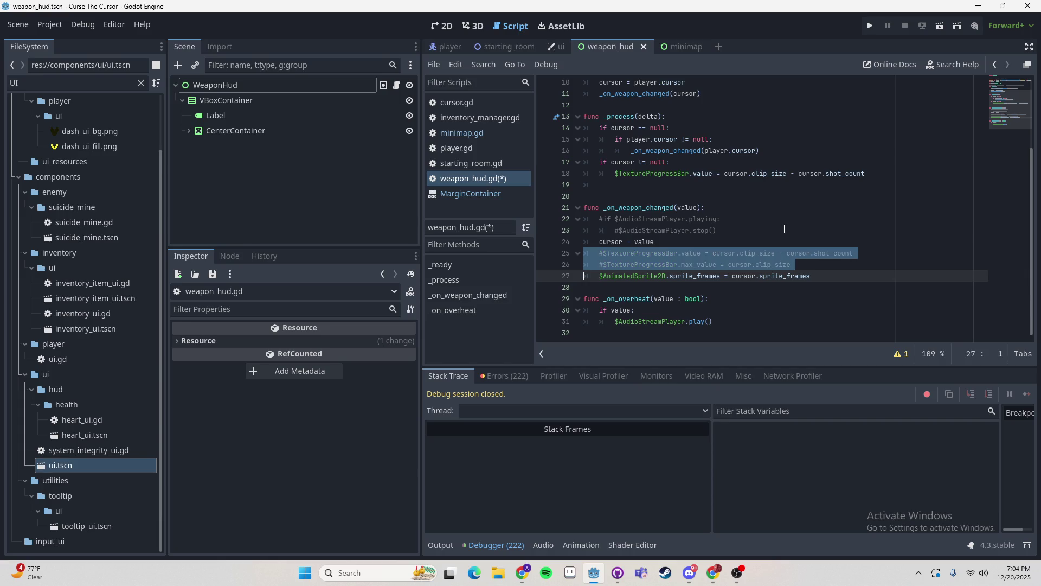
{"action": "key", "text": "Up"}
{"action": "key", "text": "Up"}
{"action": "key", "text": "Up"}
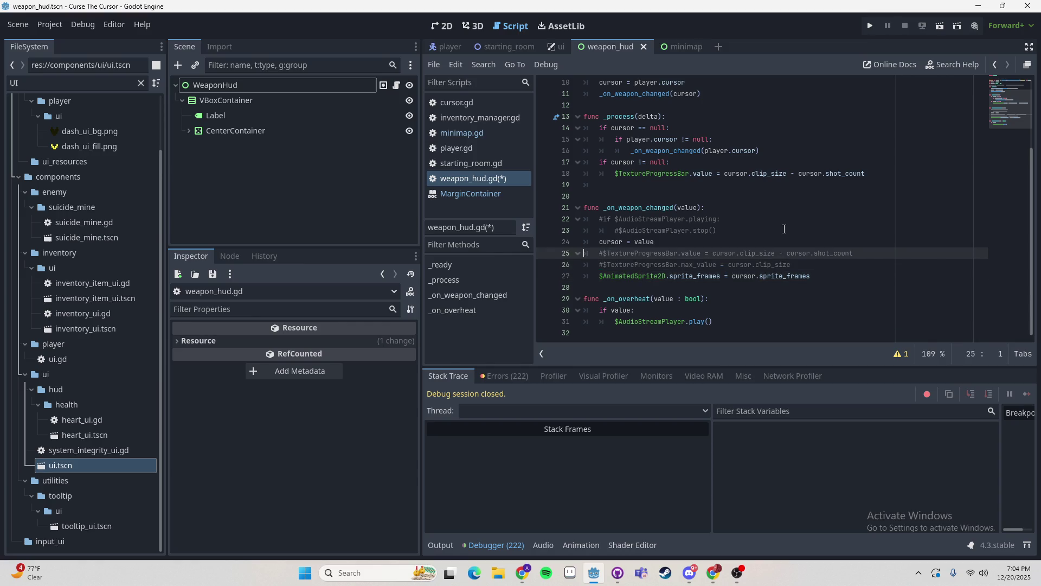
- Drag the AnimatedSprite2D node path into line 27 and delete the duplicate reference
{"action": "left_click", "coordinate": [189, 131]}
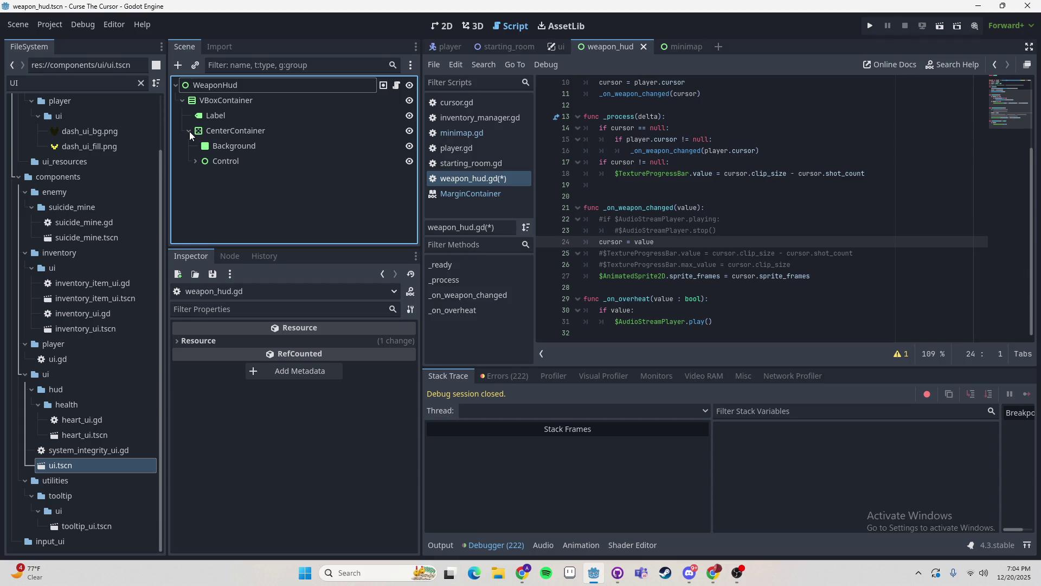
{"action": "left_click", "coordinate": [195, 162]}
{"action": "left_click", "coordinate": [222, 177]}
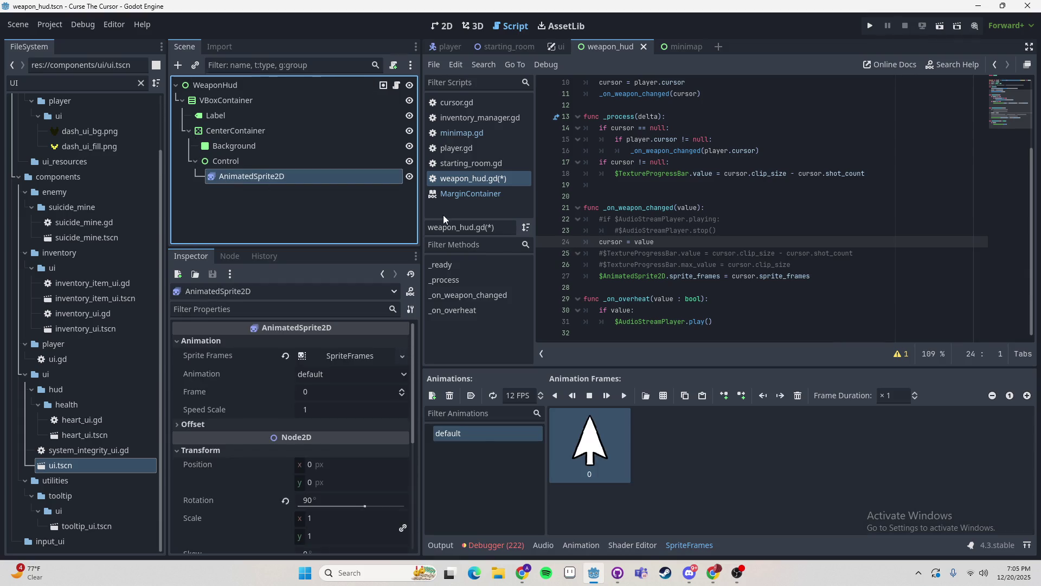
{"action": "right_click", "coordinate": [252, 178]}
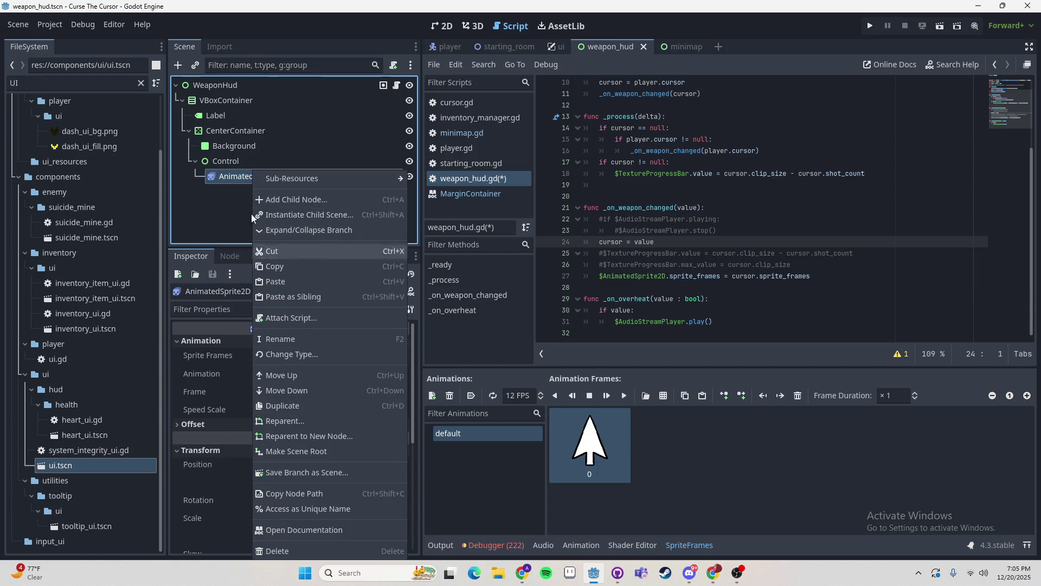
{"action": "left_click", "coordinate": [244, 183]}
{"action": "mouse_move", "coordinate": [244, 183]}
{"action": "left_mouse_down"}
{"action": "mouse_move", "coordinate": [612, 257]}
{"action": "mouse_move", "coordinate": [619, 274]}
{"action": "mouse_move", "coordinate": [600, 277]}
{"action": "left_mouse_up"}
{"action": "key", "text": "Delete"}
{"action": "key", "text": "Delete"}
{"action": "key", "text": "Delete"}
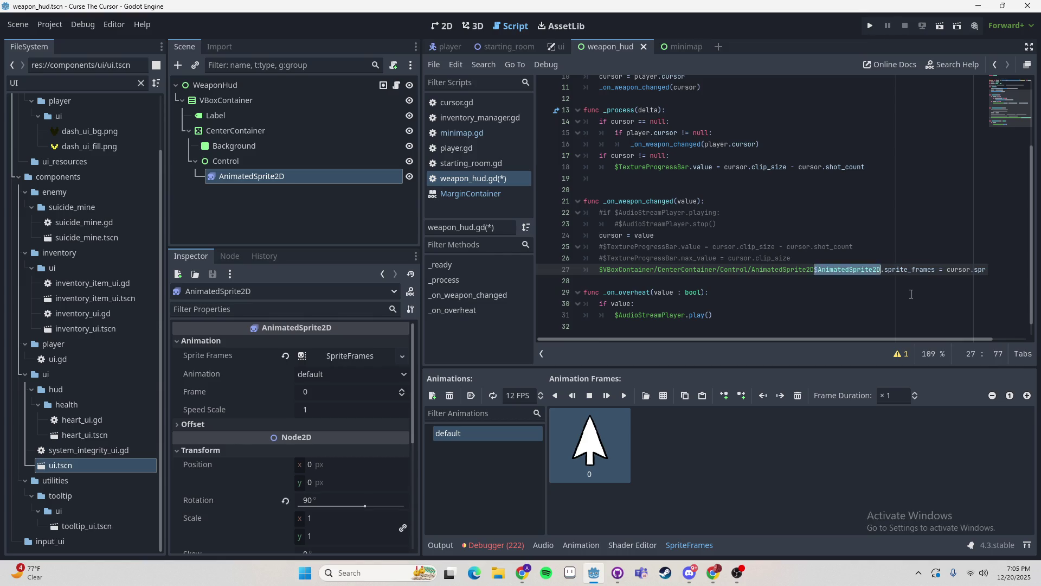
- Test-run the game with New Game, then comment out lines 17–18
{"action": "key", "text": "F5"}
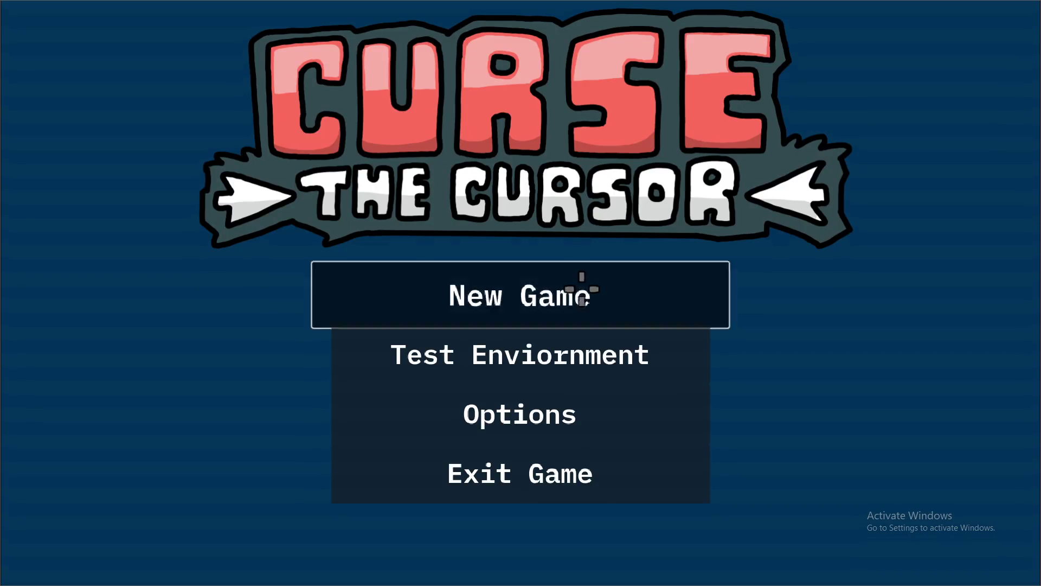
{"action": "left_click", "coordinate": [583, 280]}
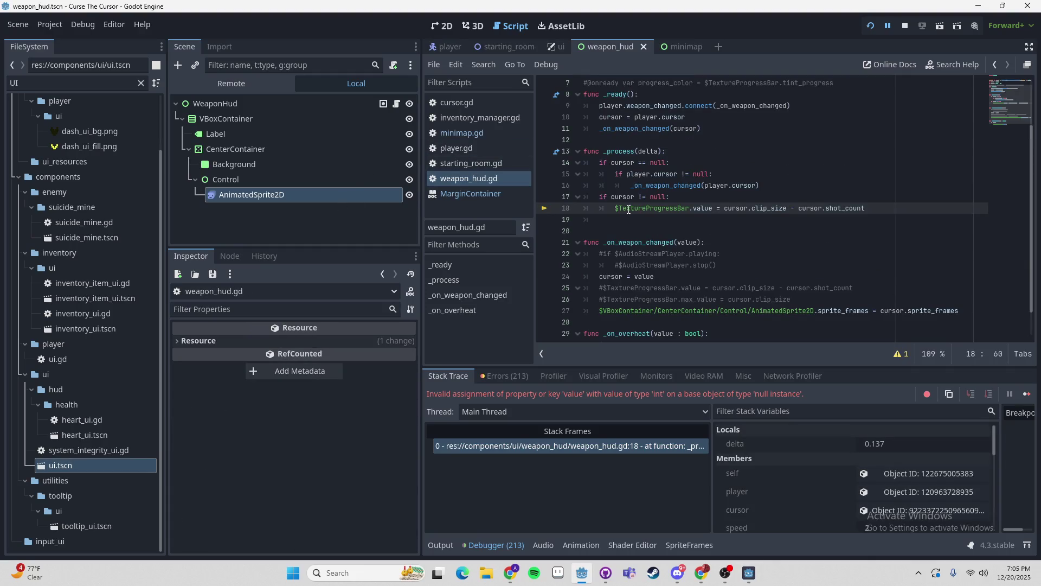
{"action": "left_click", "coordinate": [599, 196]}
{"action": "left_click", "coordinate": [711, 207], "text": "shift"}
{"action": "key", "text": "ctrl+k"}
- Comment out lines 30–31 of _on_overheat and add a 'pass' line above them
{"action": "scroll", "coordinate": [712, 208], "scroll_direction": "down", "scroll_amount": 1}
{"action": "left_click", "coordinate": [717, 322]}
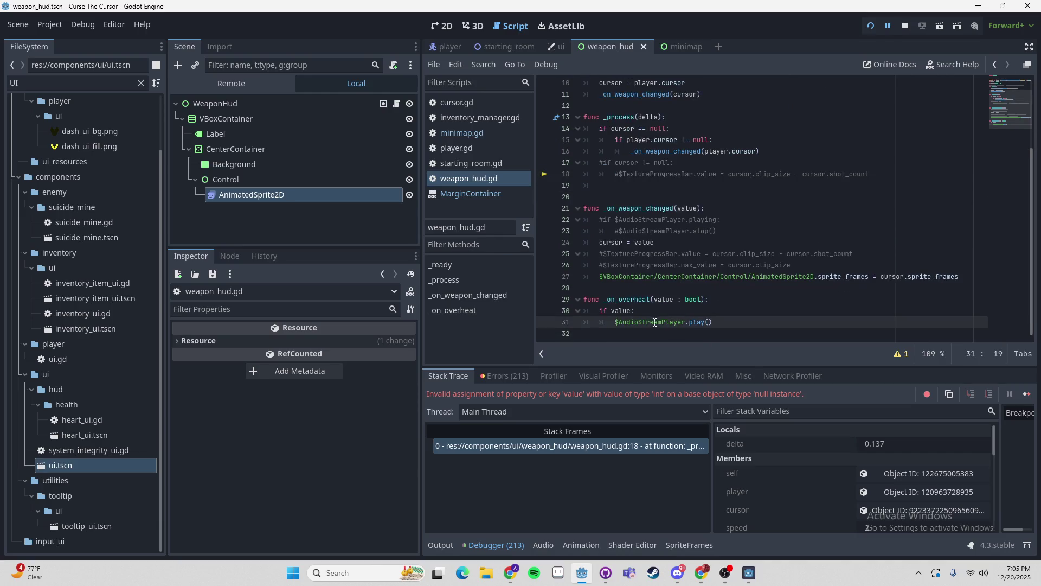
{"action": "left_click", "coordinate": [567, 305], "text": "shift"}
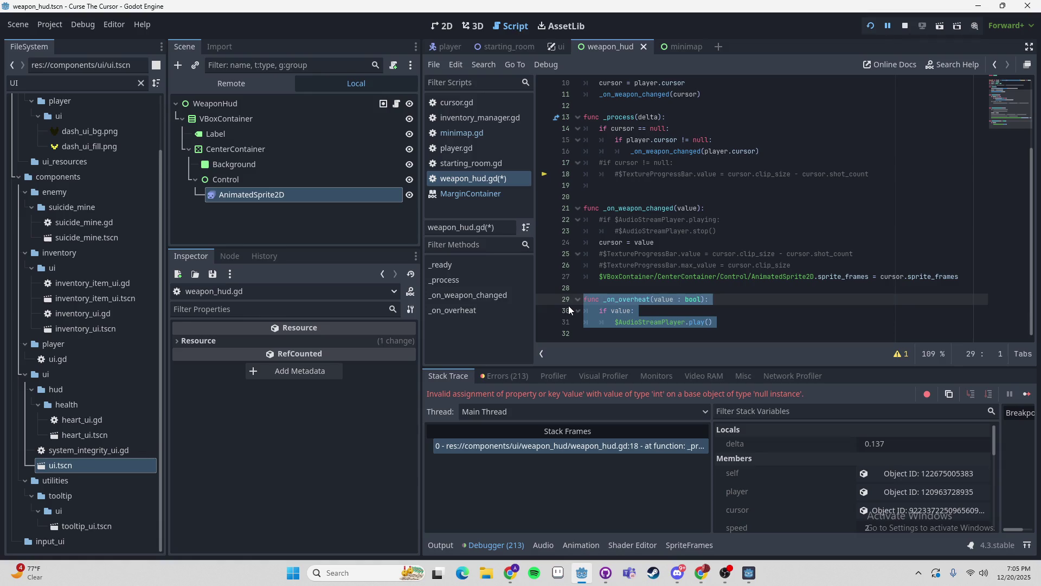
{"action": "left_click", "coordinate": [624, 310]}
{"action": "left_click", "coordinate": [644, 324], "text": "shift"}
{"action": "key", "text": "ctrl+k"}
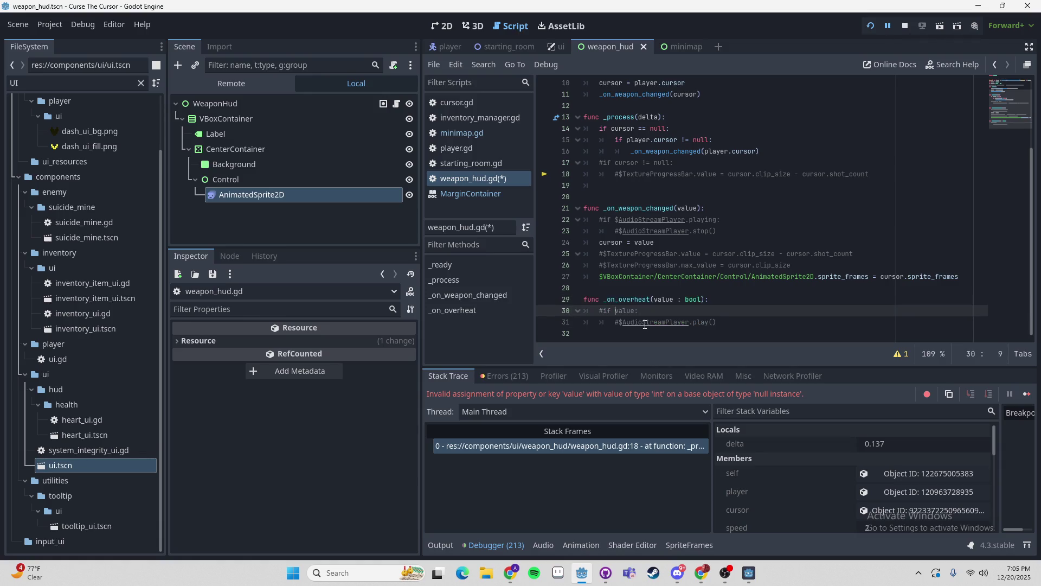
{"action": "key", "text": "ctrl+shift+Return"}
{"action": "type", "text": "pass"}
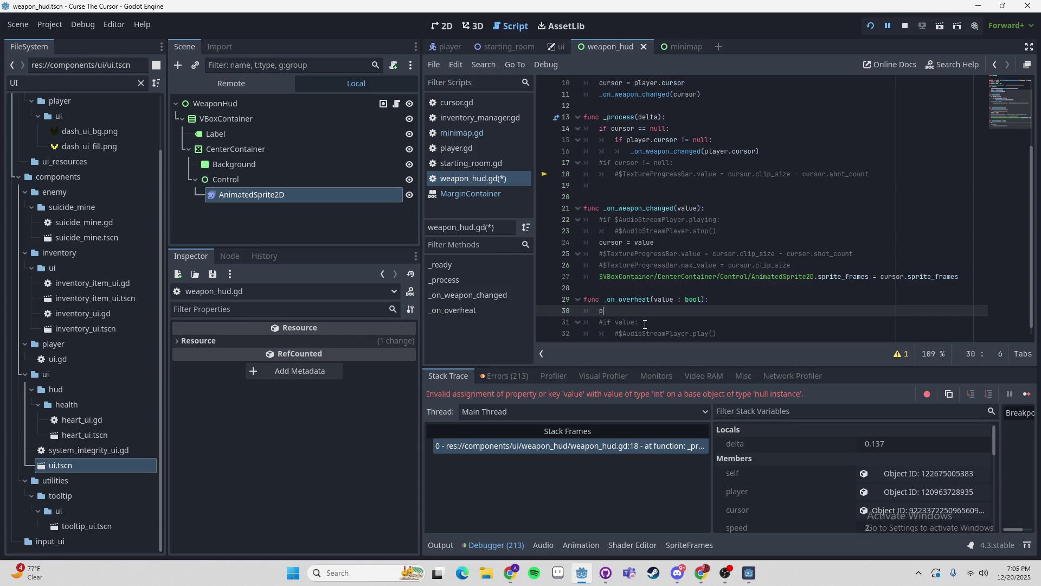
- Run the game, start a New Game, open the pause menu, and quit
{"action": "key", "text": "F5"}
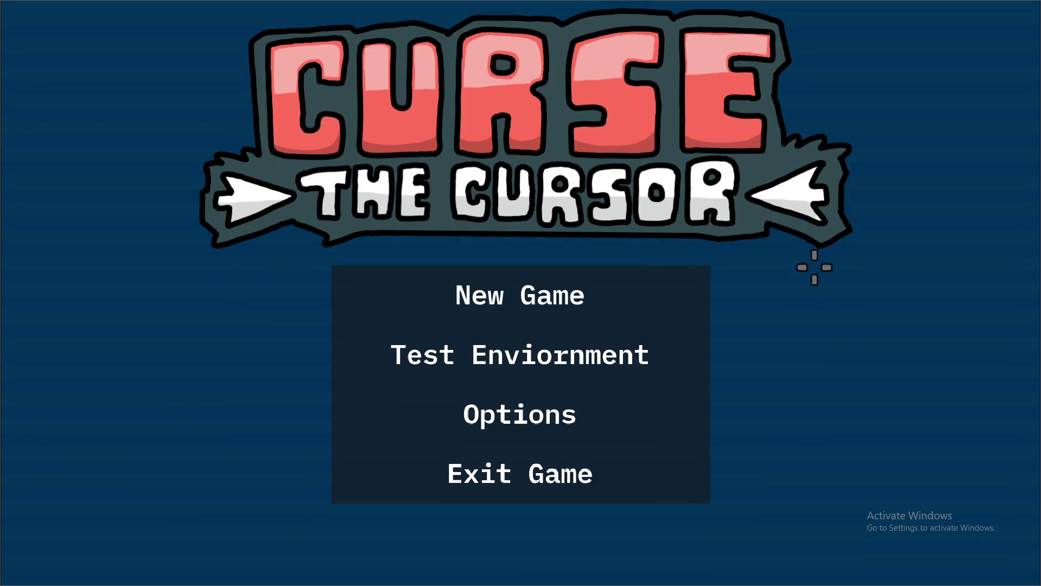
{"action": "left_click", "coordinate": [648, 286]}
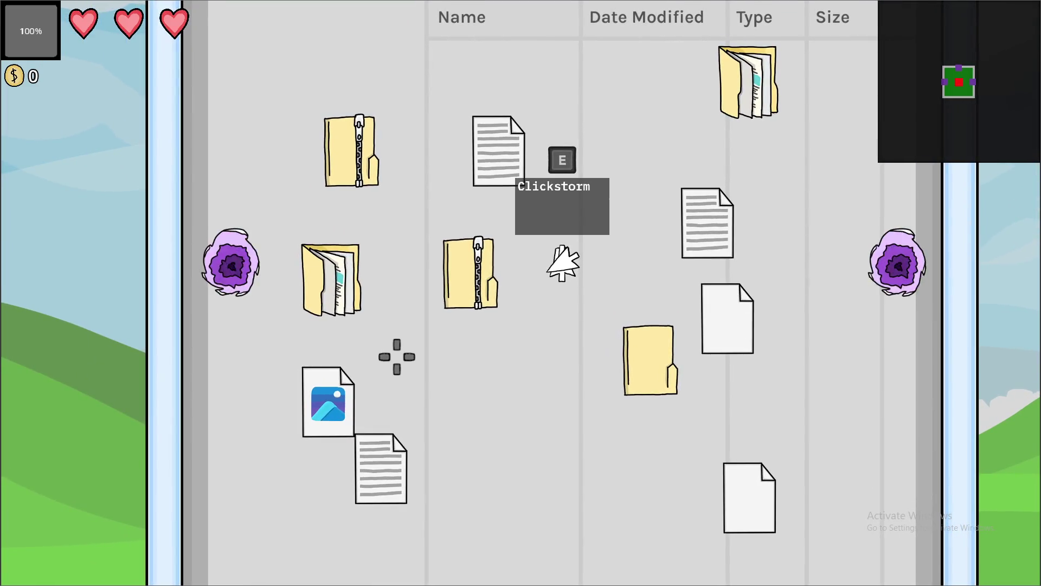
{"action": "key", "text": "Escape"}
{"action": "key", "text": "Escape"}
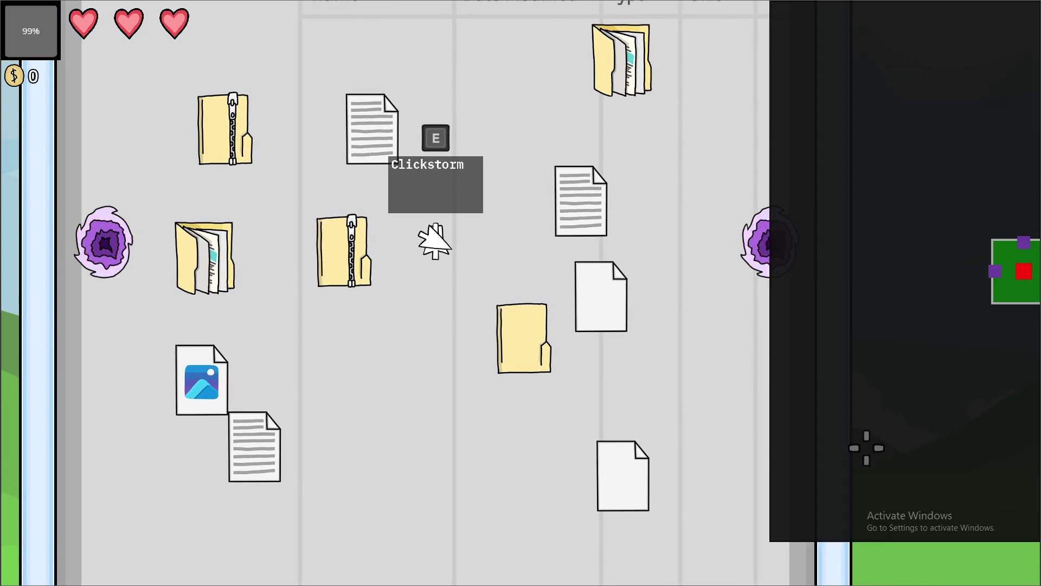
{"action": "key", "text": "alt+F4"}
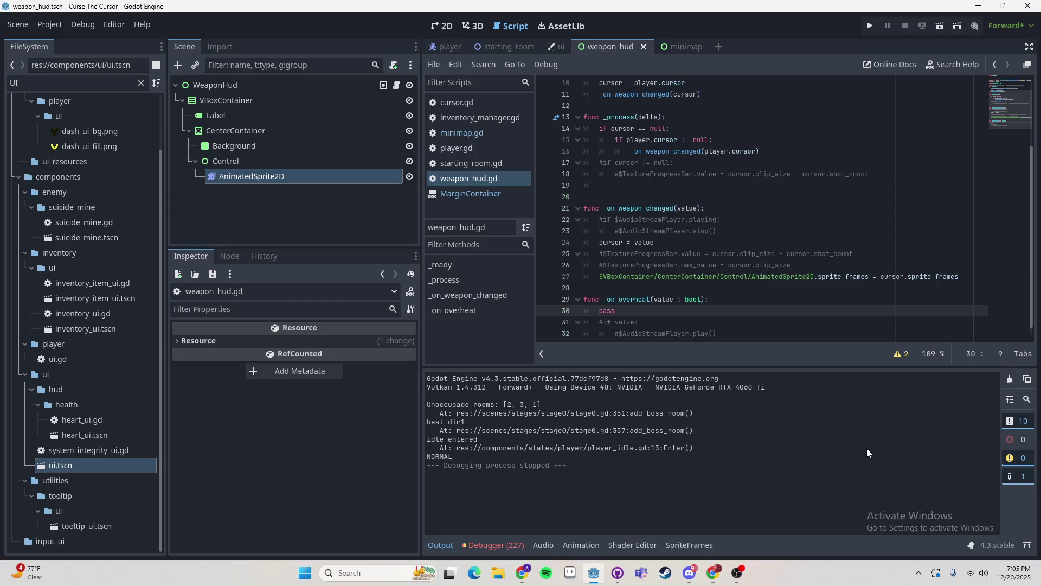
- Undo the two anchor changes in minimap.tscn, save it, and switch to GitHub Desktop
{"action": "left_click", "coordinate": [679, 47]}
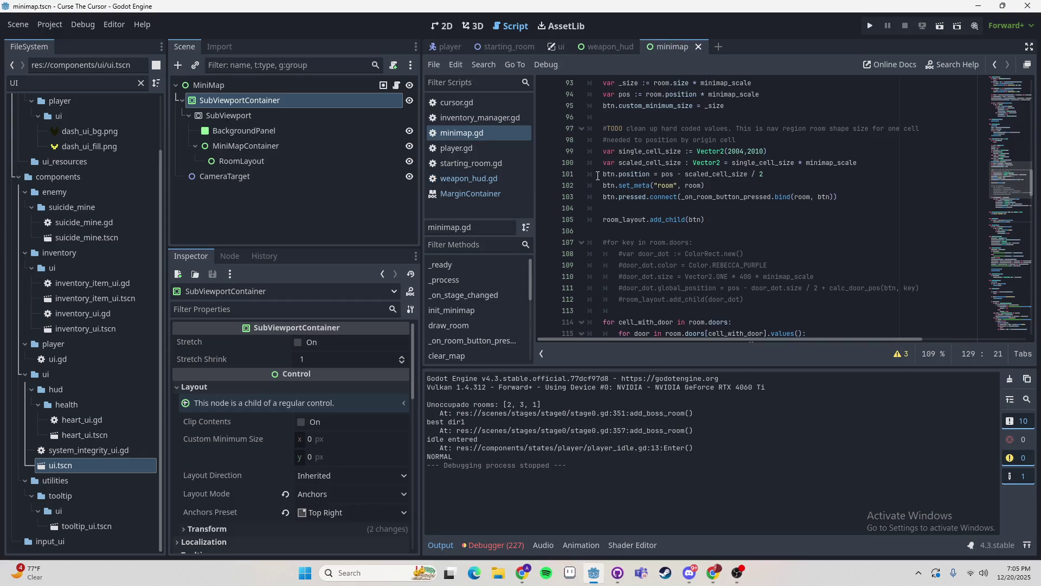
{"action": "left_click", "coordinate": [431, 26]}
{"action": "key", "text": "ctrl+z"}
{"action": "key", "text": "ctrl+z"}
{"action": "key", "text": "ctrl+z"}
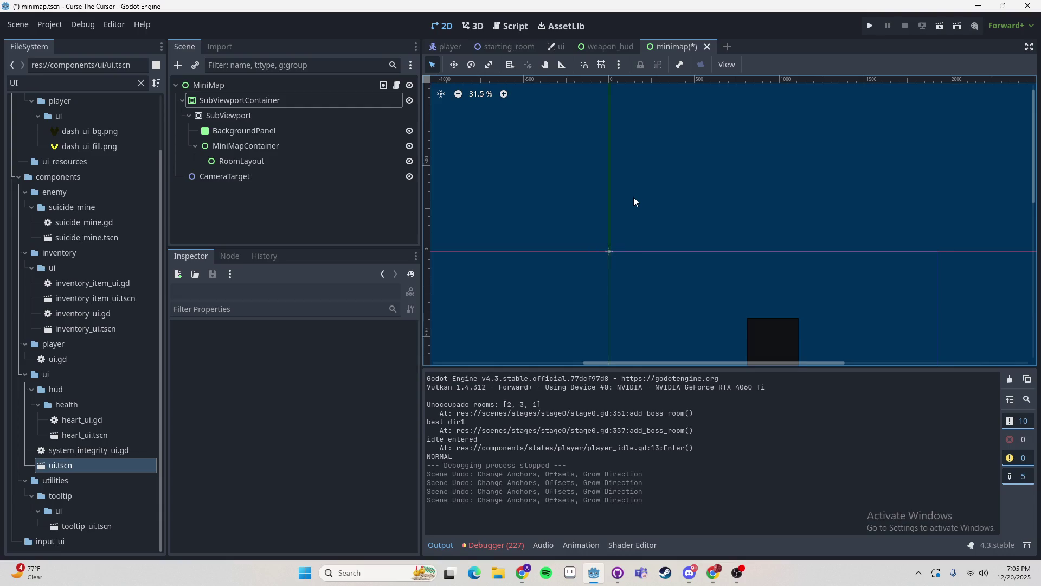
{"action": "key", "text": "ctrl+z"}
{"action": "key", "text": "ctrl+s"}
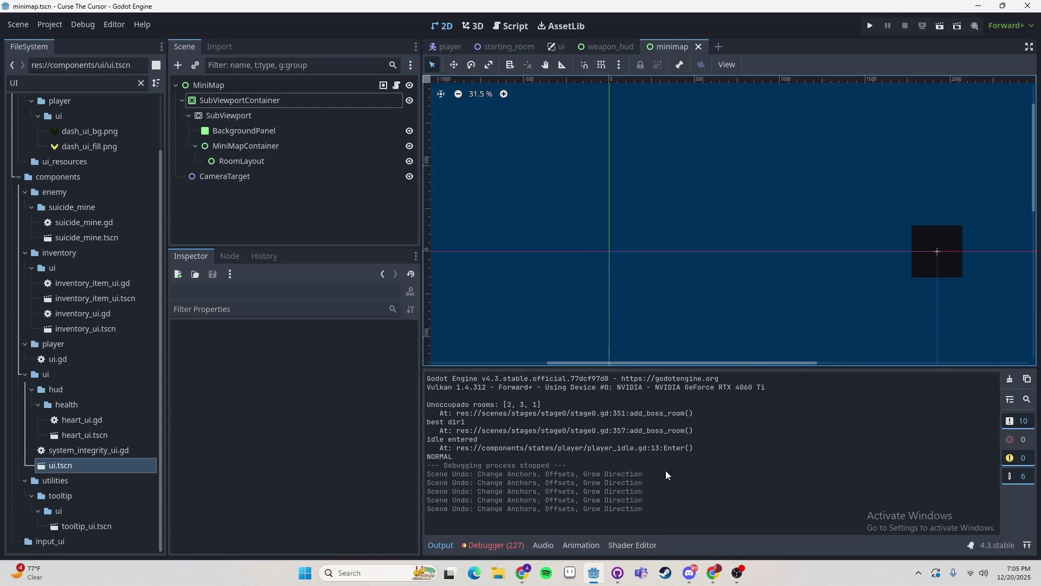
{"action": "left_click", "coordinate": [629, 575]}
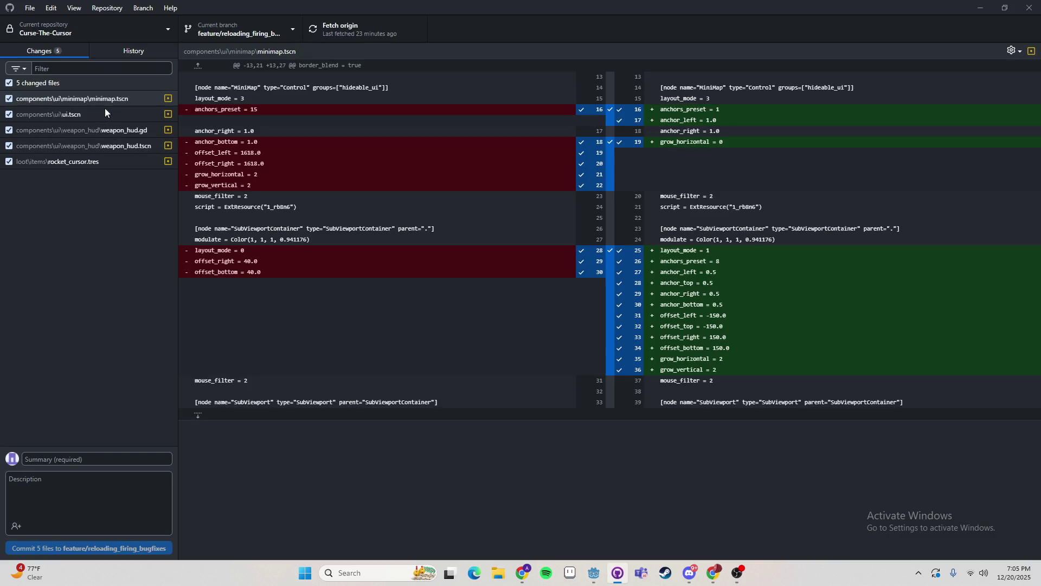
- Discard the minimap.tscn changes and review the weapon_hud.tscn and rocket_cursor.tres diffs
{"action": "right_click", "coordinate": [115, 99]}
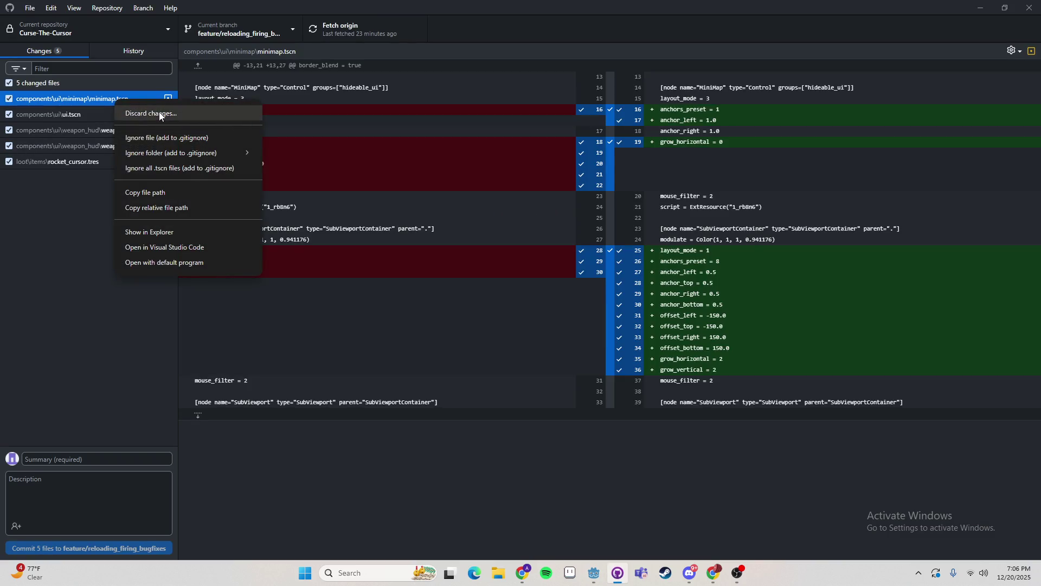
{"action": "left_click", "coordinate": [136, 109]}
{"action": "left_click", "coordinate": [526, 335]}
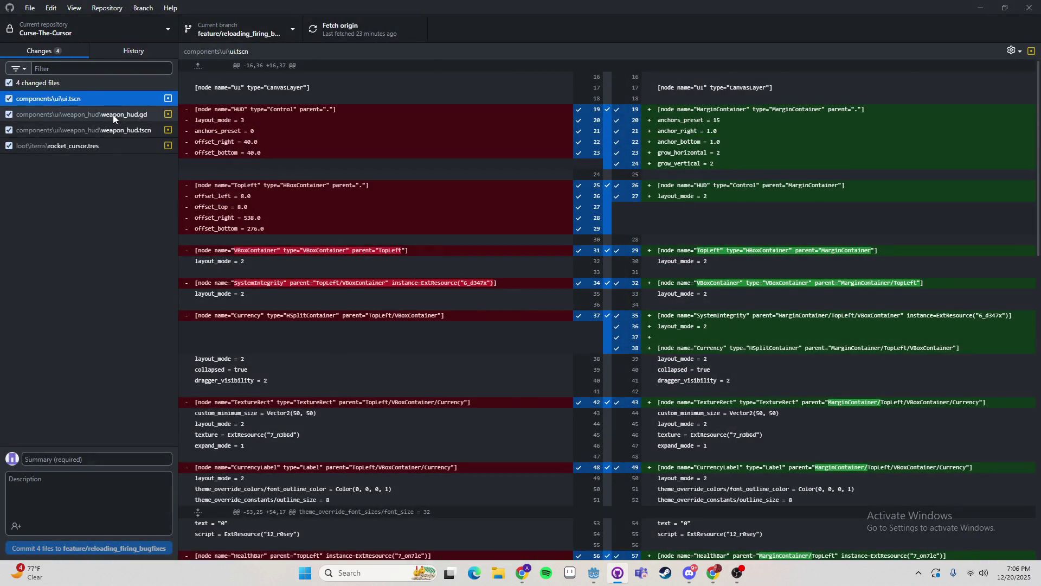
{"action": "left_click", "coordinate": [113, 115]}
{"action": "left_click", "coordinate": [120, 132]}
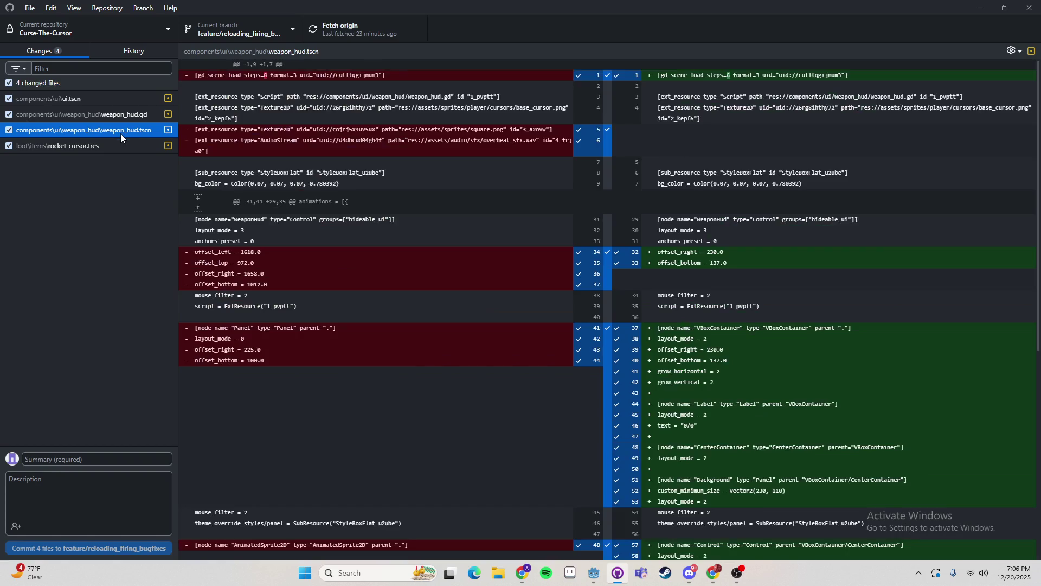
{"action": "left_click", "coordinate": [108, 148]}
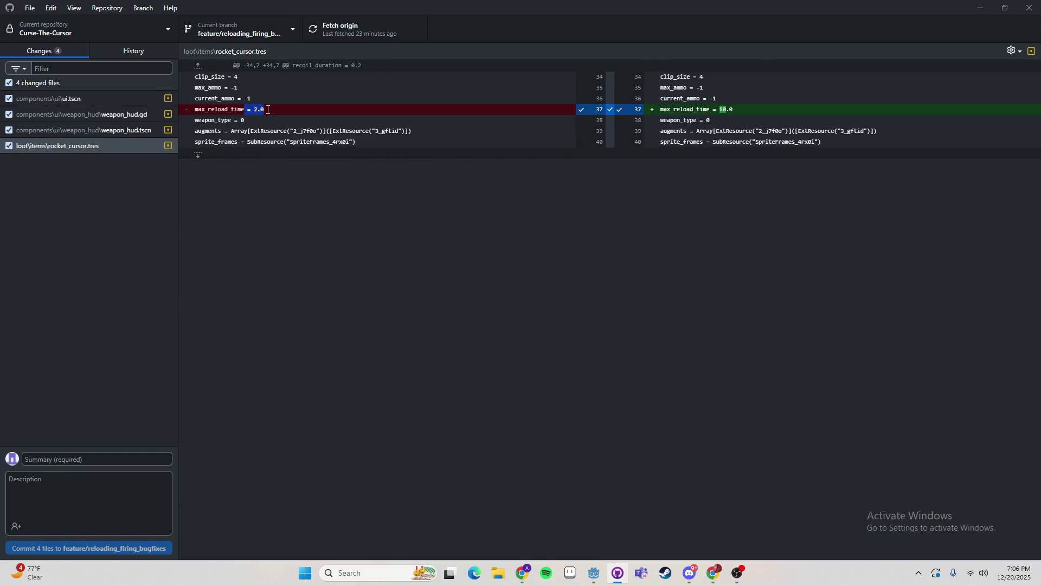
- Discard rocket_cursor.tres changes, minimize GitHub Desktop, and reload files from disk in Godot
{"action": "right_click", "coordinate": [93, 146]}
{"action": "left_click", "coordinate": [130, 161]}
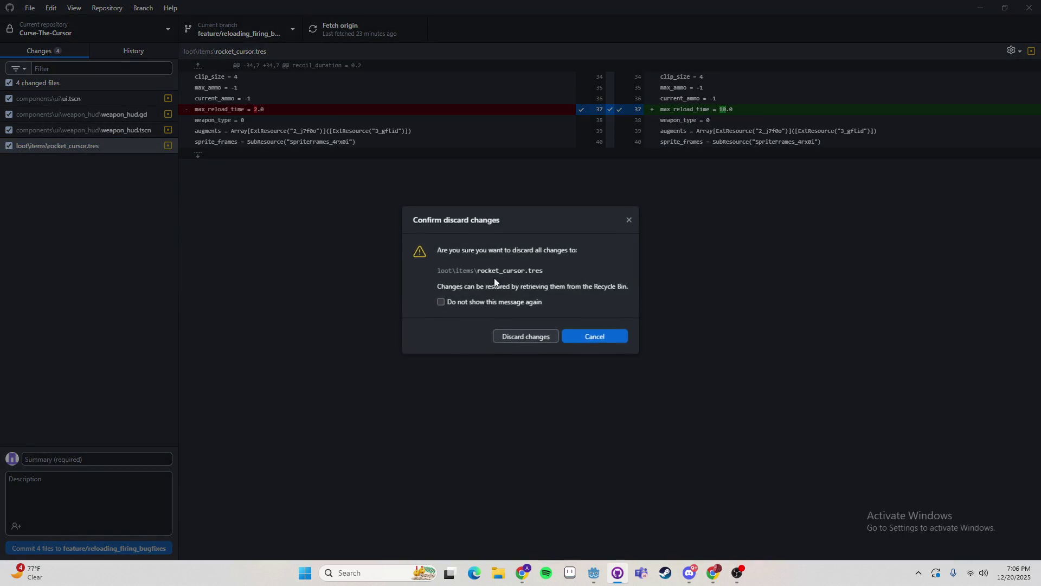
{"action": "left_click", "coordinate": [526, 335]}
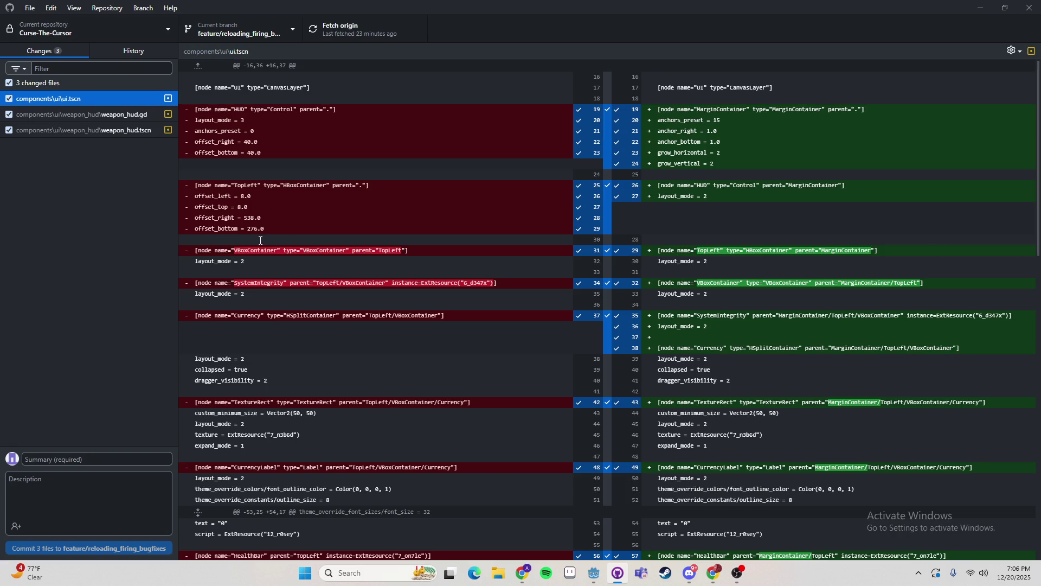
{"action": "left_click", "coordinate": [980, 8]}
{"action": "left_click", "coordinate": [541, 365]}
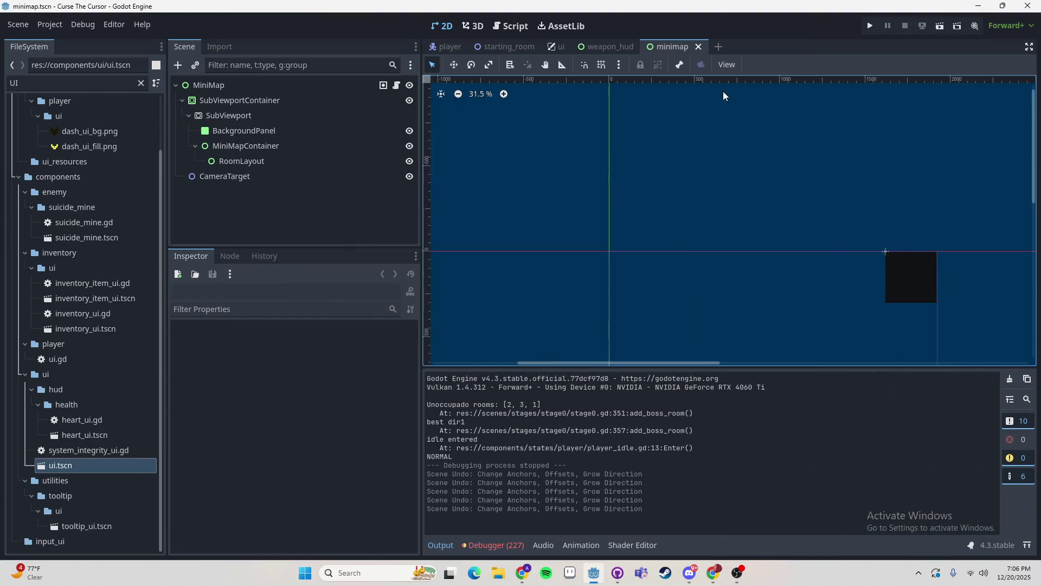
- Run the project, start playing from the main menu, then close the game window
{"action": "left_click", "coordinate": [872, 23]}
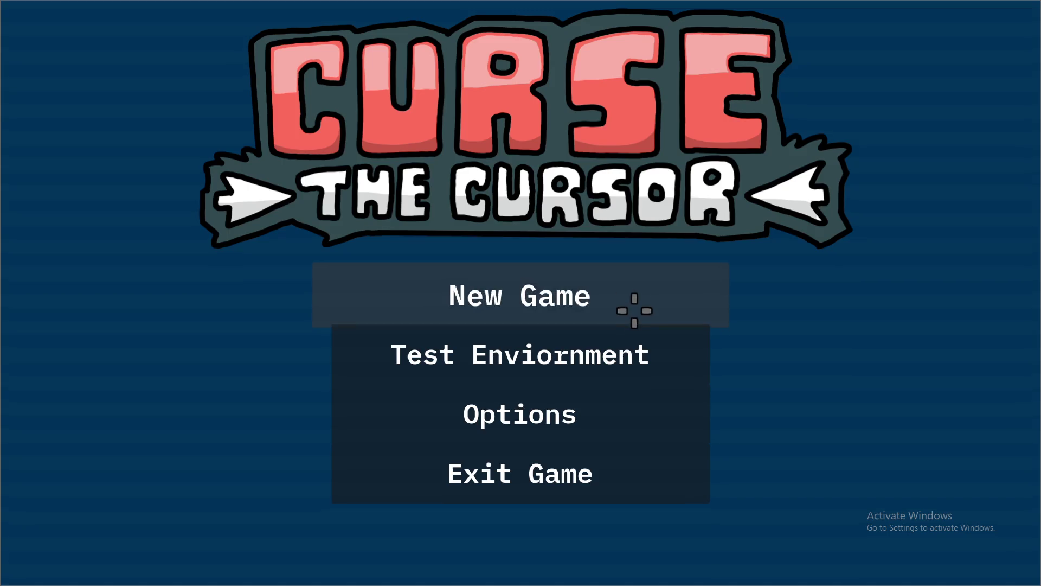
{"action": "left_click", "coordinate": [635, 306]}
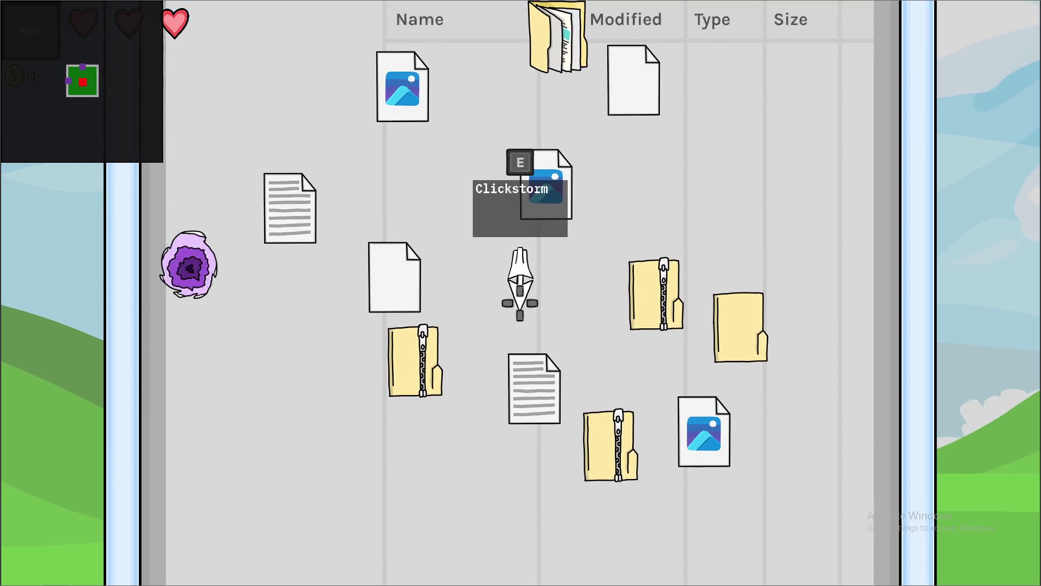
{"action": "key", "text": "alt+F4"}
{"action": "scroll", "coordinate": [538, 190], "scroll_direction": "down", "scroll_amount": 5}
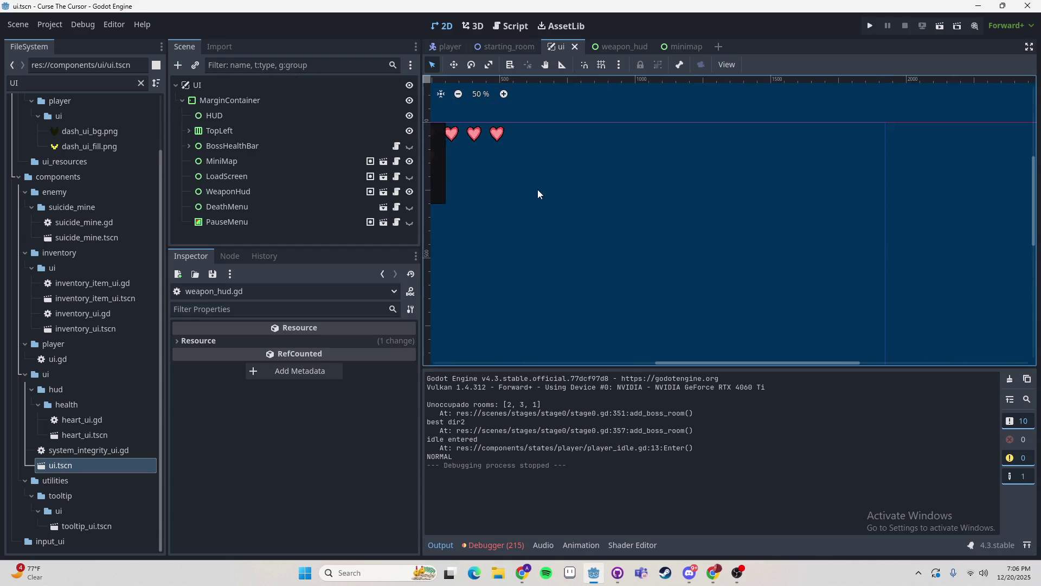
- Restore the reverted MarginContainer property changes and save the ui scene
{"action": "left_click", "coordinate": [249, 100]}
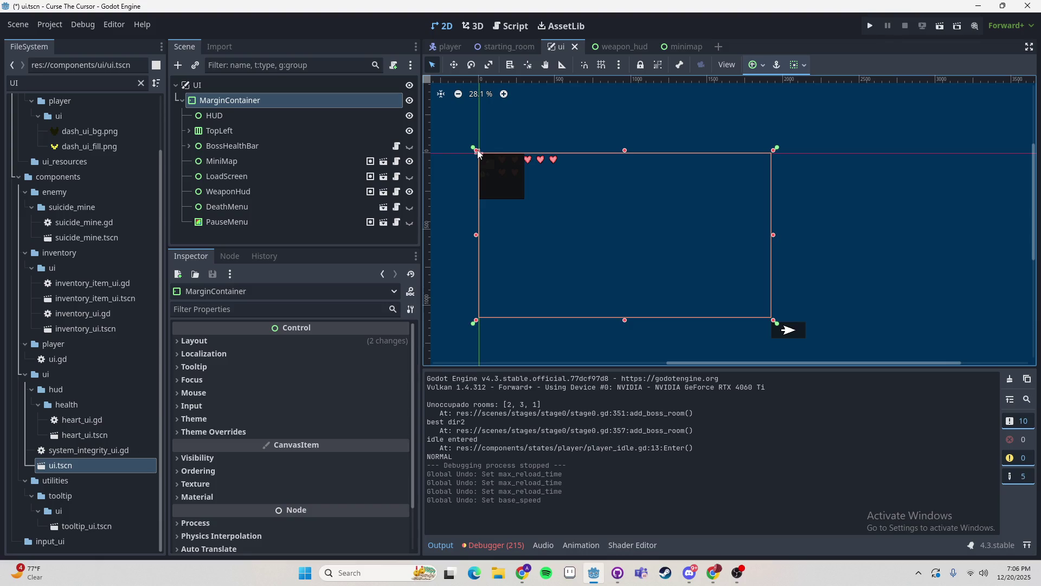
{"action": "key", "text": "ctrl+shift+z"}
{"action": "key", "text": "ctrl+shift+z"}
{"action": "key", "text": "ctrl+shift+z"}
{"action": "key", "text": "ctrl+s"}
- Move HUD through PauseMenu directly under UI and delete the MarginContainer node
{"action": "left_click", "coordinate": [239, 116]}
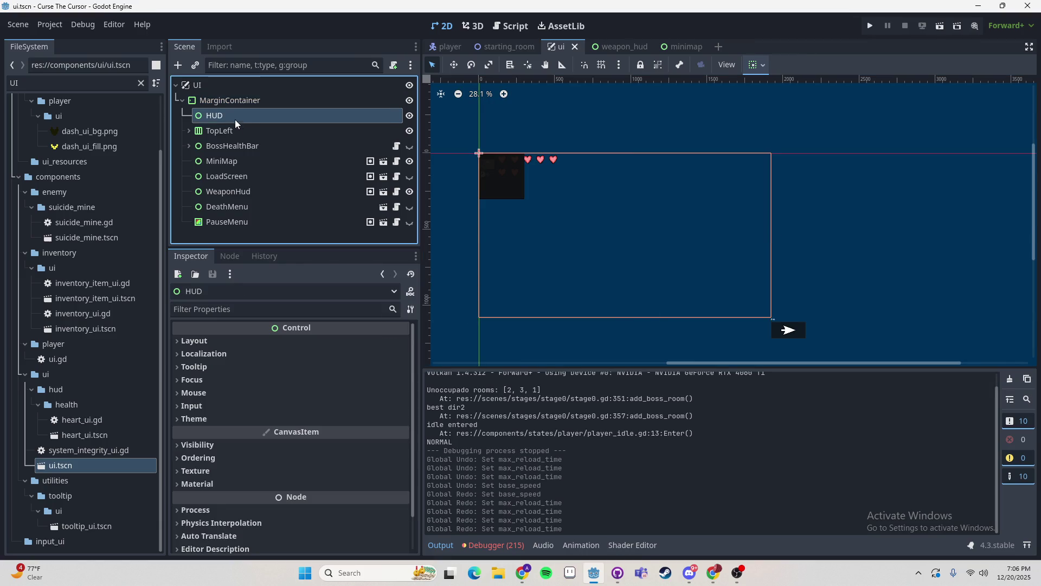
{"action": "left_click", "coordinate": [238, 222], "text": "shift"}
{"action": "left_click_drag", "start_coordinate": [220, 115], "coordinate": [214, 91]}
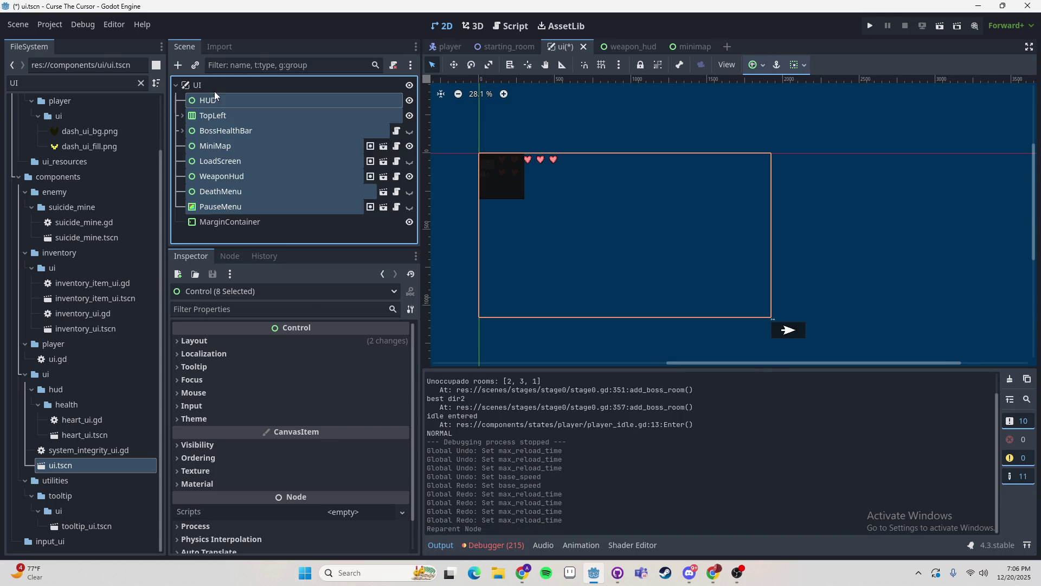
{"action": "left_click", "coordinate": [239, 222]}
{"action": "key", "text": "Delete"}
{"action": "key", "text": "Return"}
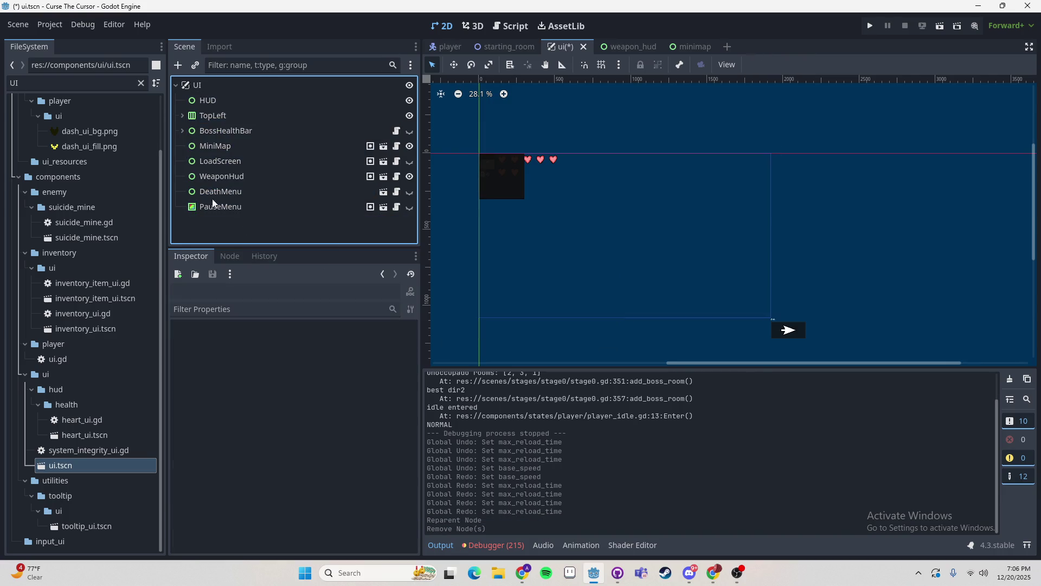
- Inspect each reparented UI node, from TopLeft through PauseMenu and HUD
{"action": "left_click", "coordinate": [207, 116]}
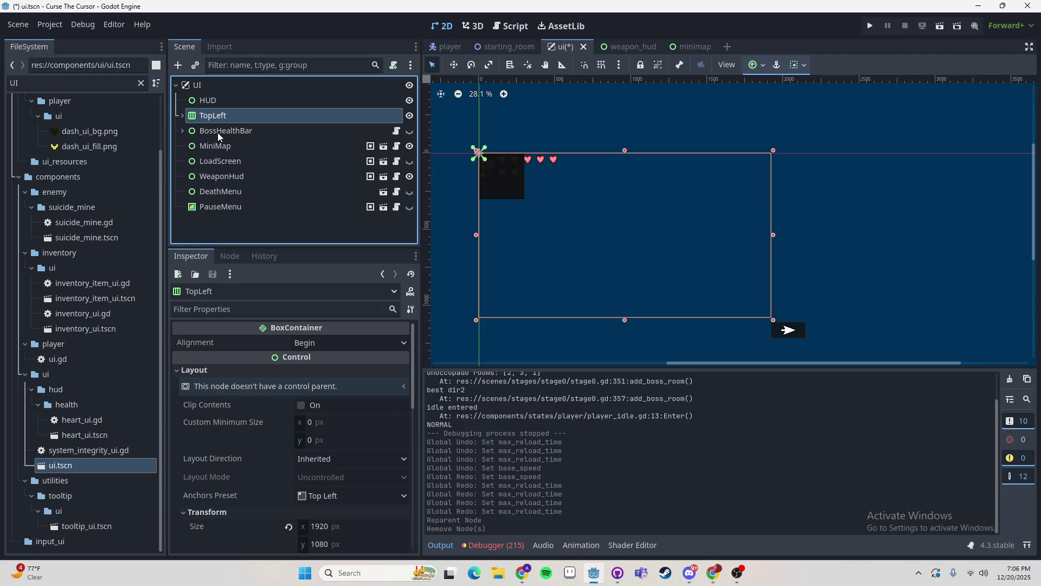
{"action": "left_click", "coordinate": [205, 132]}
{"action": "left_click", "coordinate": [213, 147]}
{"action": "left_click", "coordinate": [215, 163]}
{"action": "left_click", "coordinate": [227, 179]}
{"action": "left_click", "coordinate": [227, 192]}
{"action": "left_click", "coordinate": [226, 206]}
{"action": "left_click", "coordinate": [218, 101]}
{"action": "left_click", "coordinate": [224, 131]}
- Anchor the MiniMap node to the Center Top preset
{"action": "left_click", "coordinate": [226, 147]}
{"action": "left_click", "coordinate": [760, 65]}
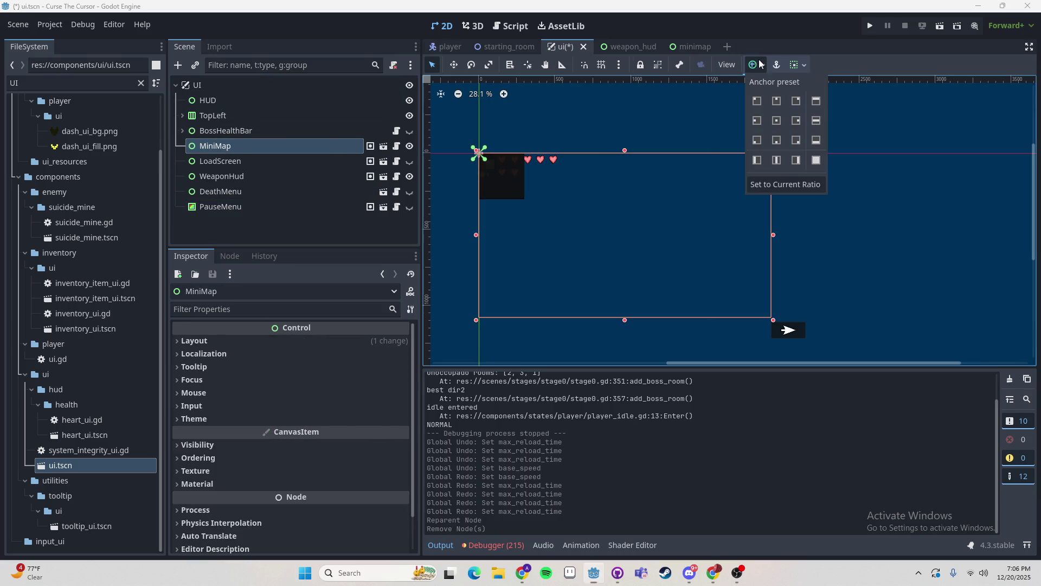
{"action": "left_click", "coordinate": [796, 101]}
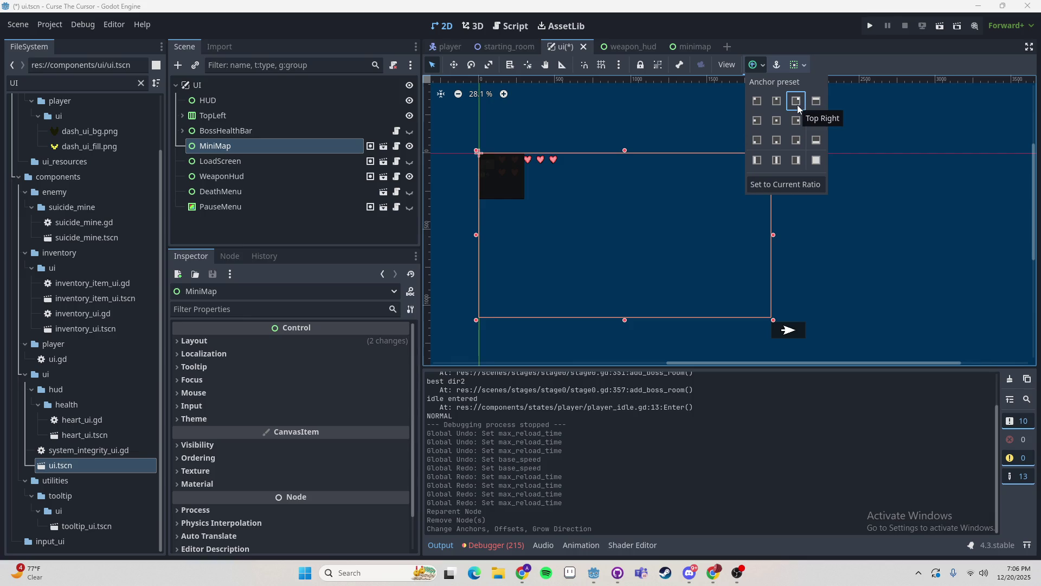
{"action": "left_click", "coordinate": [757, 102]}
{"action": "left_click", "coordinate": [777, 101]}
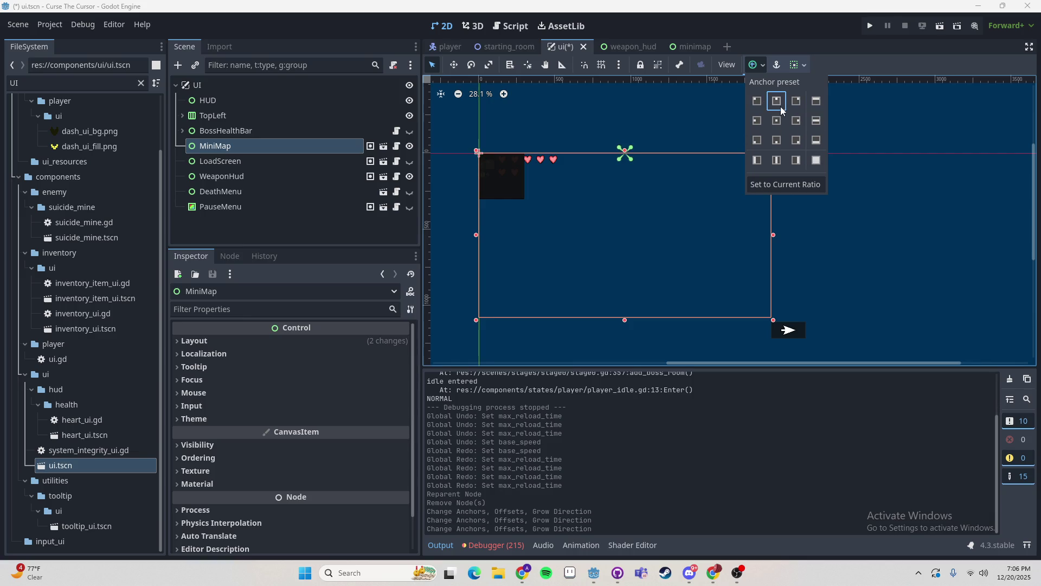
{"action": "left_click", "coordinate": [738, 184]}
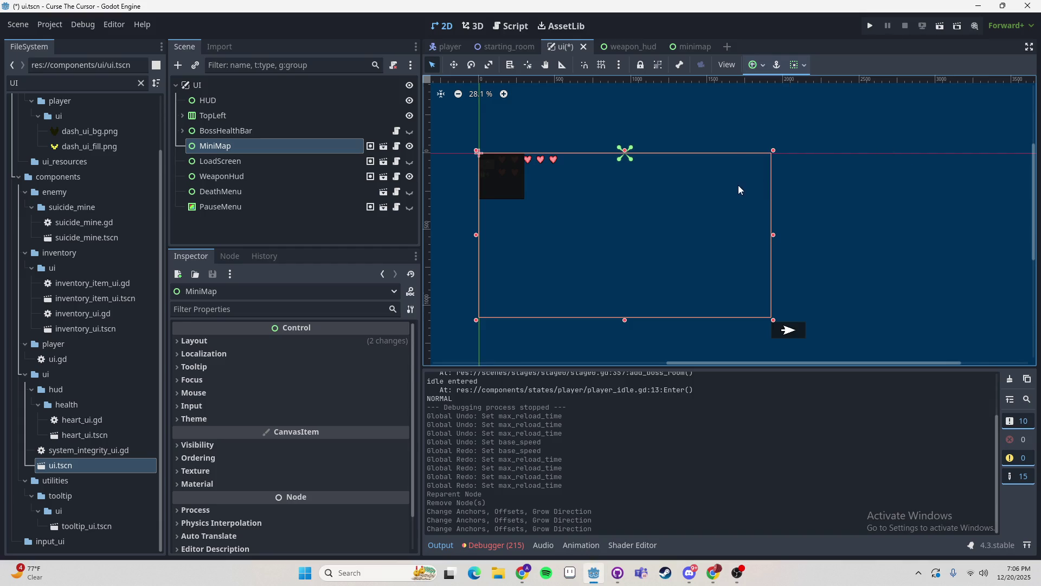
- Check the SubViewportContainer's minimap square in the minimap scene
{"action": "left_click", "coordinate": [698, 52]}
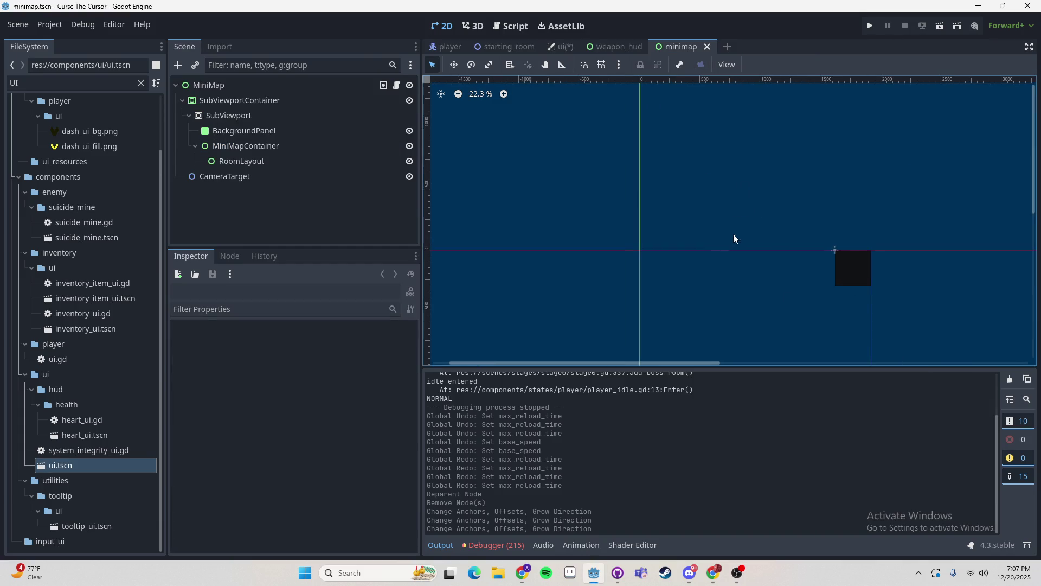
{"action": "left_click", "coordinate": [855, 272]}
{"action": "left_click_drag", "start_coordinate": [774, 295], "coordinate": [651, 200]}
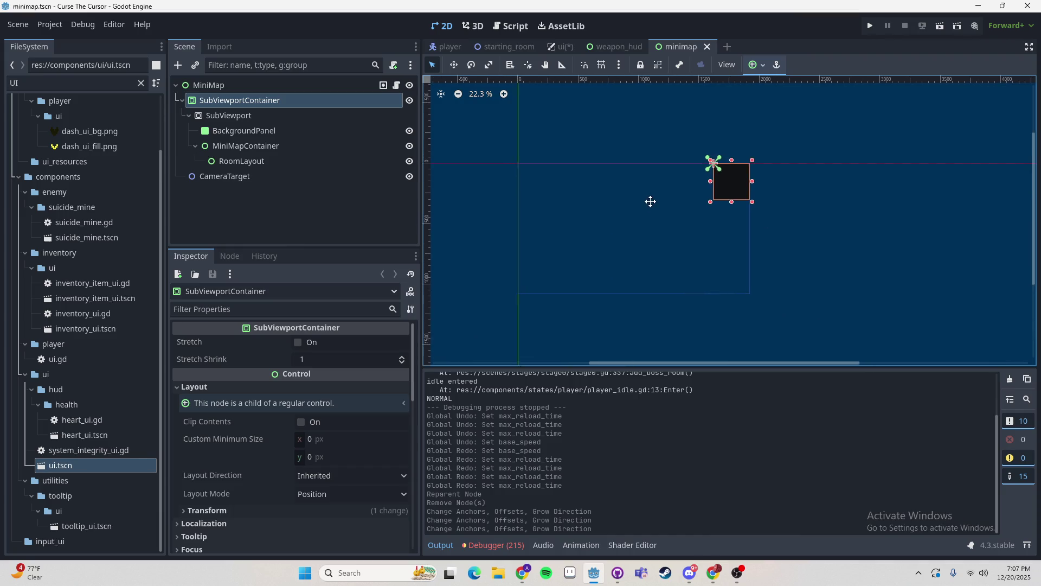
- Try a Full Rect anchor on MiniMap, undo it, and save the ui scene
{"action": "left_click", "coordinate": [558, 47]}
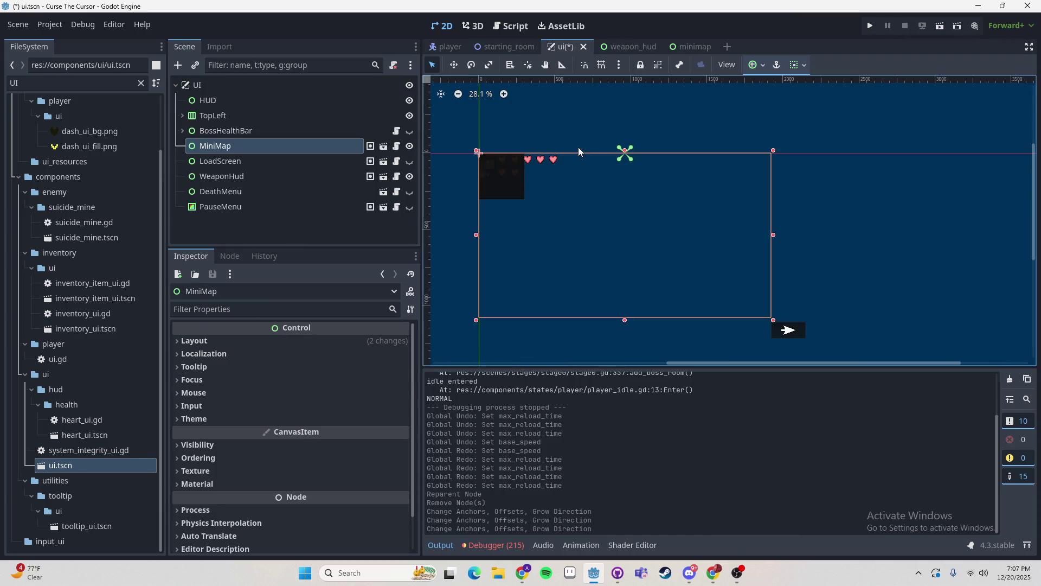
{"action": "left_click", "coordinate": [278, 144]}
{"action": "left_click", "coordinate": [755, 64]}
{"action": "left_click", "coordinate": [816, 160]}
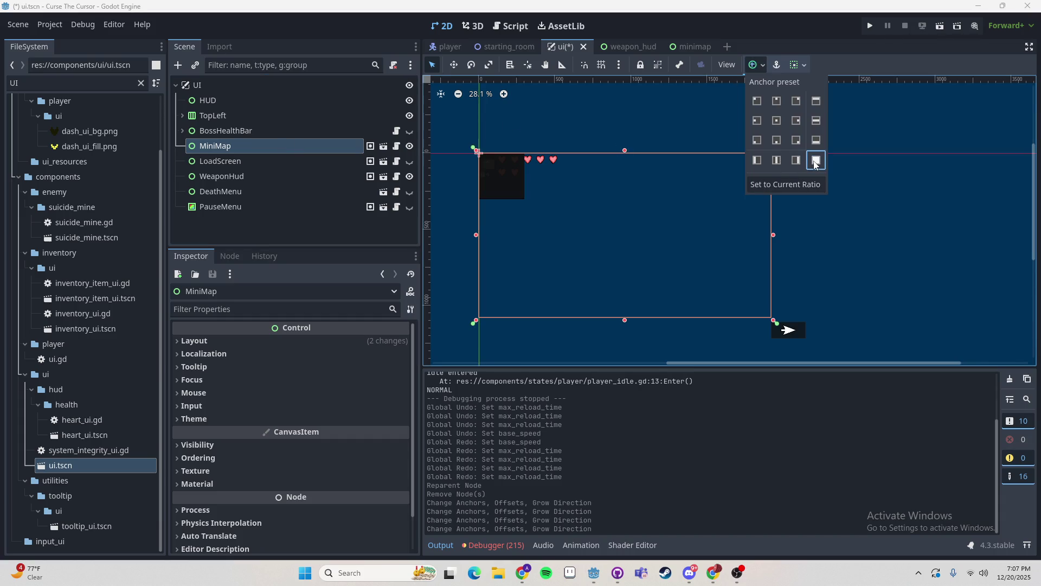
{"action": "left_click", "coordinate": [907, 184]}
{"action": "key", "text": "ctrl+z"}
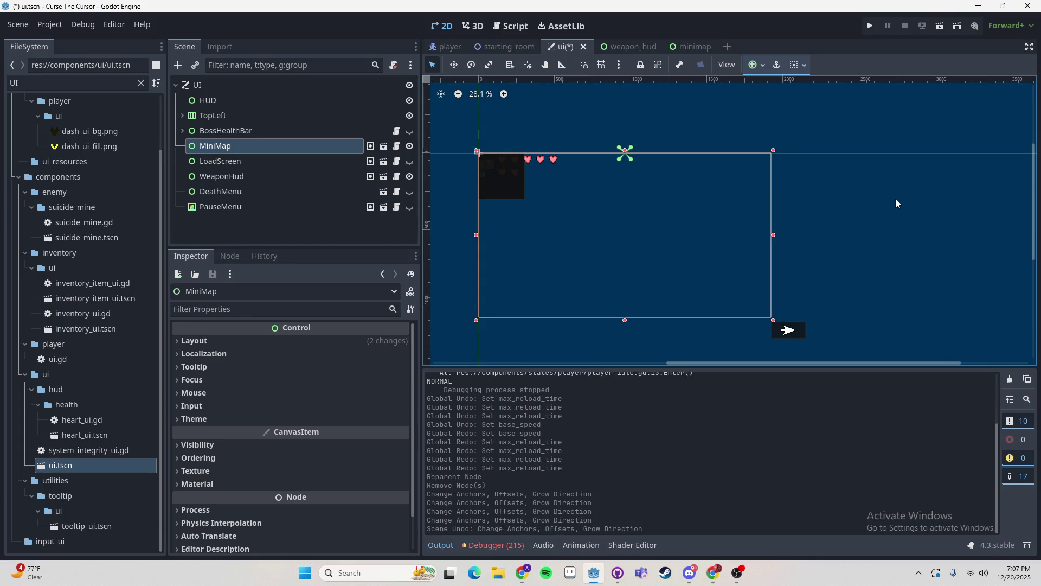
{"action": "key", "text": "ctrl+s"}
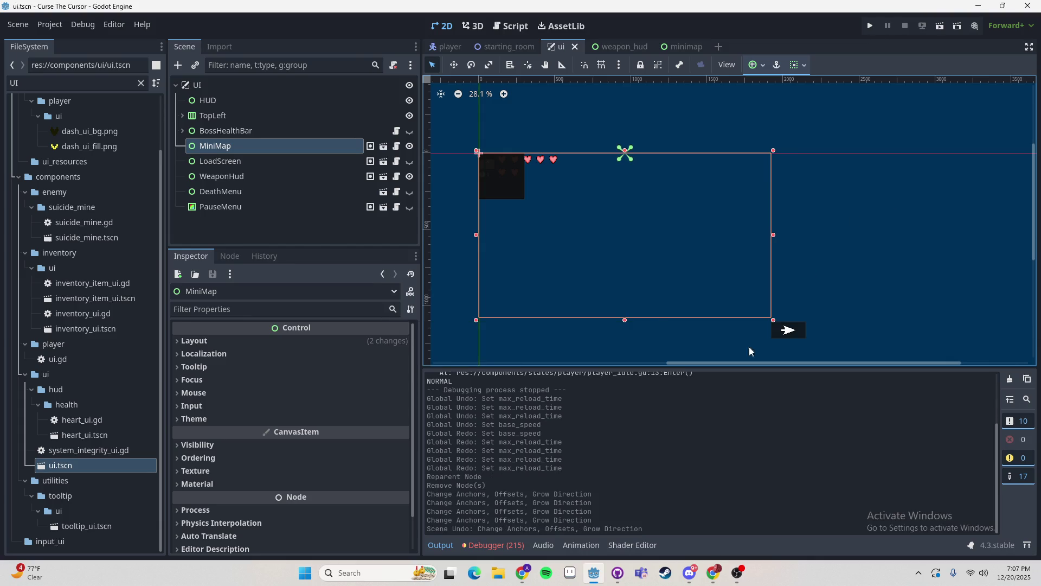
{"action": "left_click", "coordinate": [620, 575]}
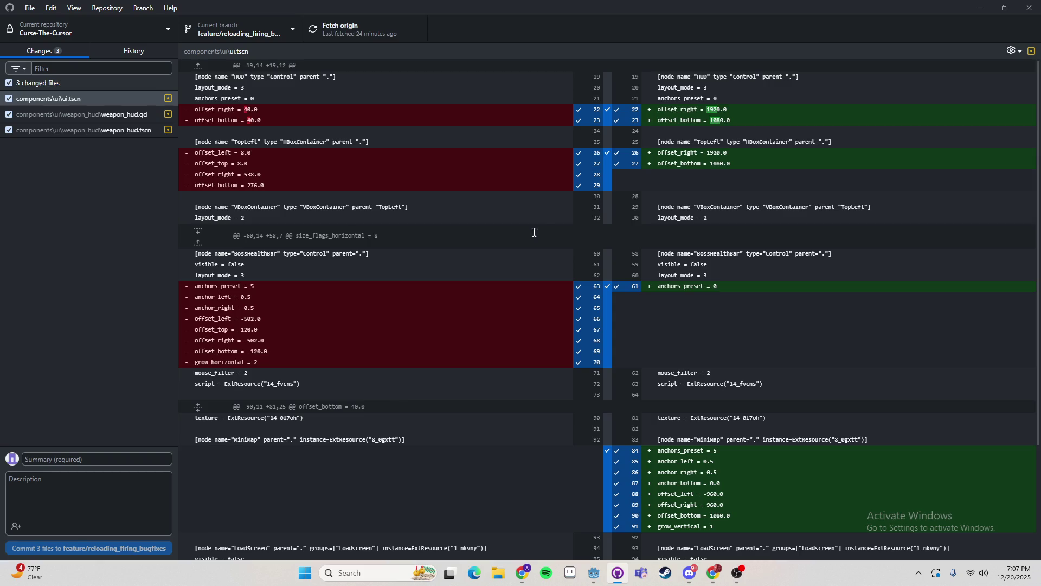
- Scroll the ui.tscn diff to the MiniMap anchors and WeaponHud offsets and size flags
{"action": "scroll", "coordinate": [442, 233], "scroll_direction": "down", "scroll_amount": 3}
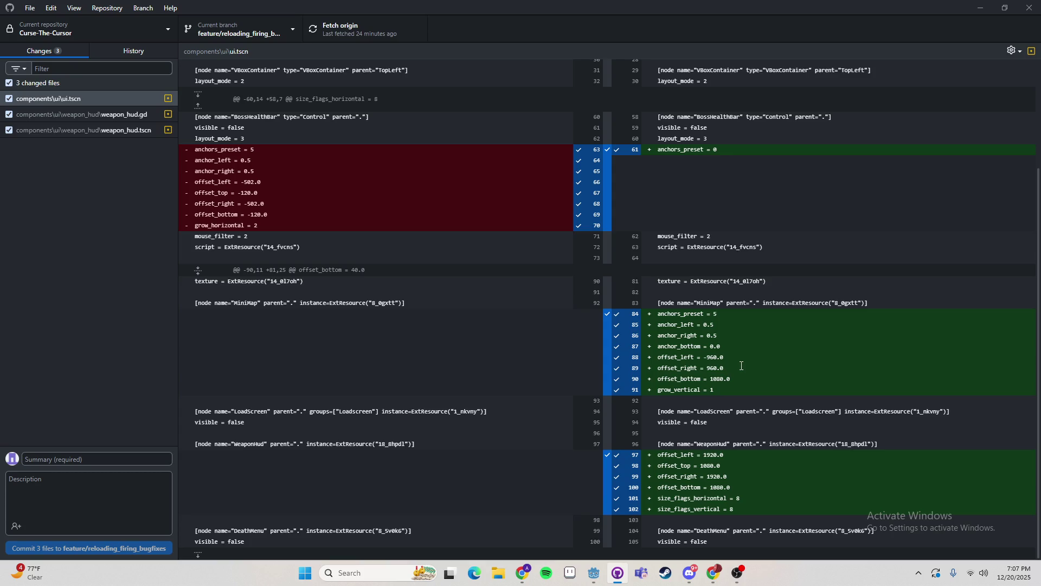
- Back in Godot, set the MiniMap's horizontal container alignment to End
{"action": "scroll", "coordinate": [743, 358], "scroll_direction": "up", "scroll_amount": 3}
{"action": "scroll", "coordinate": [750, 342], "scroll_direction": "down", "scroll_amount": 3}
{"action": "scroll", "coordinate": [740, 327], "scroll_direction": "up", "scroll_amount": 1}
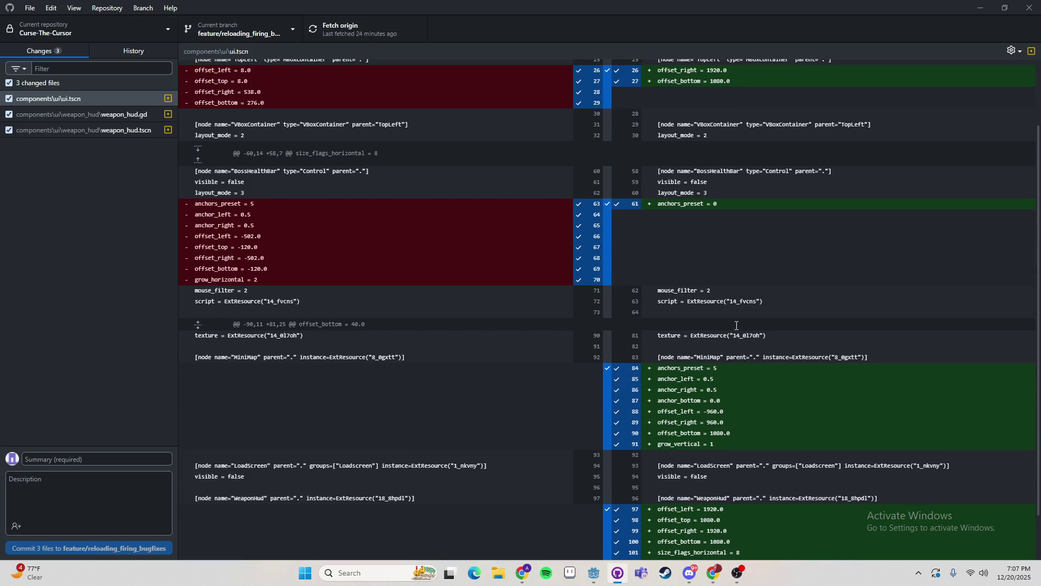
{"action": "scroll", "coordinate": [737, 326], "scroll_direction": "down", "scroll_amount": 1}
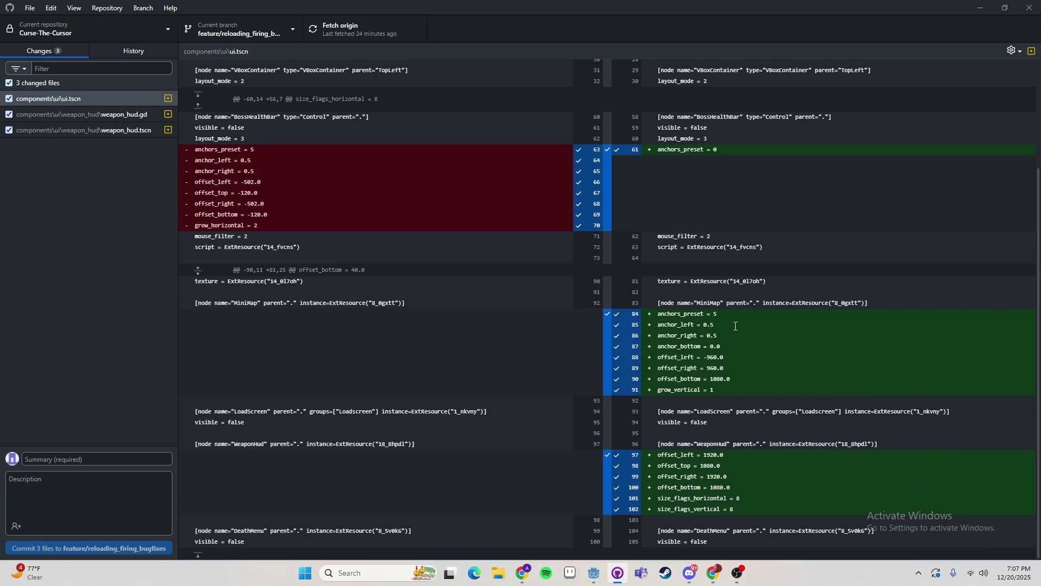
{"action": "key", "text": "alt+Tab"}
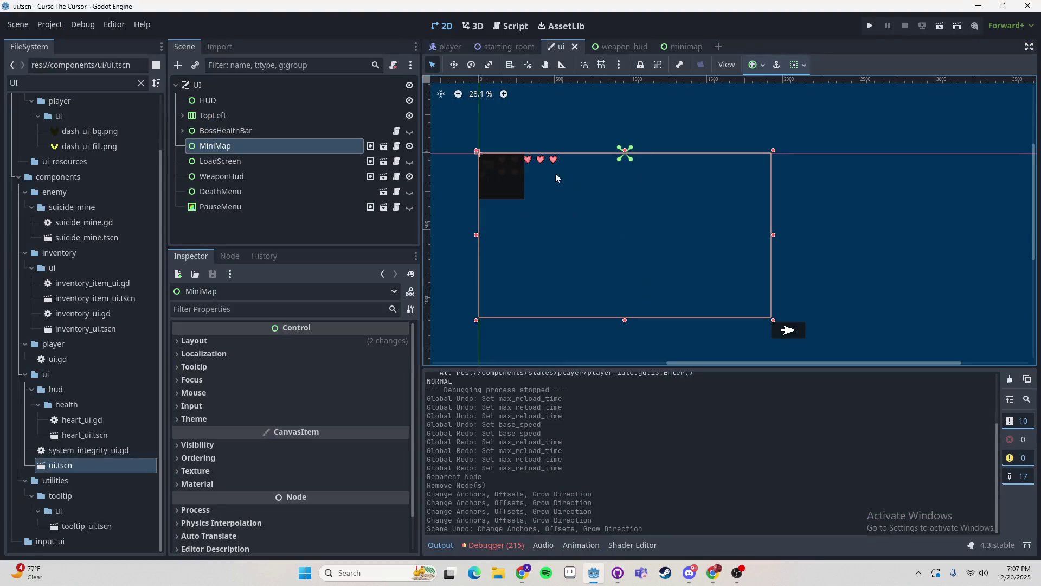
{"action": "left_click", "coordinate": [797, 64]}
{"action": "left_click", "coordinate": [837, 101]}
{"action": "left_click", "coordinate": [837, 101]}
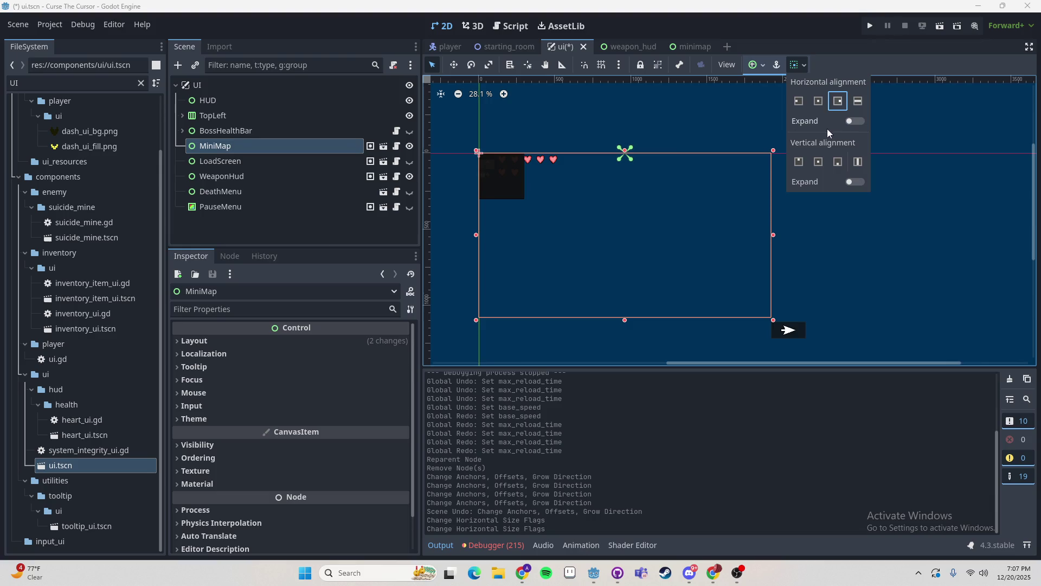
{"action": "left_click", "coordinate": [271, 158]}
{"action": "left_click", "coordinate": [255, 142]}
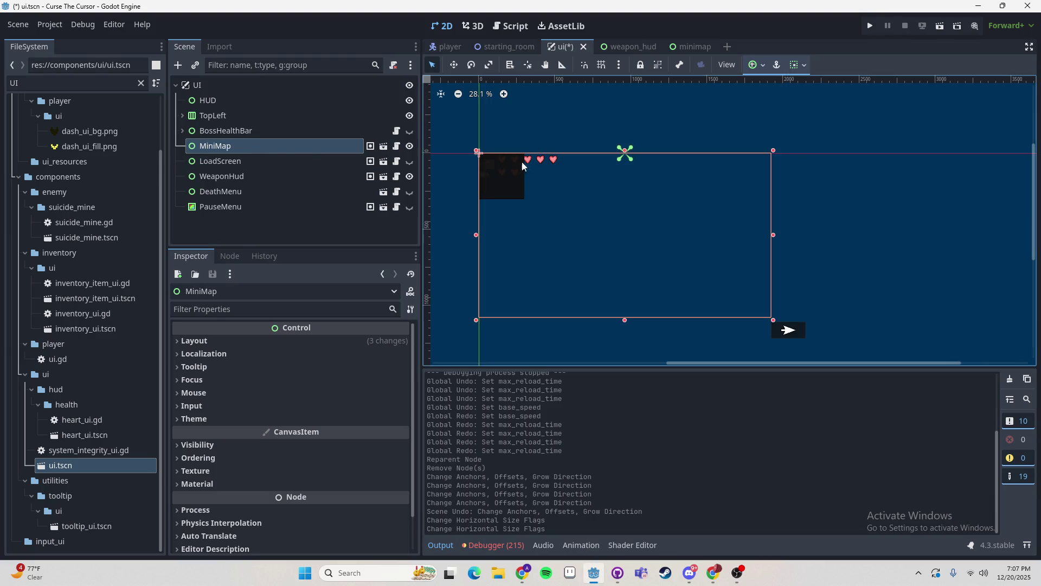
- Resize the MiniMap with its handles to 301×300
{"action": "left_click_drag", "start_coordinate": [773, 320], "coordinate": [523, 200]}
{"action": "scroll", "coordinate": [527, 243], "scroll_direction": "up", "scroll_amount": 4}
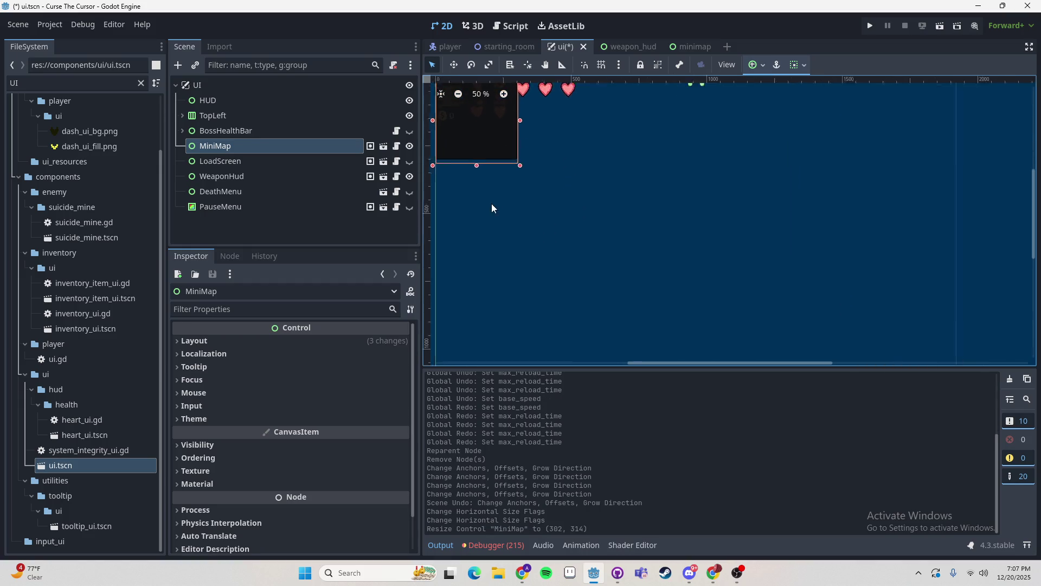
{"action": "left_click_drag", "start_coordinate": [470, 163], "coordinate": [474, 158]}
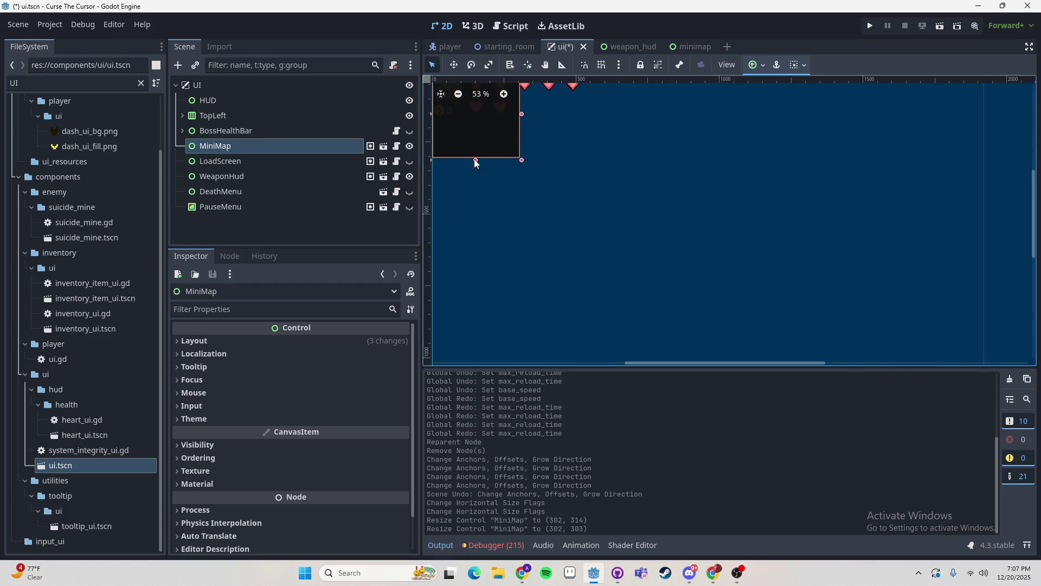
{"action": "scroll", "coordinate": [525, 121], "scroll_direction": "up", "scroll_amount": 4}
{"action": "scroll", "coordinate": [470, 114], "scroll_direction": "up", "scroll_amount": 3}
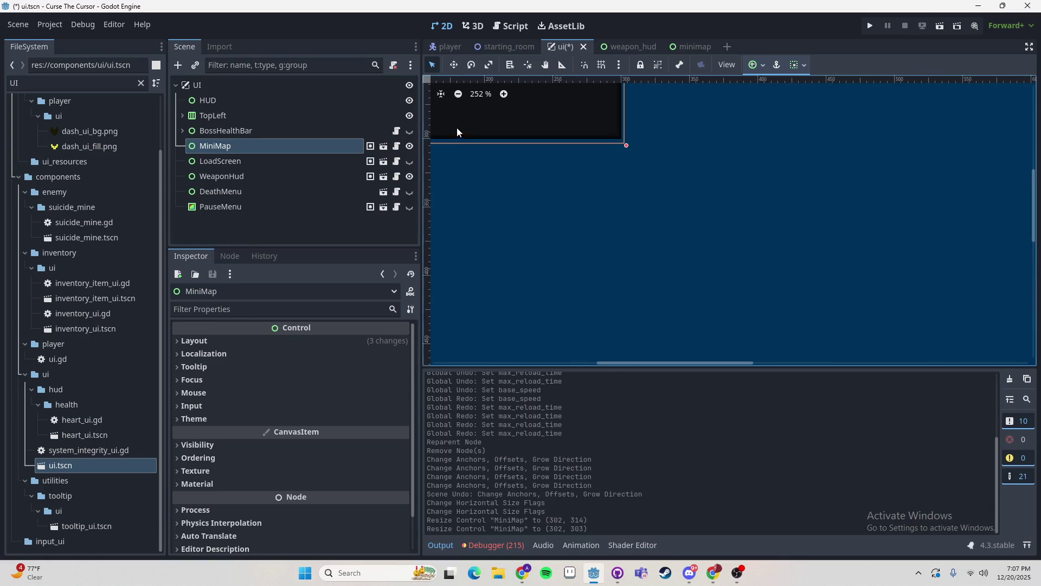
{"action": "left_click_drag", "start_coordinate": [529, 152], "coordinate": [529, 147]}
{"action": "left_click_drag", "start_coordinate": [738, 148], "coordinate": [737, 149]}
{"action": "scroll", "coordinate": [699, 174], "scroll_direction": "down", "scroll_amount": 3}
{"action": "scroll", "coordinate": [671, 161], "scroll_direction": "down", "scroll_amount": 7}
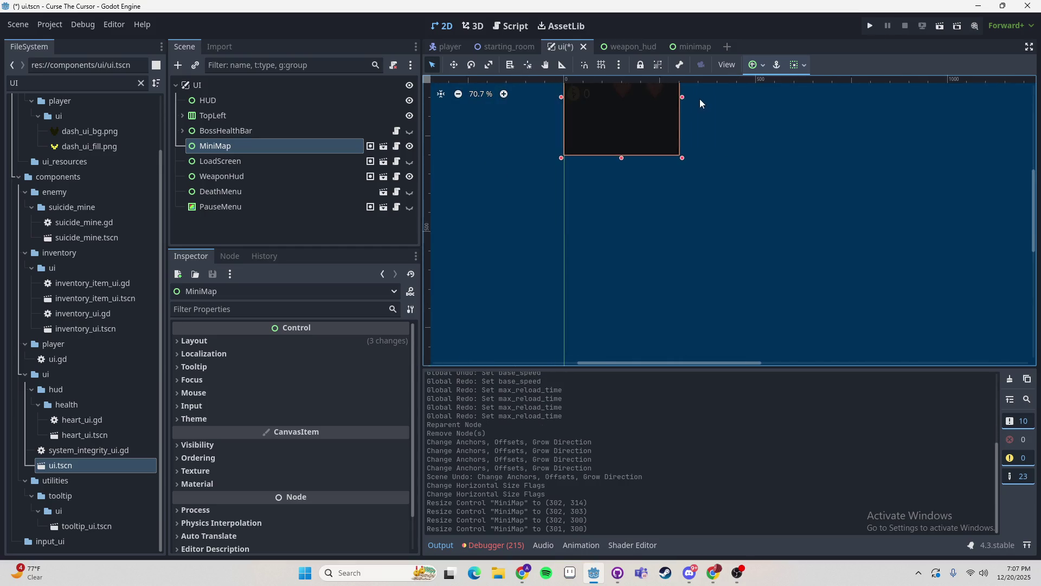
{"action": "scroll", "coordinate": [730, 189], "scroll_direction": "down", "scroll_amount": 2}
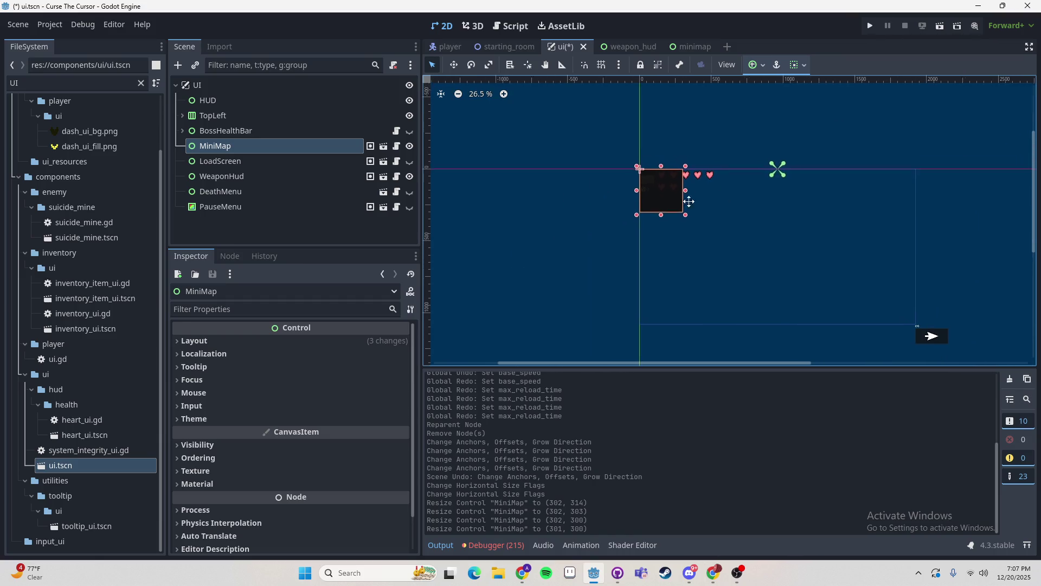
- Move the MiniMap to the top-right at (1620, 0) and apply the Top Right anchor preset
{"action": "left_click_drag", "start_coordinate": [583, 200], "coordinate": [821, 198]}
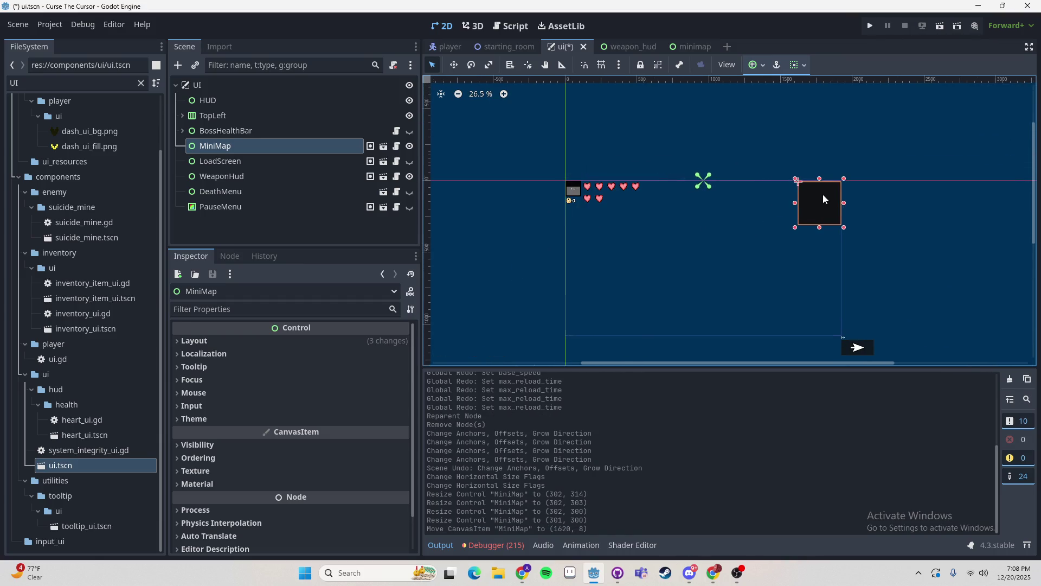
{"action": "scroll", "coordinate": [821, 195], "scroll_direction": "up", "scroll_amount": 5}
{"action": "left_click", "coordinate": [759, 64]}
{"action": "left_click", "coordinate": [796, 101]}
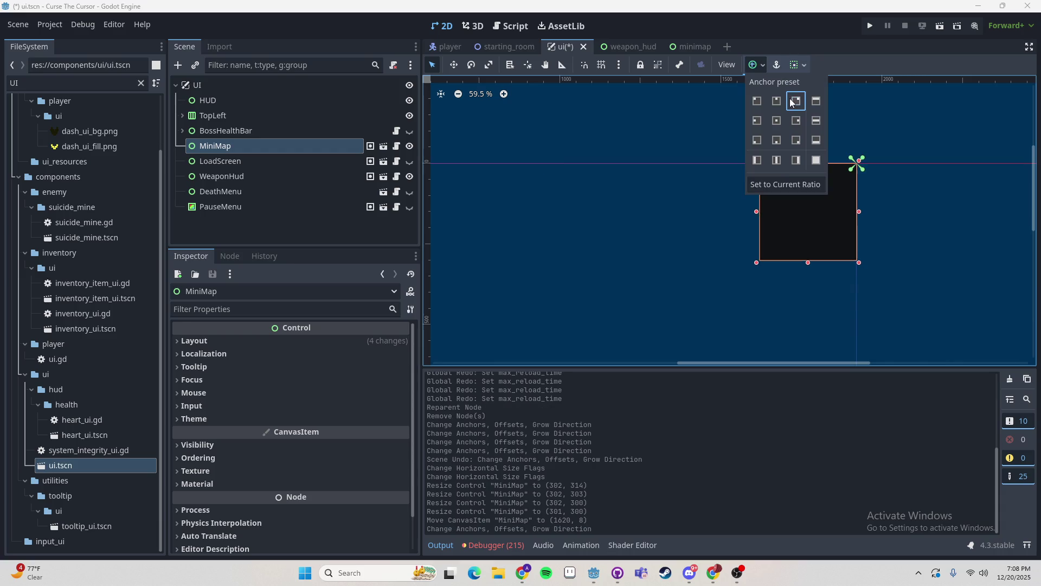
{"action": "scroll", "coordinate": [762, 225], "scroll_direction": "down", "scroll_amount": 3}
{"action": "scroll", "coordinate": [705, 187], "scroll_direction": "down", "scroll_amount": 1}
{"action": "left_click", "coordinate": [736, 194]}
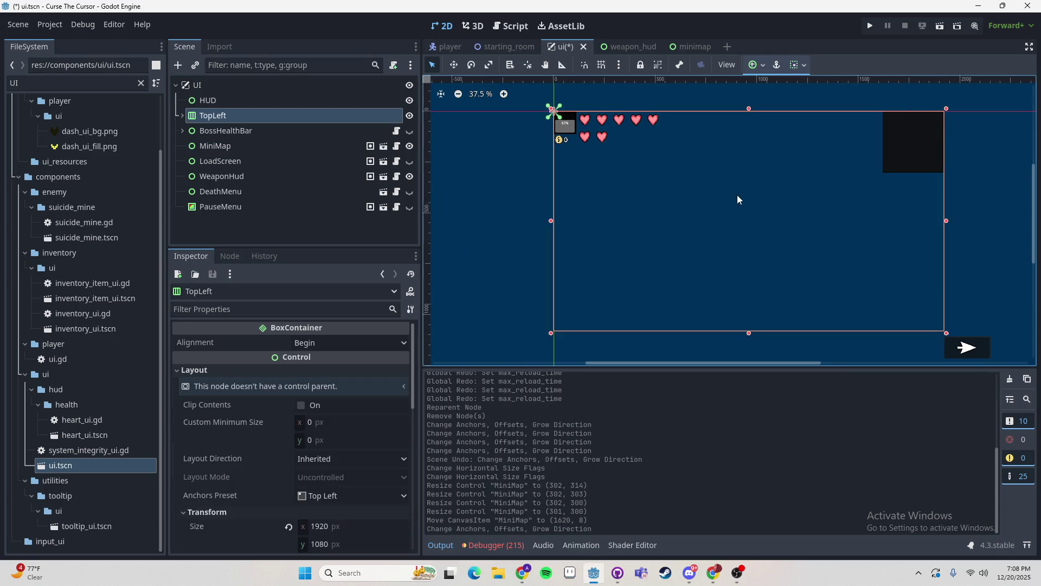
{"action": "scroll", "coordinate": [736, 194], "scroll_direction": "down", "scroll_amount": 1}
- Save and test-run the game, then anchor WeaponHud to the bottom-right in the ui scene
{"action": "key", "text": "ctrl+s"}
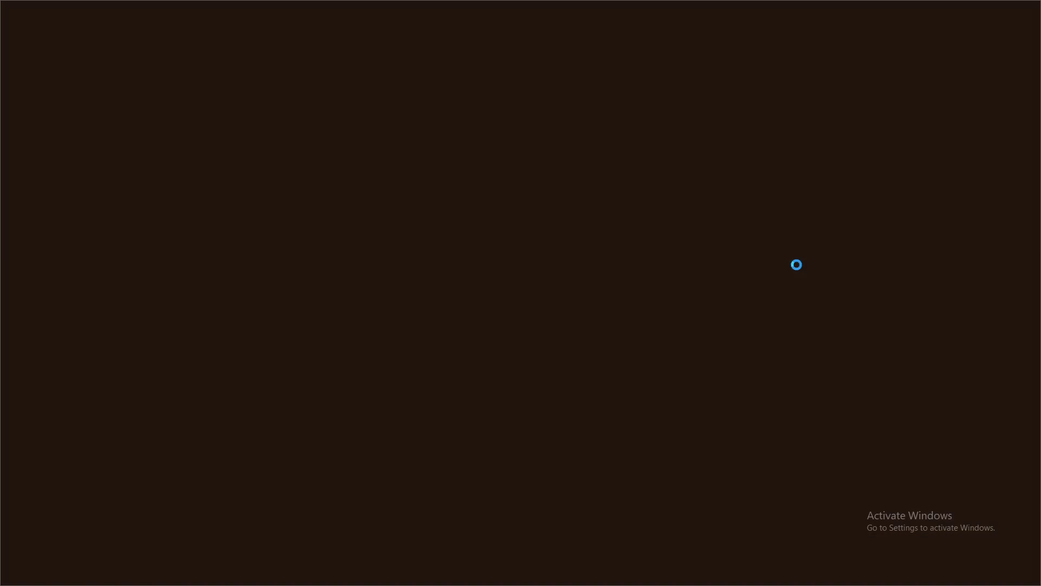
{"action": "key", "text": "F8"}
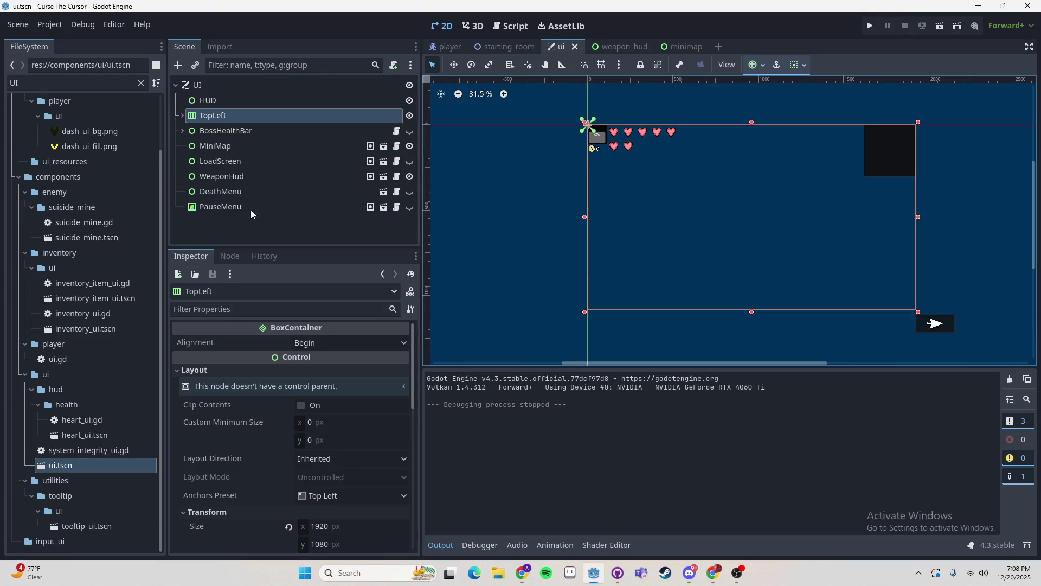
{"action": "left_click", "coordinate": [220, 191]}
{"action": "left_click", "coordinate": [222, 177]}
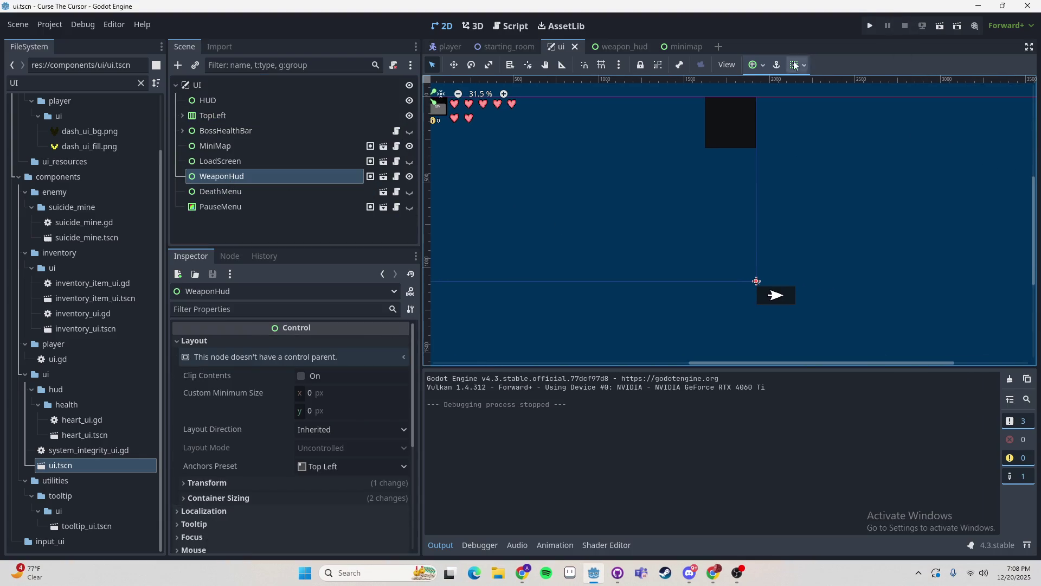
{"action": "left_click", "coordinate": [757, 65]}
{"action": "left_click", "coordinate": [797, 141]}
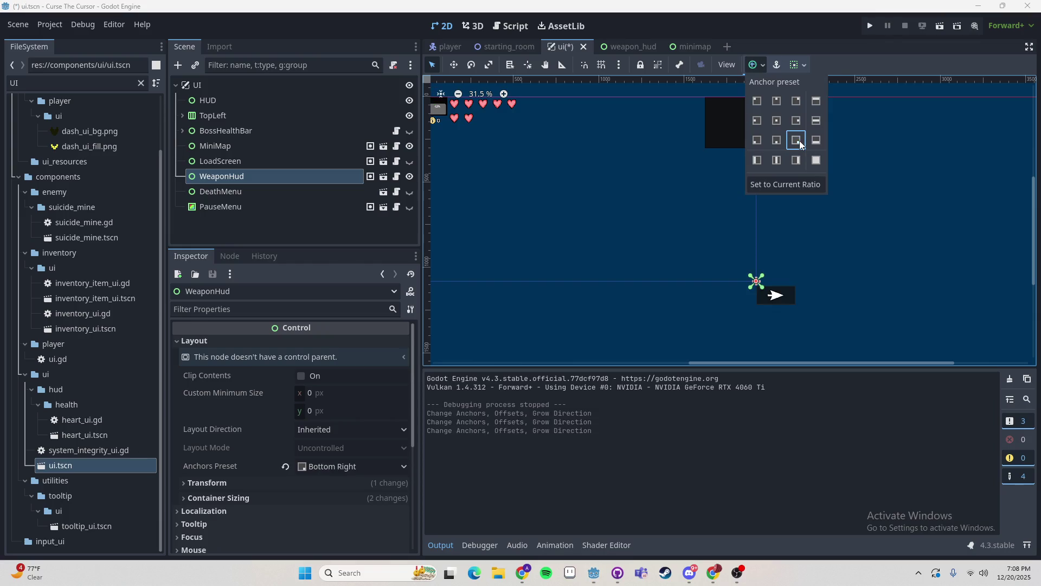
- In weapon_hud.tscn, reset the WeaponHud root to the Top Left anchor and save the scene
{"action": "left_click", "coordinate": [700, 47]}
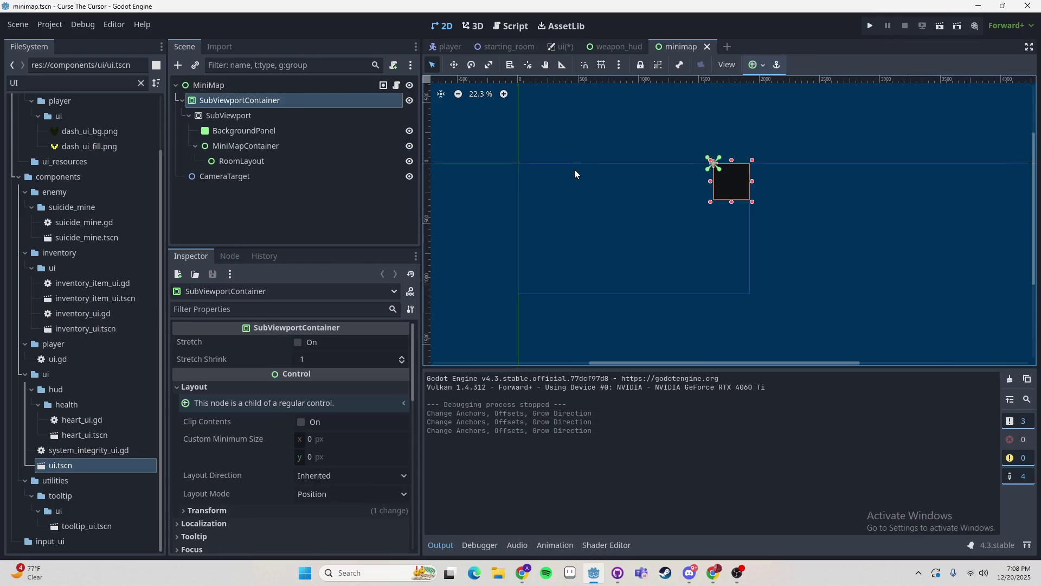
{"action": "left_click", "coordinate": [625, 46]}
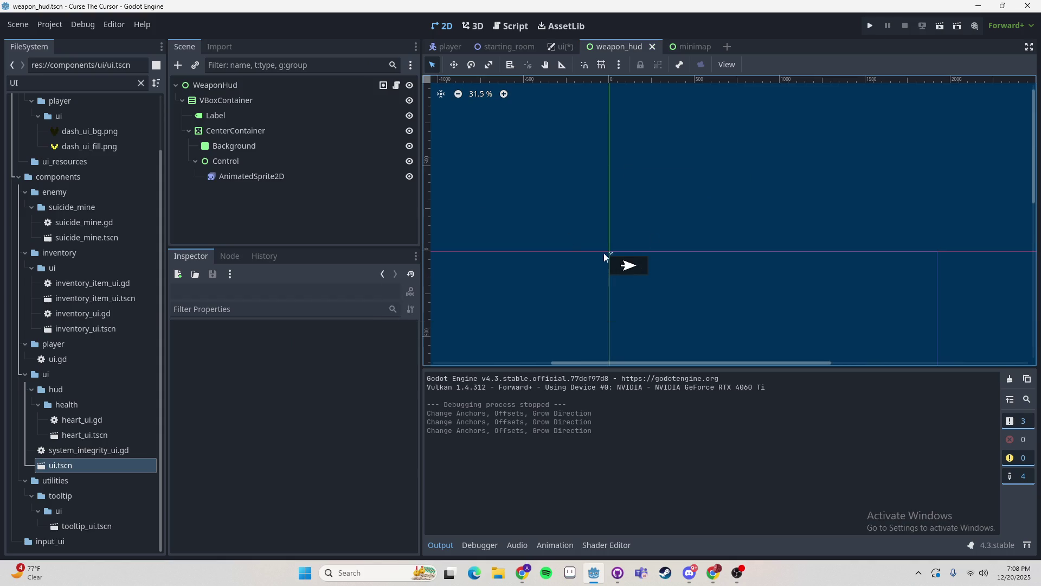
{"action": "left_click", "coordinate": [248, 84]}
{"action": "left_click", "coordinate": [756, 65]}
{"action": "left_click", "coordinate": [757, 100]}
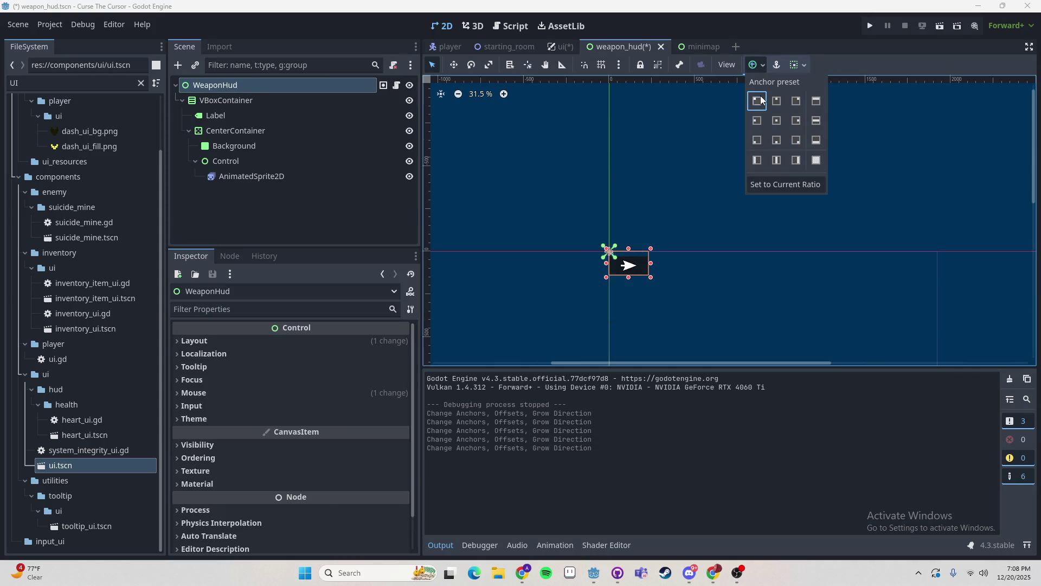
{"action": "left_click", "coordinate": [776, 101]}
{"action": "left_click", "coordinate": [776, 120]}
{"action": "left_click", "coordinate": [757, 101]}
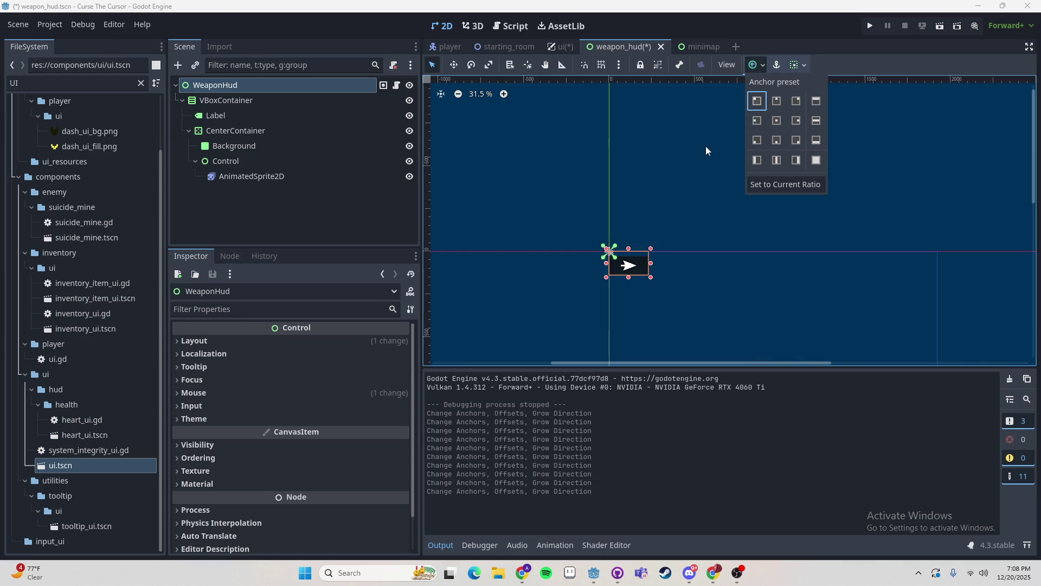
{"action": "key", "text": "ctrl+s"}
- Back in the ui scene, re-anchor WeaponHud to Bottom Right and save ui.tscn
{"action": "key", "text": "ctrl+shift+Tab"}
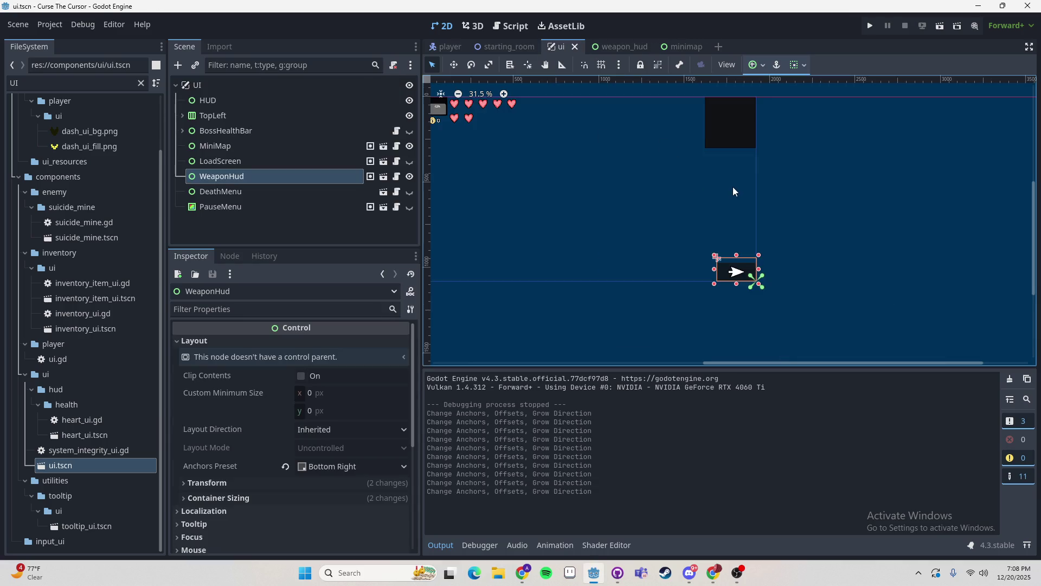
{"action": "left_click", "coordinate": [754, 65]}
{"action": "left_click", "coordinate": [777, 101]}
{"action": "left_click", "coordinate": [756, 101]}
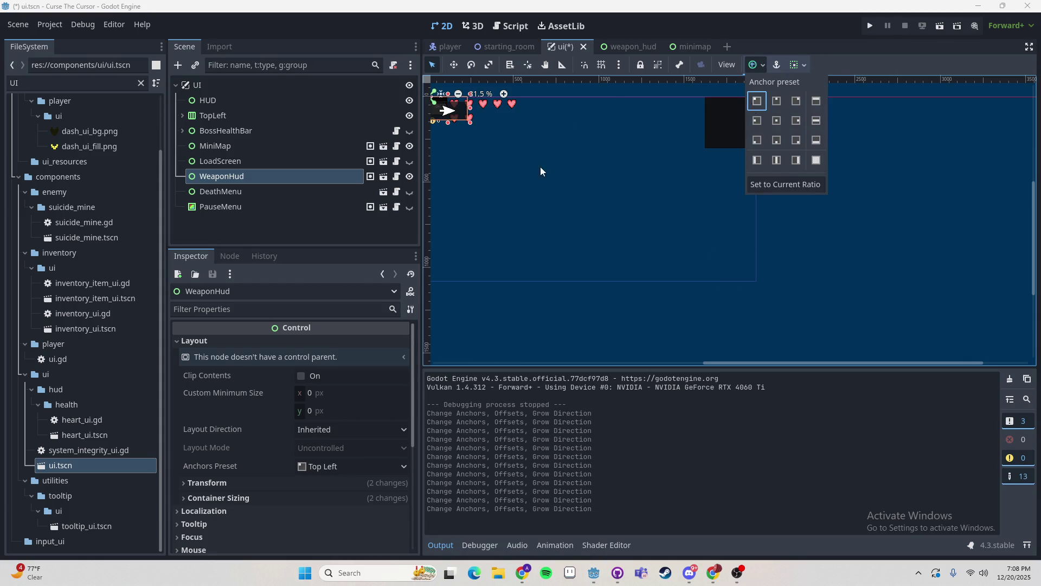
{"action": "left_click", "coordinate": [754, 64]}
{"action": "left_click", "coordinate": [795, 141]}
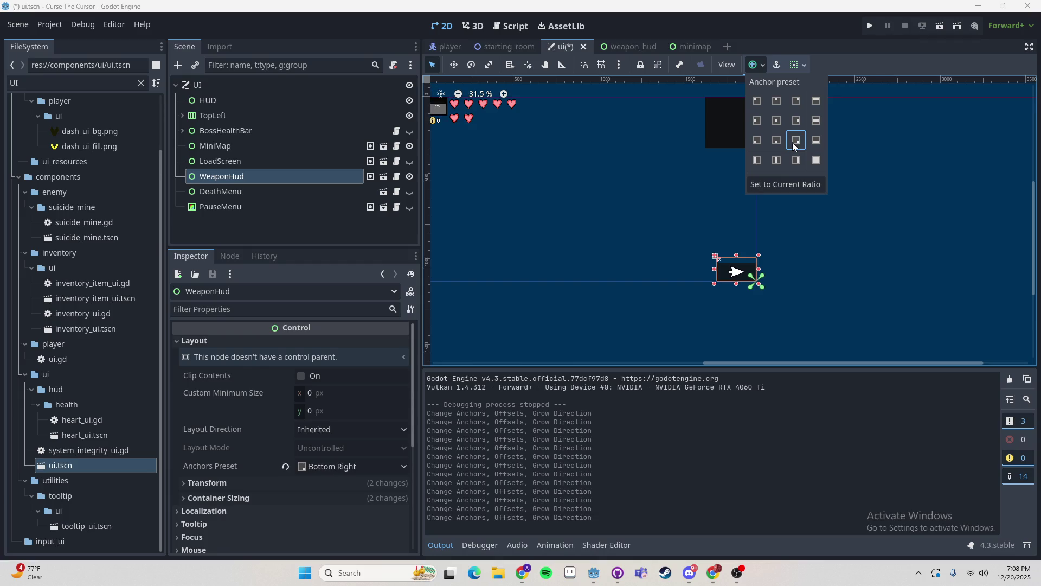
{"action": "left_click", "coordinate": [848, 239]}
{"action": "key", "text": "ctrl+s"}
{"action": "left_click", "coordinate": [739, 216]}
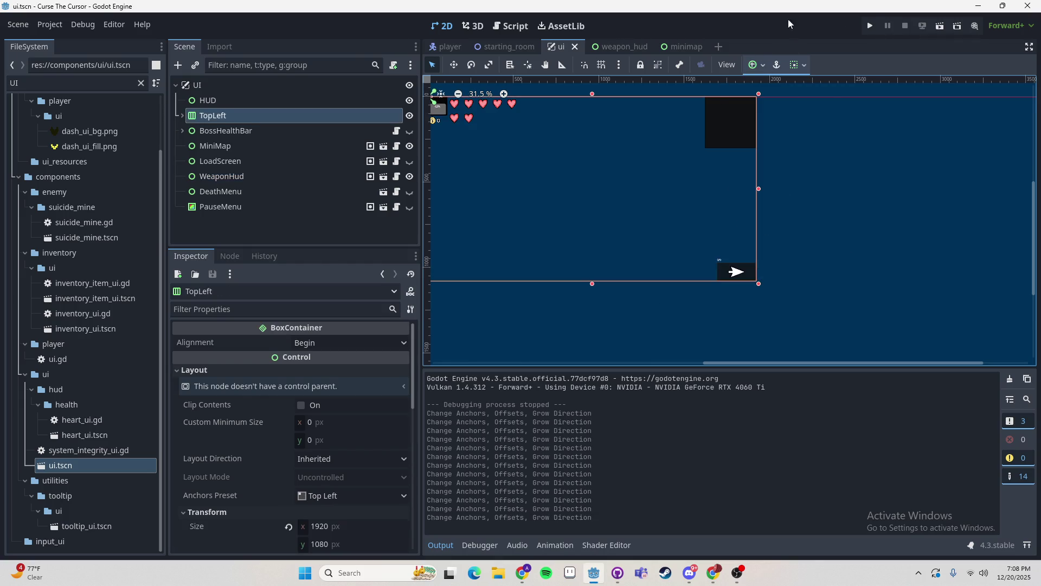
{"action": "left_click", "coordinate": [870, 27]}
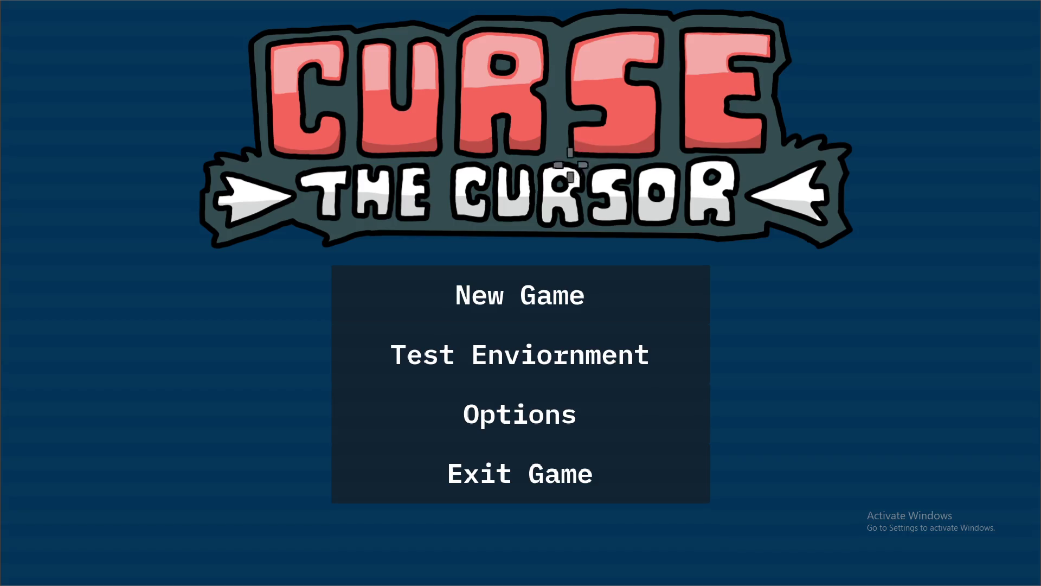
- Start a new game, move with WASD and shoot folders, then stop the run with F8
{"action": "left_click", "coordinate": [564, 268]}
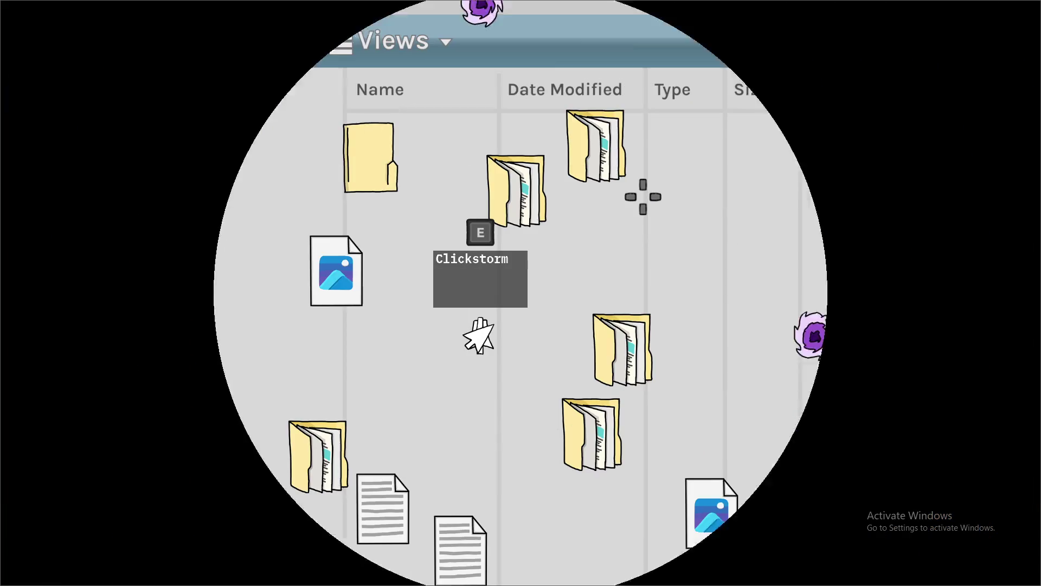
{"action": "key", "text": "a"}
{"action": "key", "text": "s"}
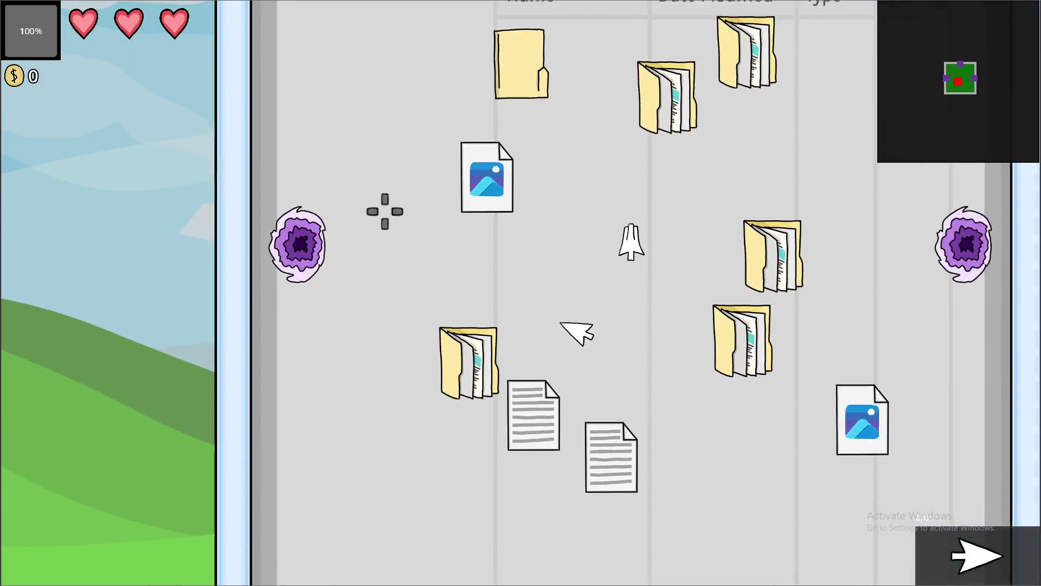
{"action": "key", "text": "d"}
{"action": "key", "text": "a"}
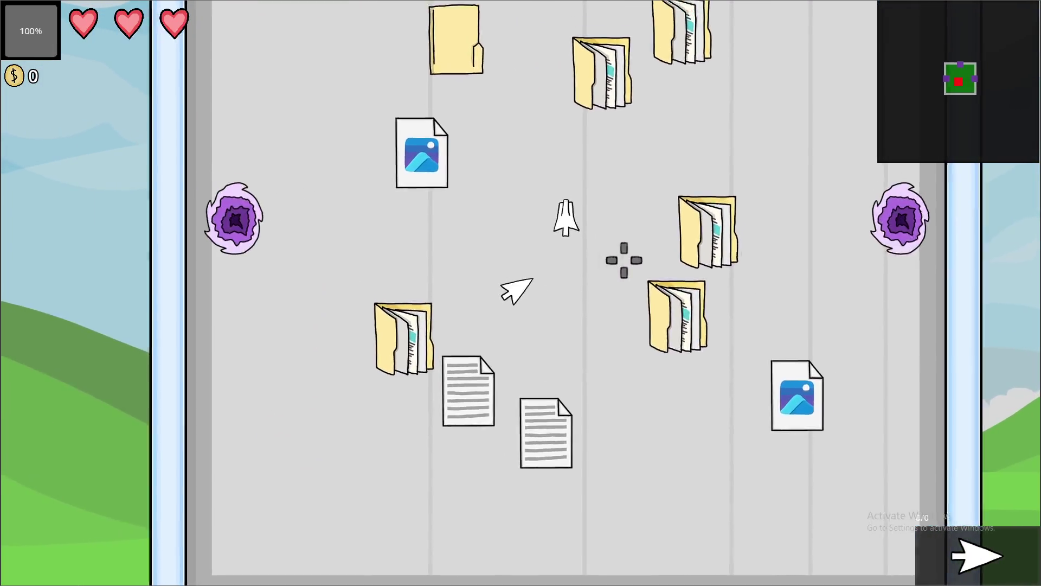
{"action": "key", "text": "s"}
{"action": "key", "text": "d"}
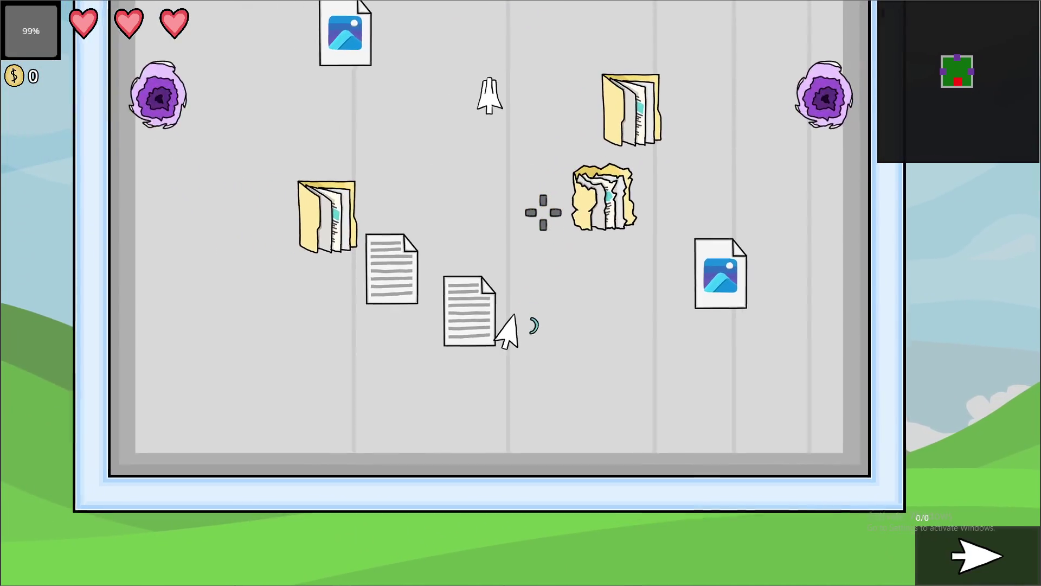
{"action": "key", "text": "w"}
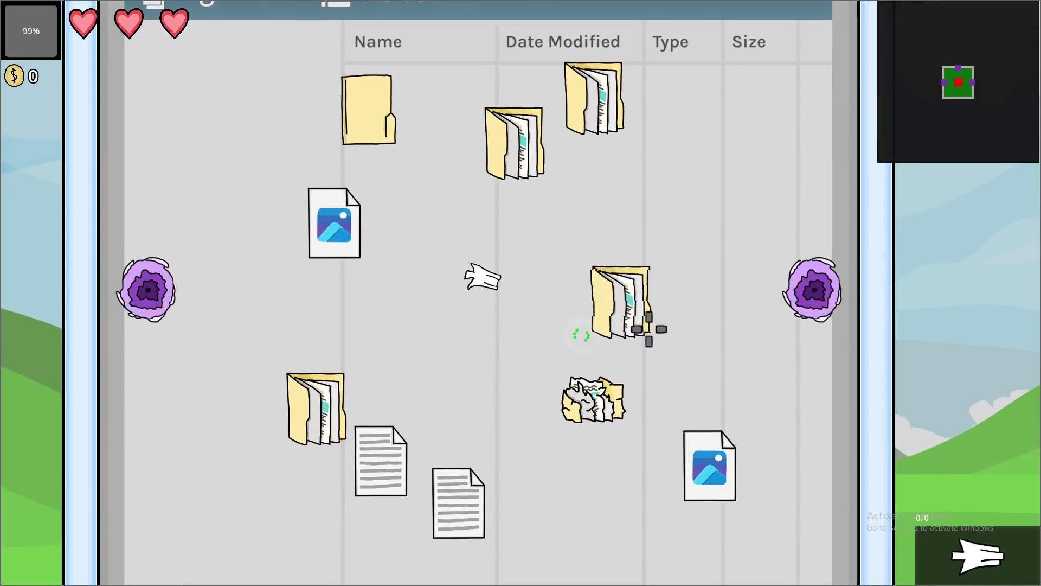
{"action": "left_click", "coordinate": [662, 237]}
{"action": "key", "text": "s"}
{"action": "key", "text": "d"}
{"action": "left_click", "coordinate": [623, 168]}
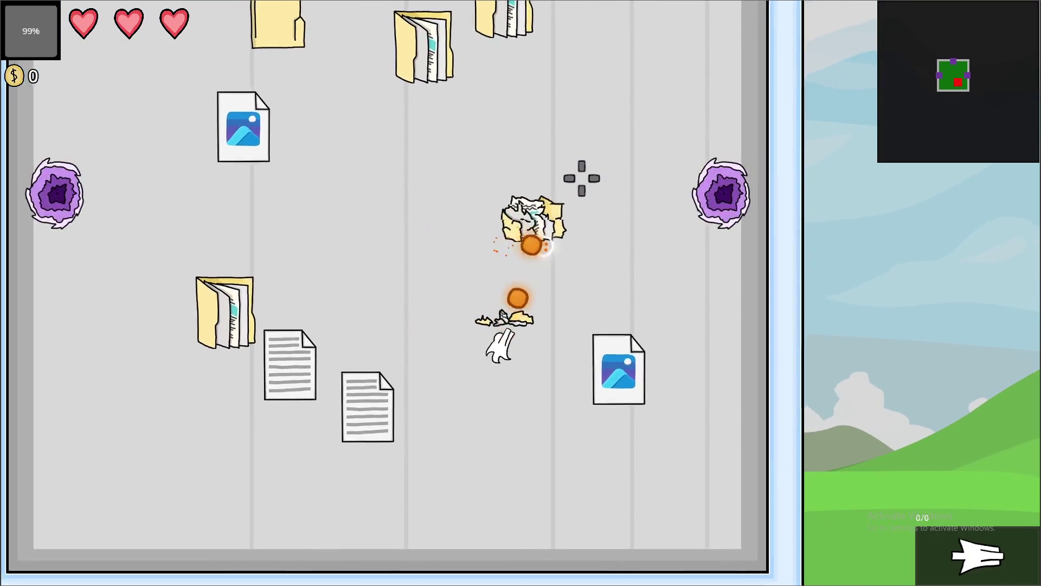
{"action": "key", "text": "d"}
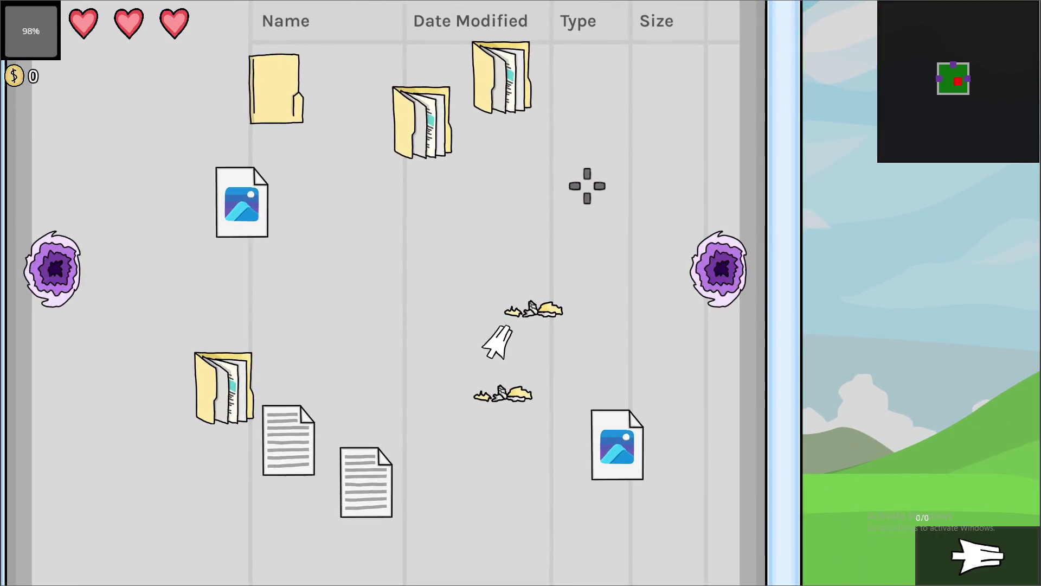
{"action": "key", "text": "F8"}
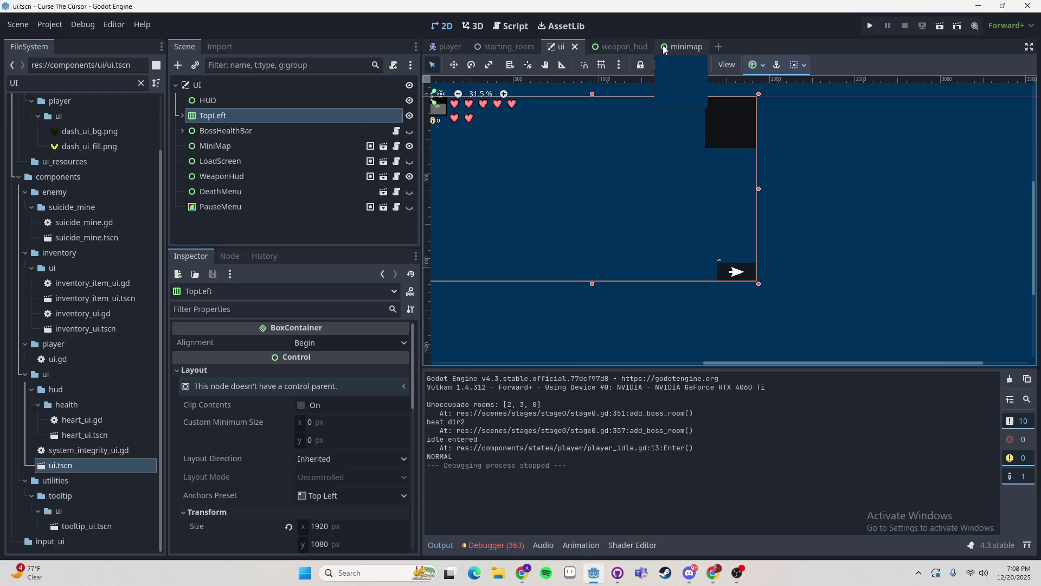
- Show the weapon_hud scene, frame the HUD on the canvas, and select its Label node
{"action": "left_click", "coordinate": [631, 47]}
{"action": "mouse_move", "coordinate": [647, 284]}
{"action": "left_mouse_down"}
{"action": "mouse_move", "coordinate": [643, 242]}
{"action": "mouse_move", "coordinate": [517, 243]}
{"action": "left_mouse_up"}
{"action": "left_click", "coordinate": [439, 207]}
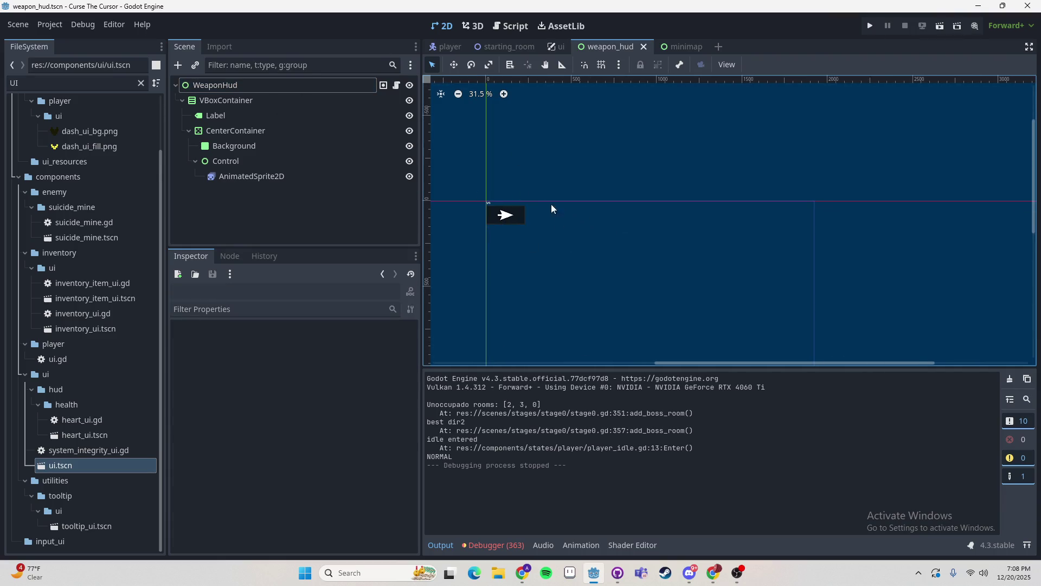
{"action": "scroll", "coordinate": [505, 233], "scroll_direction": "up", "scroll_amount": 8}
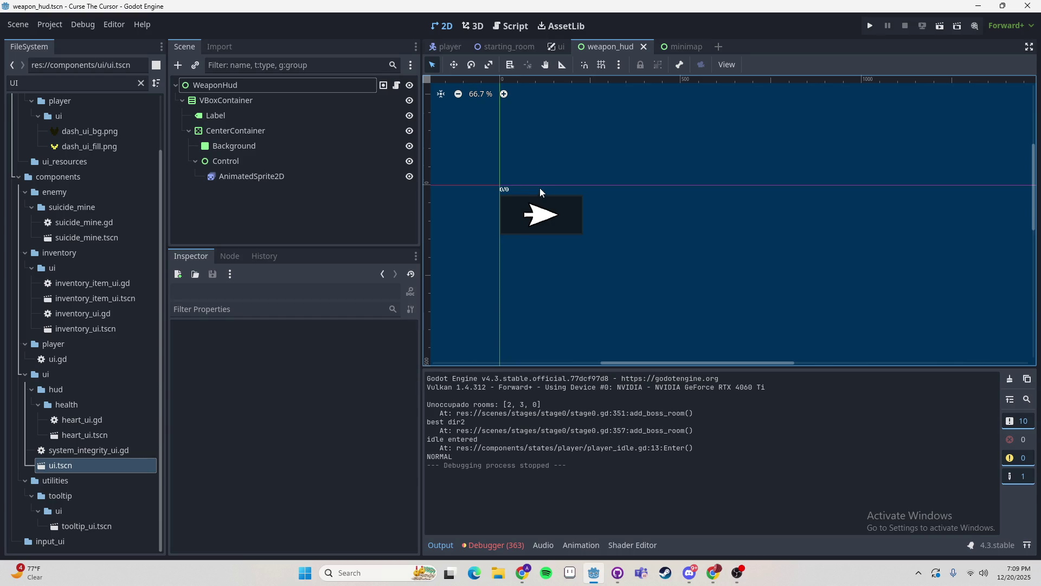
{"action": "scroll", "coordinate": [539, 188], "scroll_direction": "down", "scroll_amount": 1}
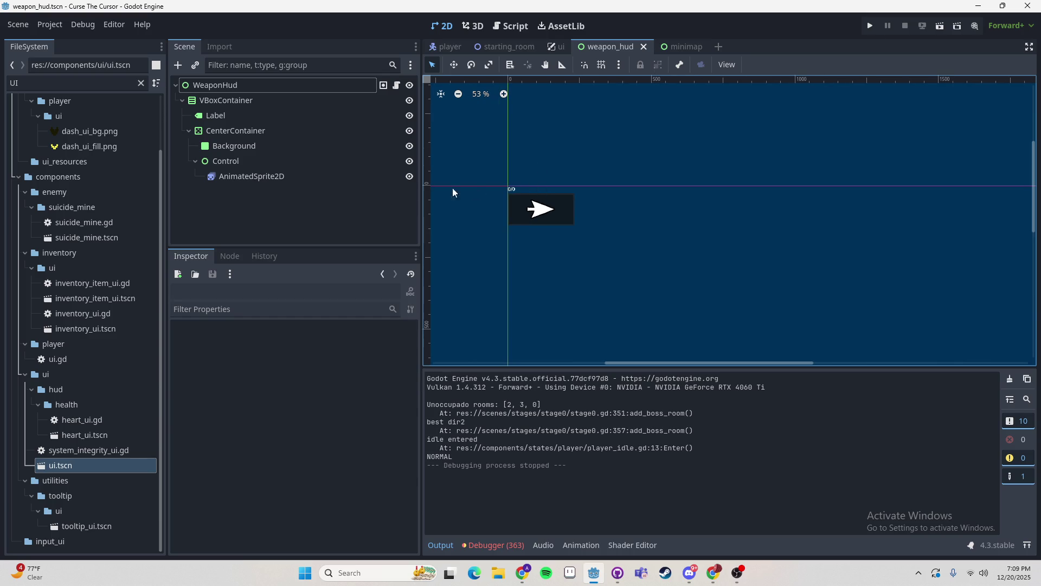
{"action": "left_click", "coordinate": [259, 115]}
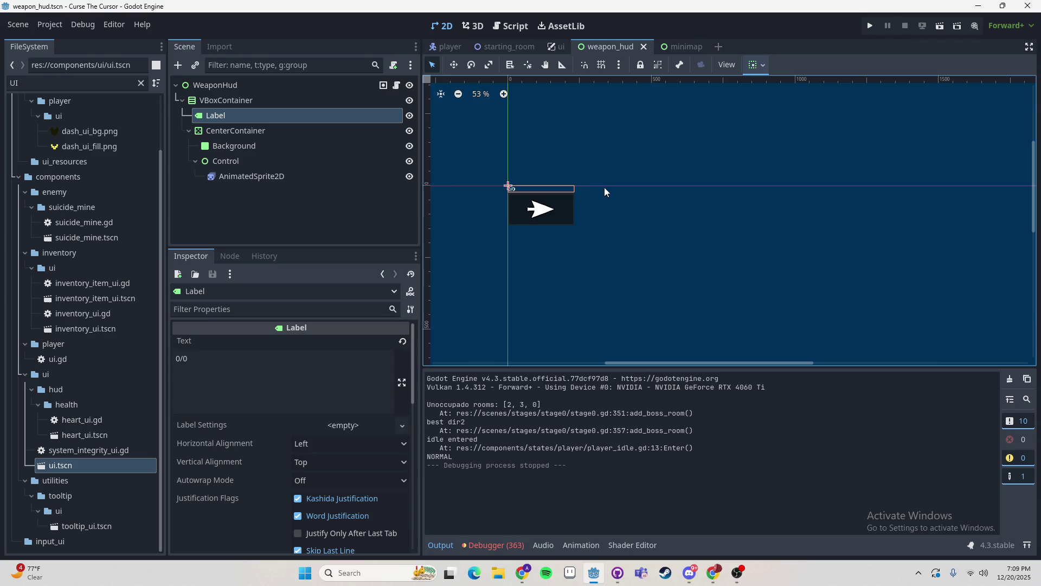
- Duplicate the Label twice and rename the Label2 copy to Slash
{"action": "left_click", "coordinate": [604, 188]}
{"action": "left_click", "coordinate": [253, 116]}
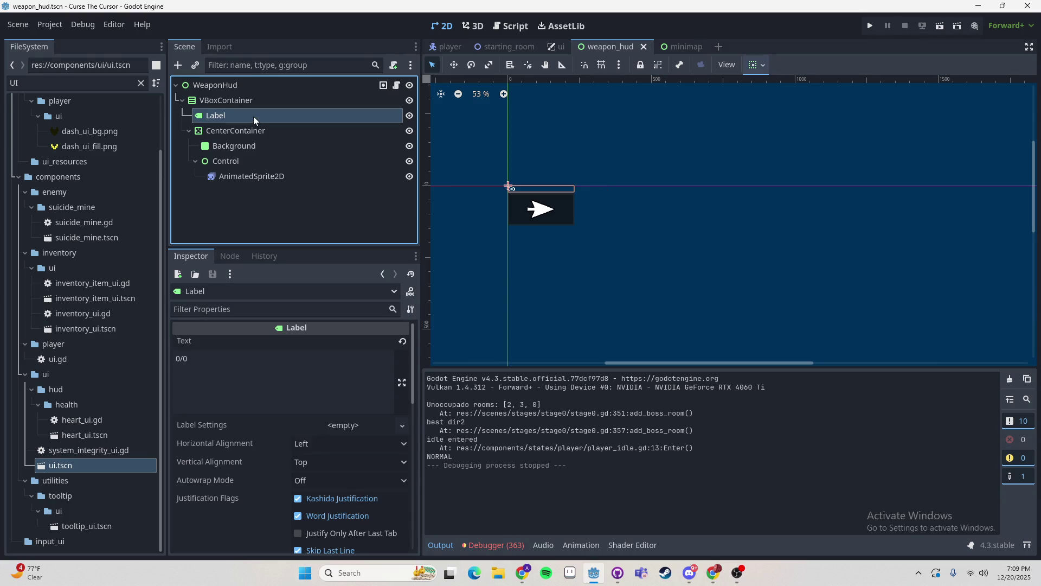
{"action": "key", "text": "ctrl+d"}
{"action": "key", "text": "ctrl+d"}
{"action": "left_click", "coordinate": [236, 114]}
{"action": "left_click", "coordinate": [239, 129]}
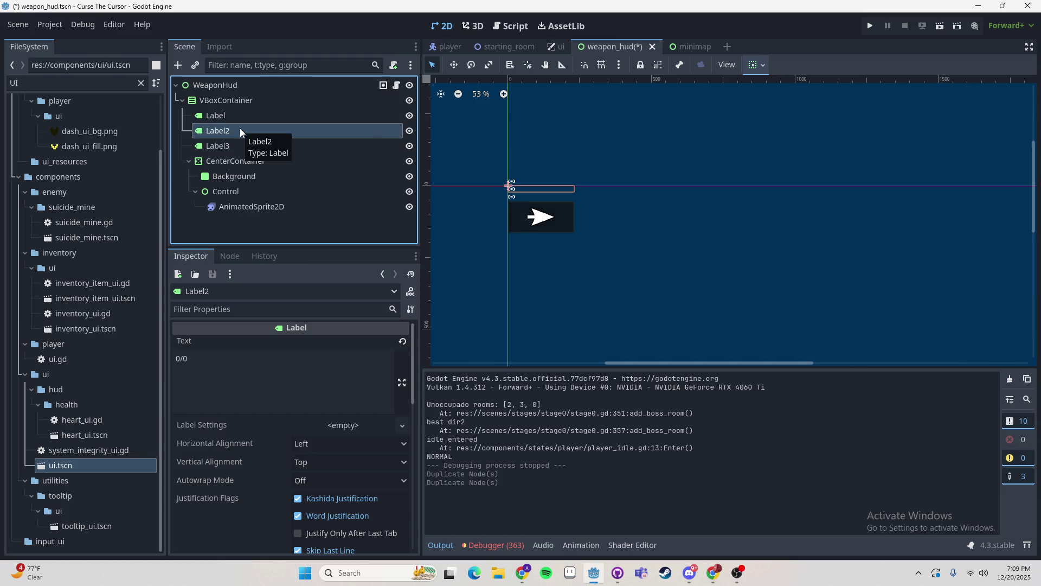
{"action": "left_click", "coordinate": [239, 128]}
{"action": "type", "text": "Slash"}
{"action": "key", "text": "Return"}
- Replace the Slash label's text 0/0 with "/"
{"action": "left_click", "coordinate": [261, 357]}
{"action": "key", "text": "ctrl+a"}
{"action": "key", "text": "BackSpace"}
{"action": "type", "text": "/"}
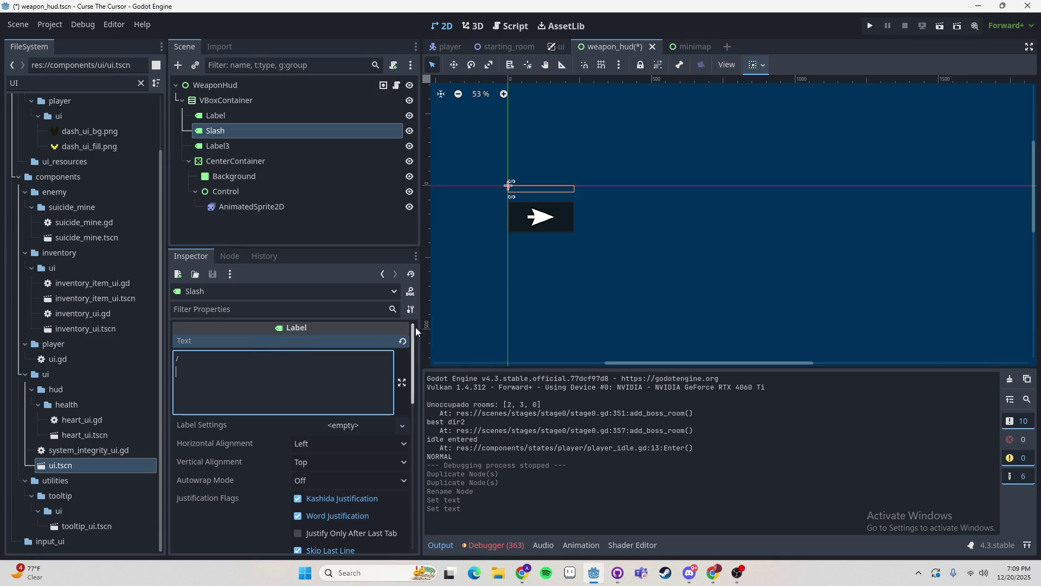
{"action": "left_click", "coordinate": [547, 325]}
{"action": "right_click", "coordinate": [217, 101]}
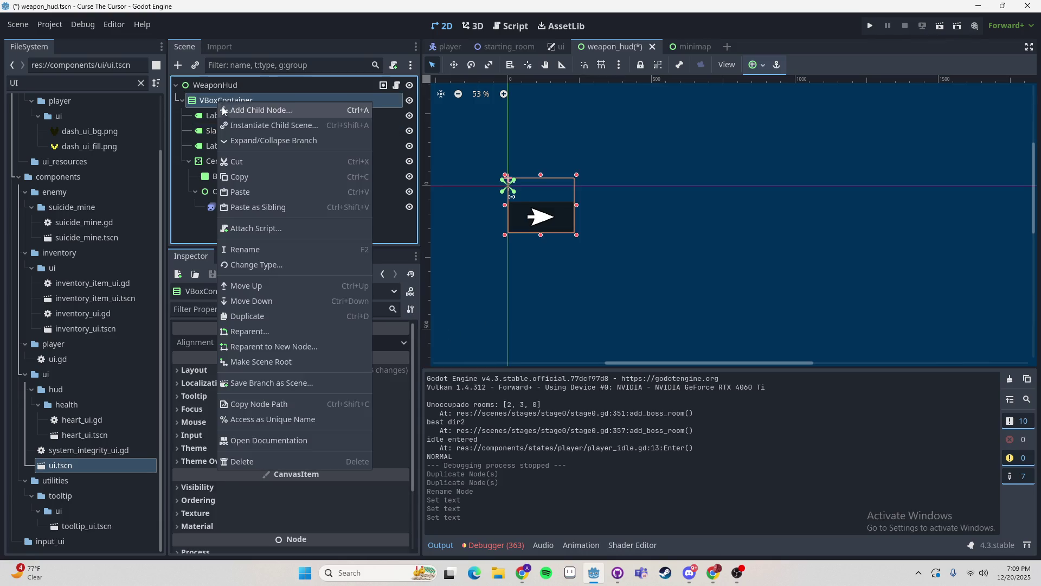
- Add an HBoxContainer under VBoxContainer and move Label, Slash and Label3 into it
{"action": "left_click", "coordinate": [241, 108]}
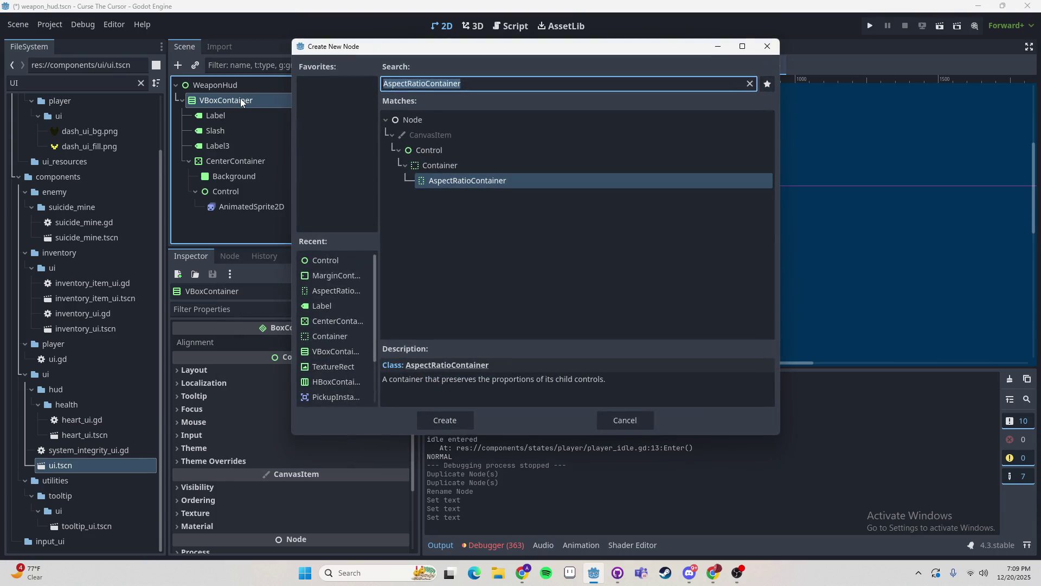
{"action": "type", "text": "hbox"}
{"action": "key", "text": "Return"}
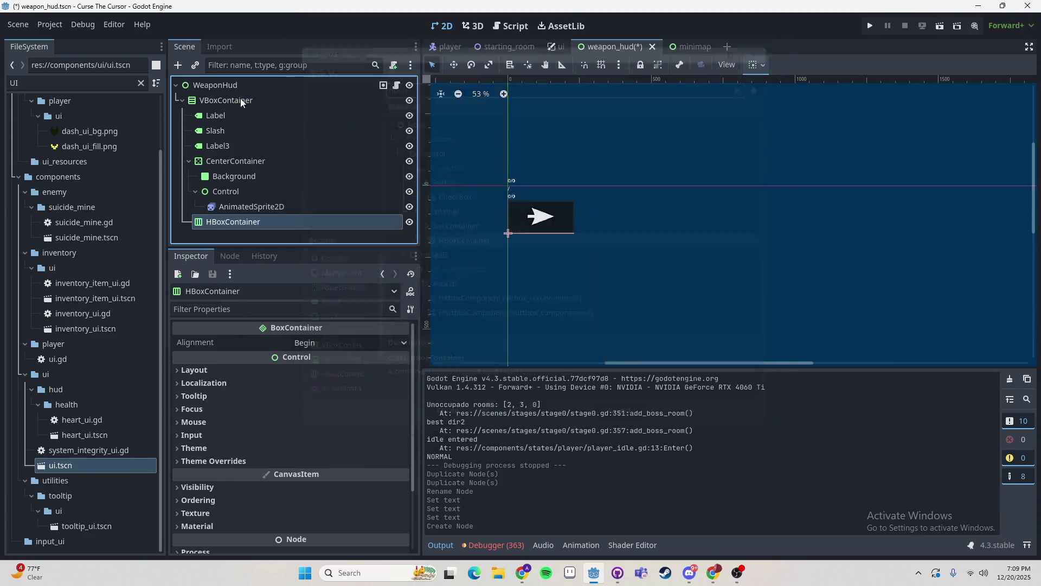
{"action": "mouse_move", "coordinate": [239, 222]}
{"action": "left_mouse_down"}
{"action": "mouse_move", "coordinate": [246, 115]}
{"action": "mouse_move", "coordinate": [231, 112]}
{"action": "left_mouse_up"}
{"action": "left_click", "coordinate": [229, 132]}
{"action": "left_click", "coordinate": [229, 146], "text": "ctrl"}
{"action": "left_click", "coordinate": [229, 161], "text": "ctrl"}
{"action": "scroll", "coordinate": [567, 190], "scroll_direction": "up", "scroll_amount": 6}
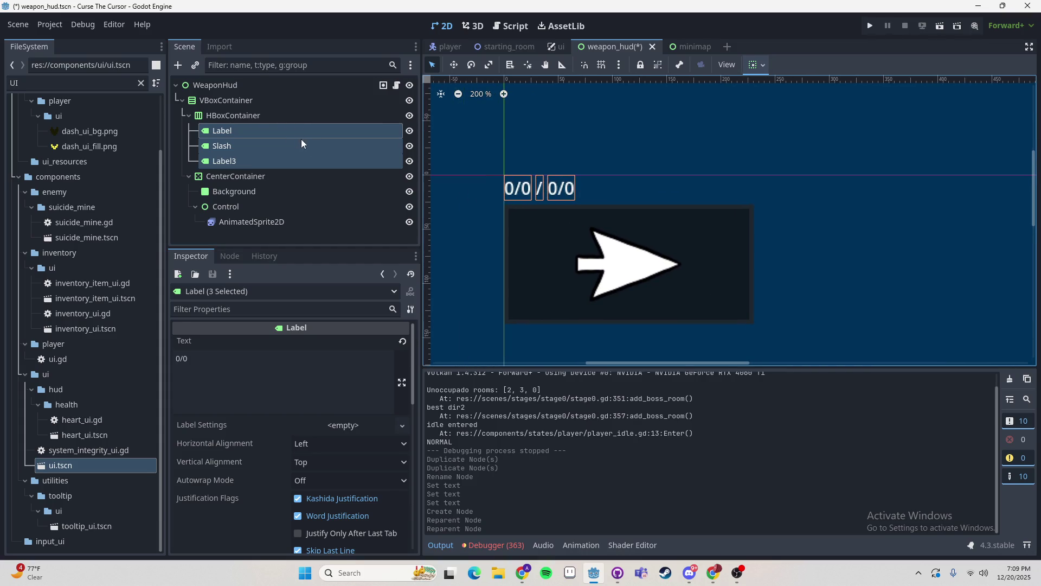
- Rename Label to Ammo and Label3 to MaxAmmo
{"action": "double_click", "coordinate": [265, 131]}
{"action": "type", "text": "Current"}
{"action": "key", "text": "ctrl+BackSpace"}
{"action": "type", "text": "Ammo"}
{"action": "key", "text": "Return"}
{"action": "left_click", "coordinate": [231, 172]}
{"action": "left_click", "coordinate": [230, 164]}
{"action": "left_click", "coordinate": [230, 164]}
{"action": "type", "text": "Max"}
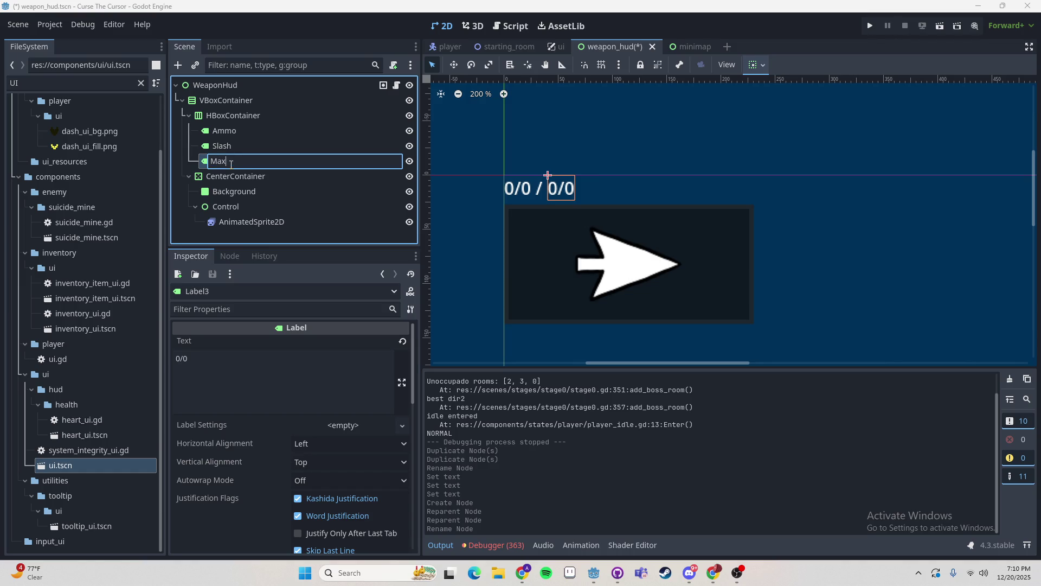
{"action": "type", "text": "Ammo"}
{"action": "key", "text": "Return"}
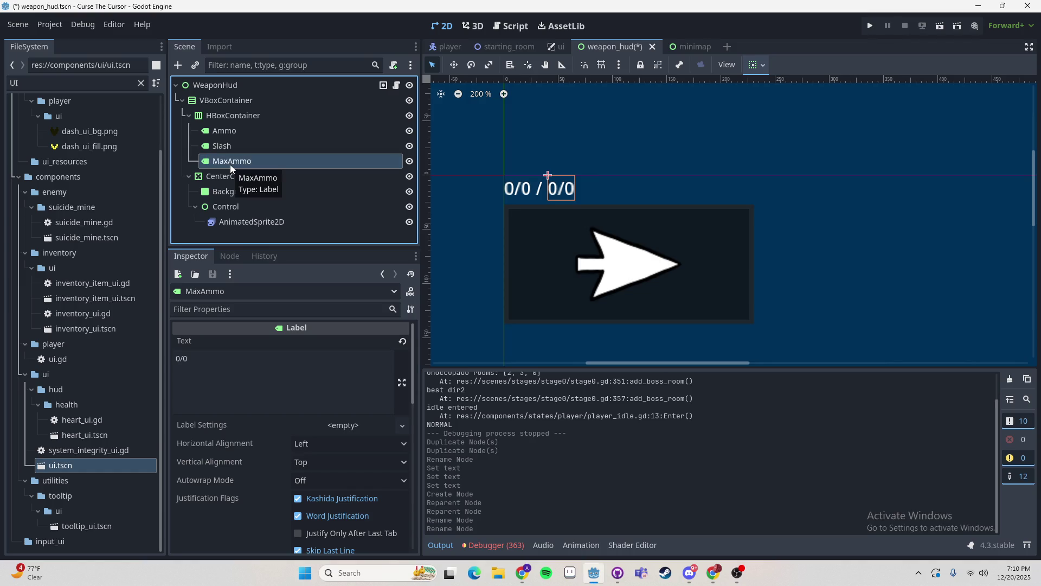
- Set the MaxAmmo and Ammo label texts to 0 so the HUD reads 0 / 0
{"action": "left_click", "coordinate": [273, 396]}
{"action": "key", "text": "BackSpace"}
{"action": "key", "text": "BackSpace"}
{"action": "key", "text": "BackSpace"}
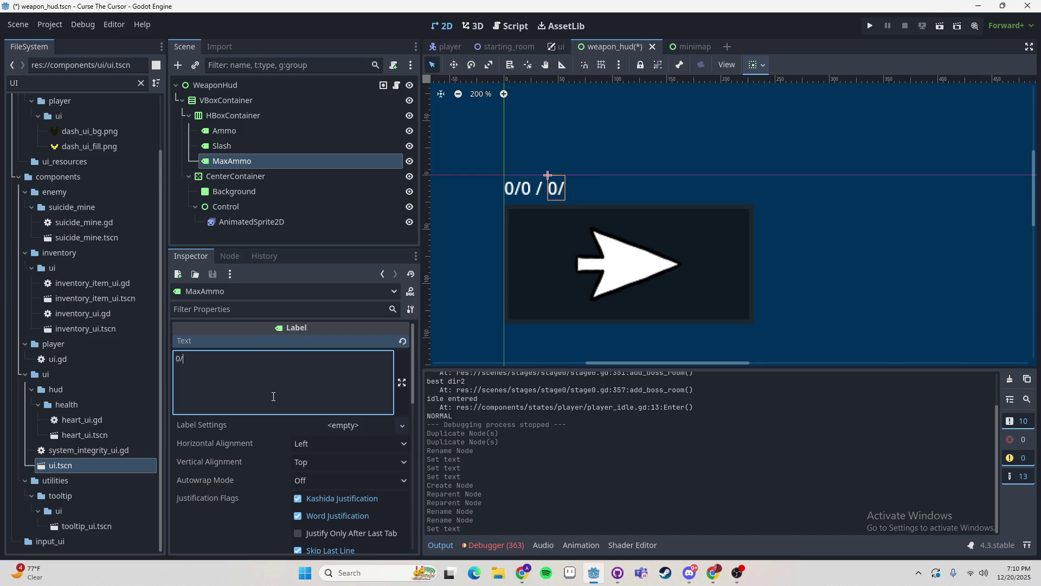
{"action": "type", "text": "0"}
{"action": "left_click", "coordinate": [236, 132]}
{"action": "left_click", "coordinate": [229, 402]}
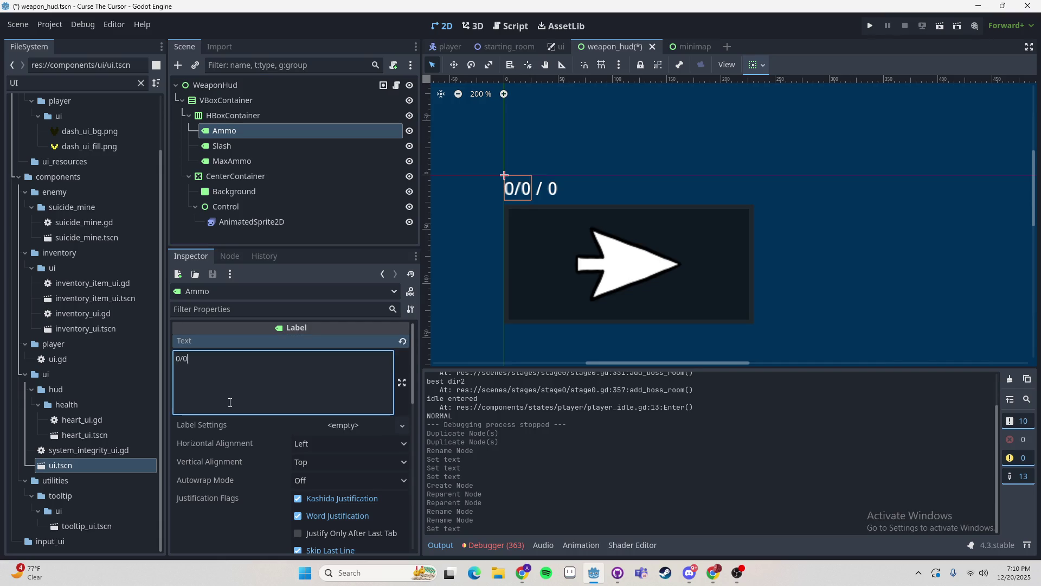
{"action": "key", "text": "BackSpace"}
{"action": "key", "text": "BackSpace"}
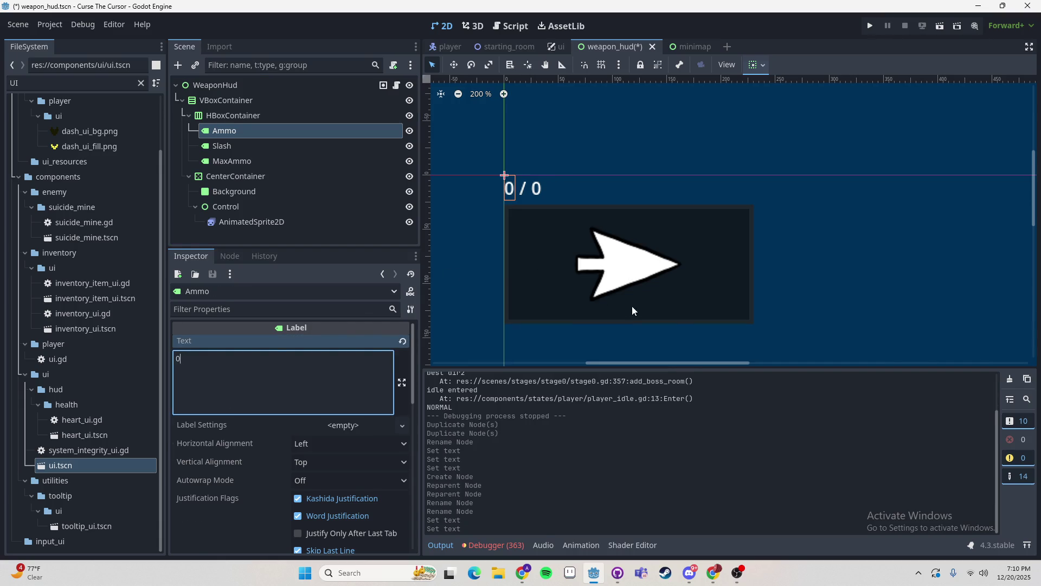
{"action": "left_click", "coordinate": [632, 307]}
{"action": "scroll", "coordinate": [632, 307], "scroll_direction": "down", "scroll_amount": 5}
{"action": "left_click", "coordinate": [650, 210]}
{"action": "scroll", "coordinate": [651, 210], "scroll_direction": "up", "scroll_amount": 4}
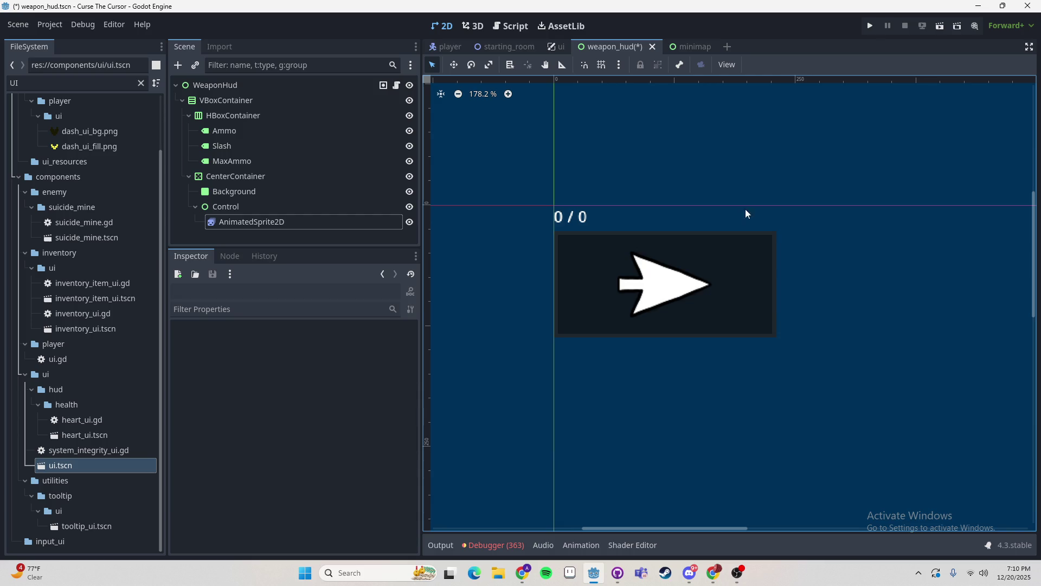
{"action": "left_click", "coordinate": [236, 133]}
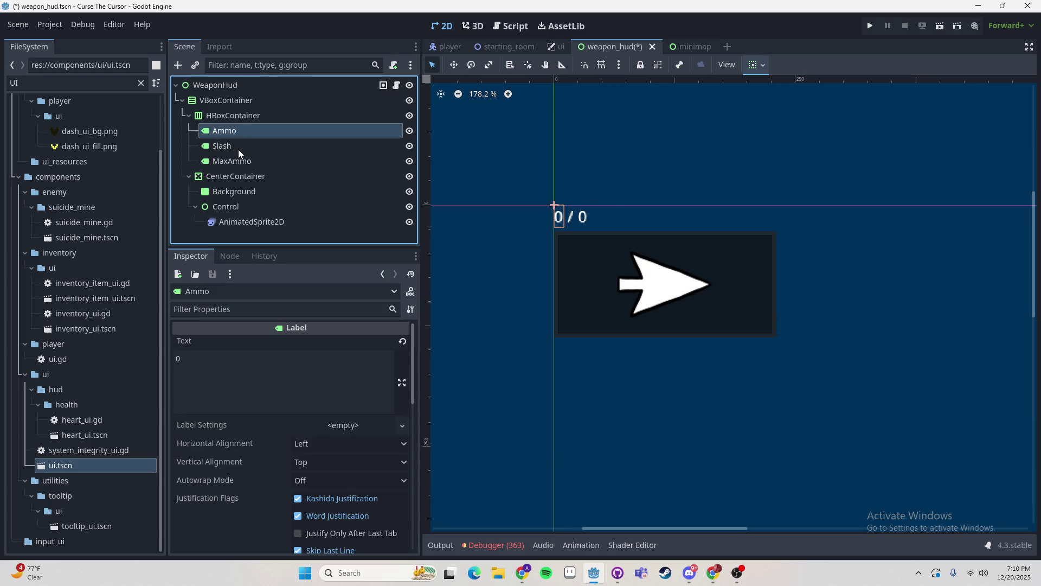
{"action": "left_click", "coordinate": [317, 114]}
{"action": "left_click", "coordinate": [342, 130]}
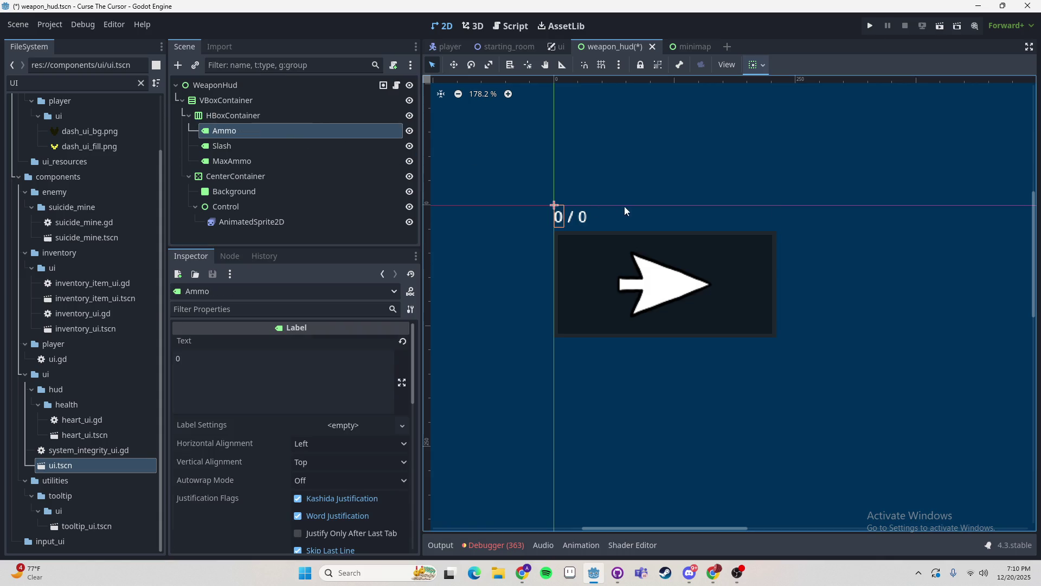
{"action": "left_click", "coordinate": [76, 85]}
- Filter the FileSystem for 'cursor' and open cursor.gd in the script editor
{"action": "key", "text": "BackSpace"}
{"action": "key", "text": "BackSpace"}
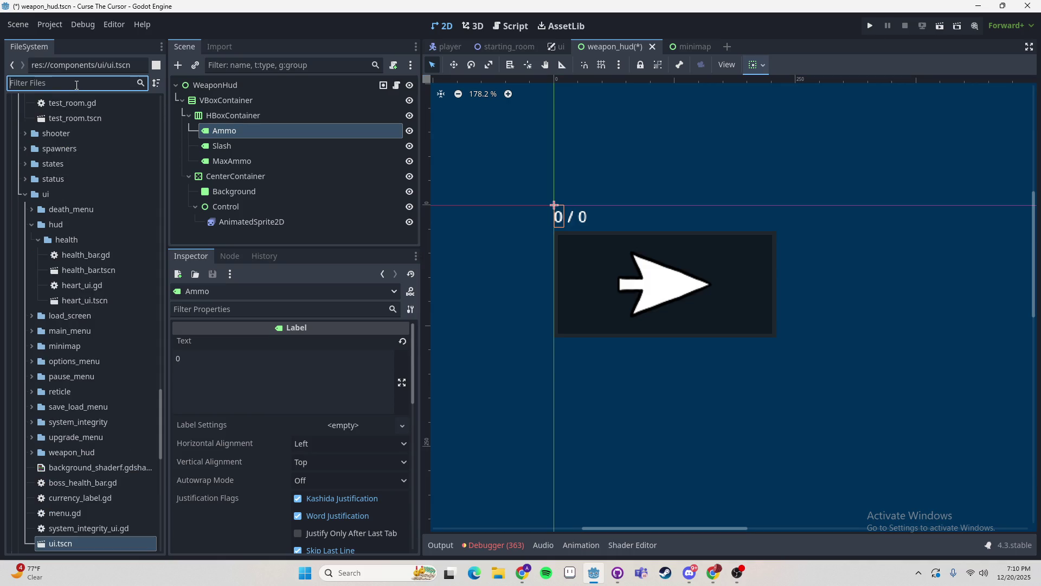
{"action": "type", "text": "cursor"}
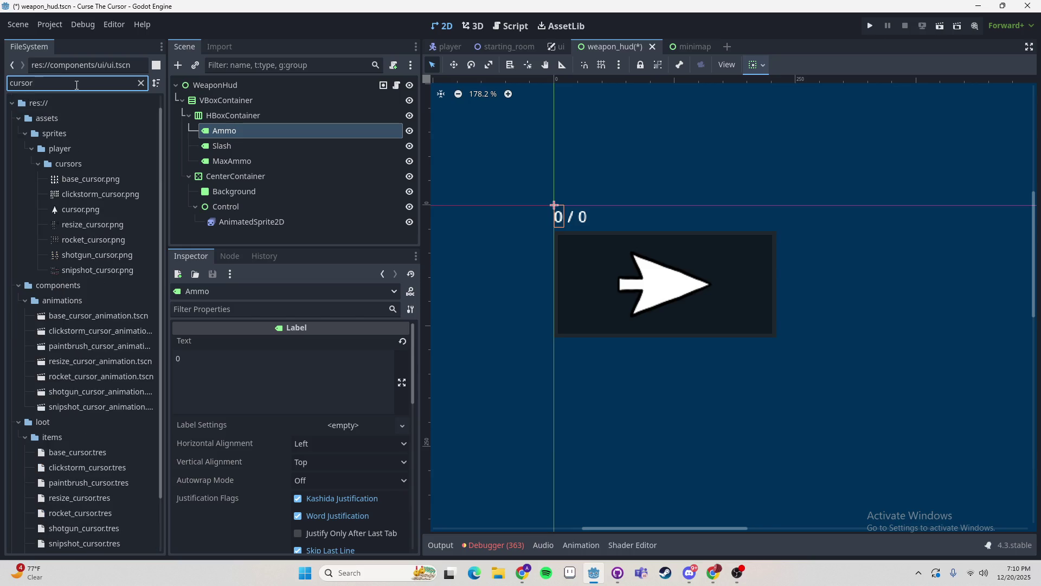
{"action": "scroll", "coordinate": [88, 360], "scroll_direction": "down", "scroll_amount": 2}
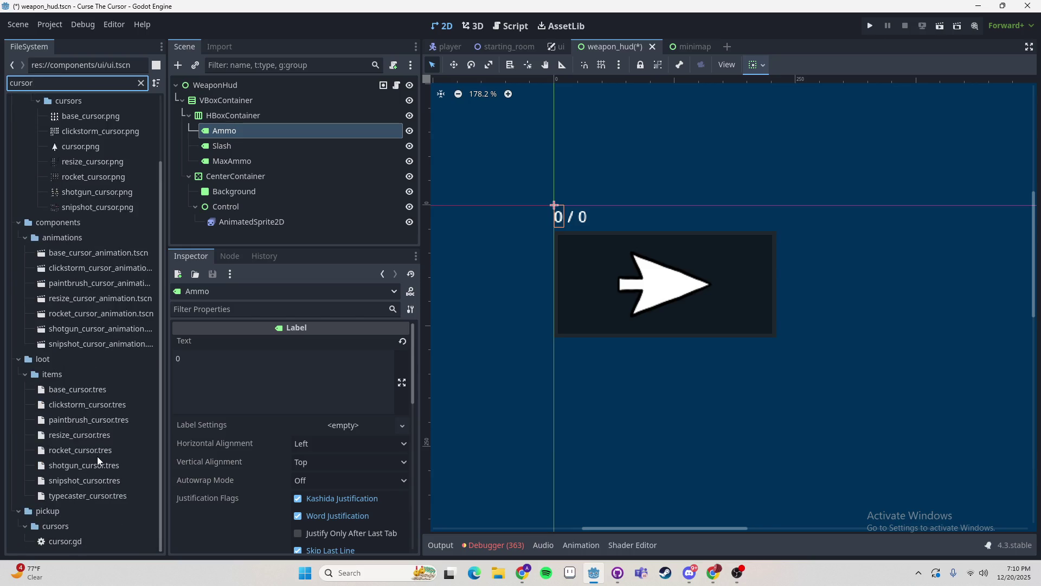
{"action": "double_click", "coordinate": [65, 541]}
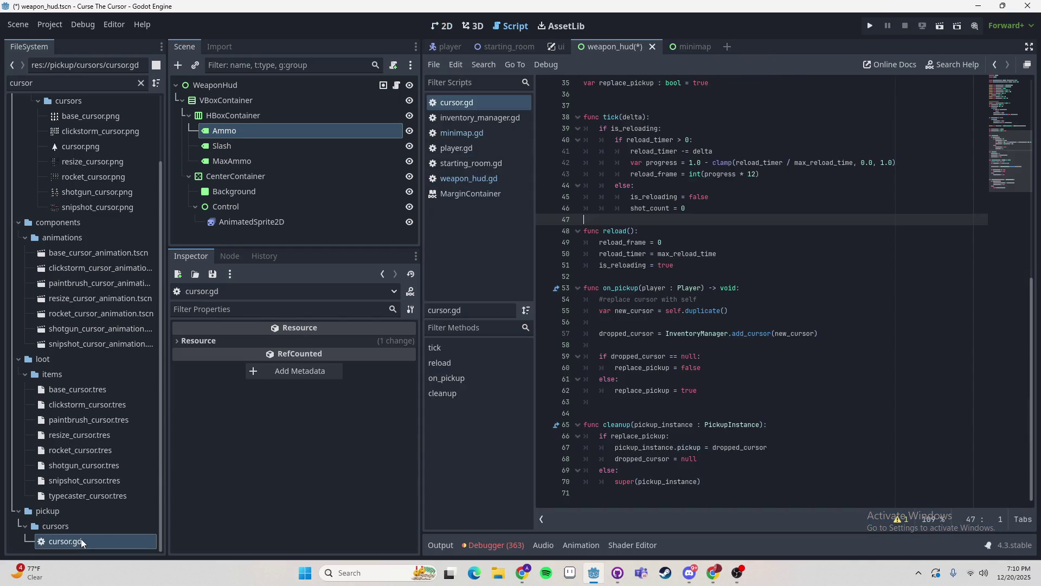
{"action": "scroll", "coordinate": [658, 253], "scroll_direction": "up", "scroll_amount": 5}
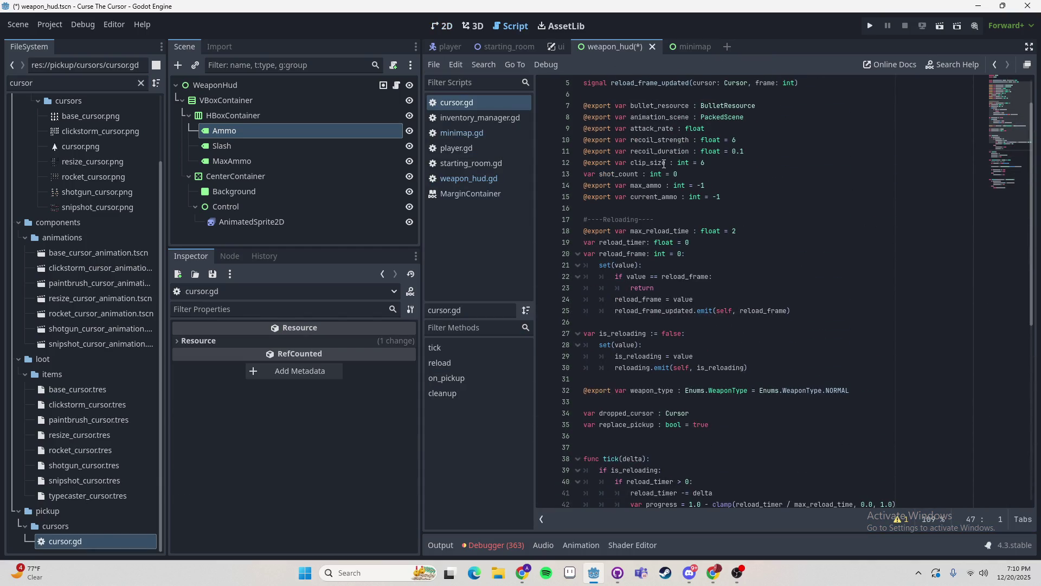
{"action": "scroll", "coordinate": [758, 162], "scroll_direction": "up", "scroll_amount": 2}
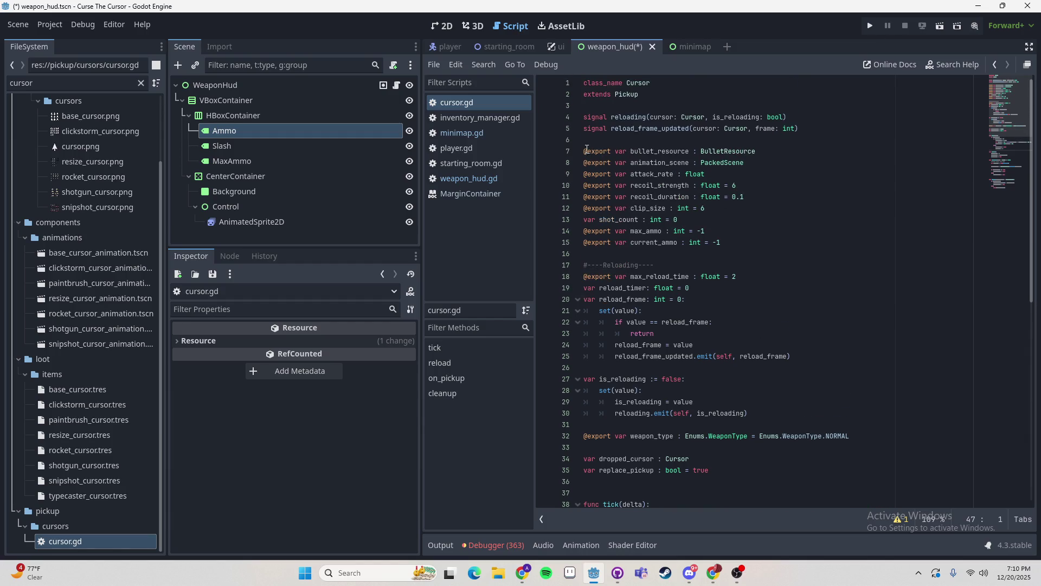
- Insert blank lines below shot_count and above clip_size to separate the variable groups
{"action": "left_click", "coordinate": [606, 219]}
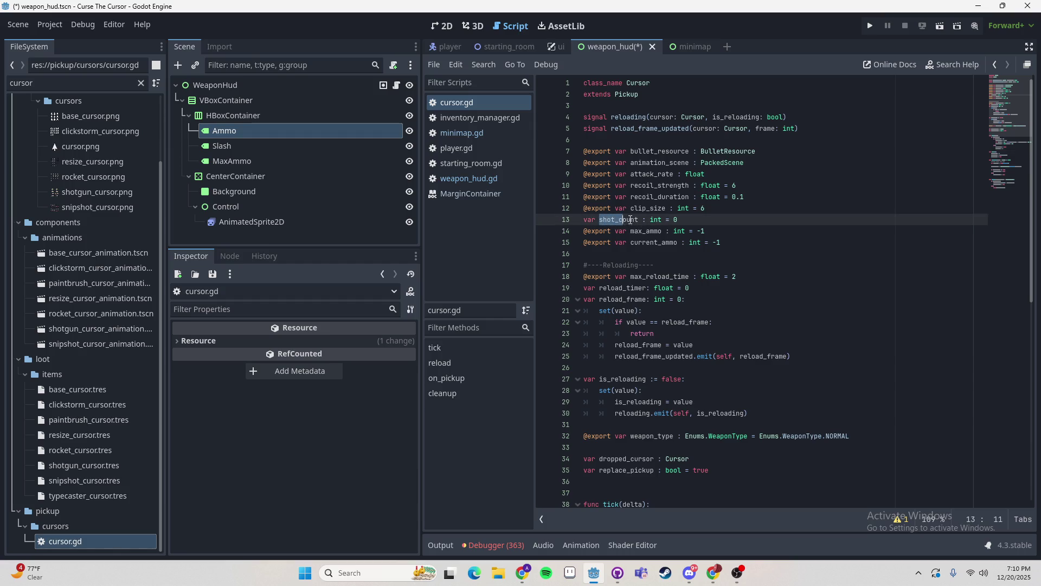
{"action": "left_click_drag", "start_coordinate": [705, 231], "coordinate": [583, 231]}
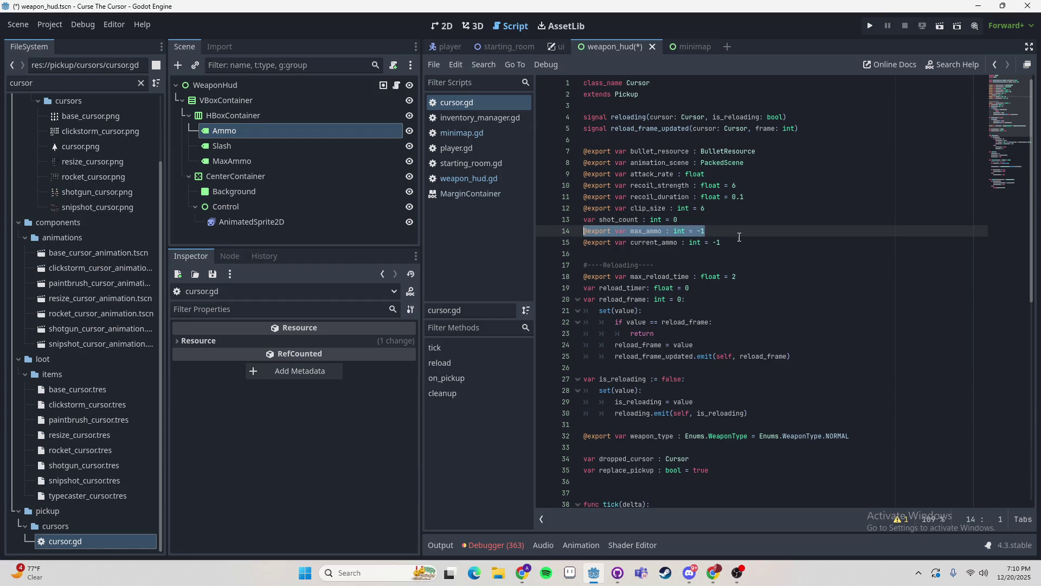
{"action": "left_click", "coordinate": [723, 233]}
{"action": "left_click", "coordinate": [727, 241]}
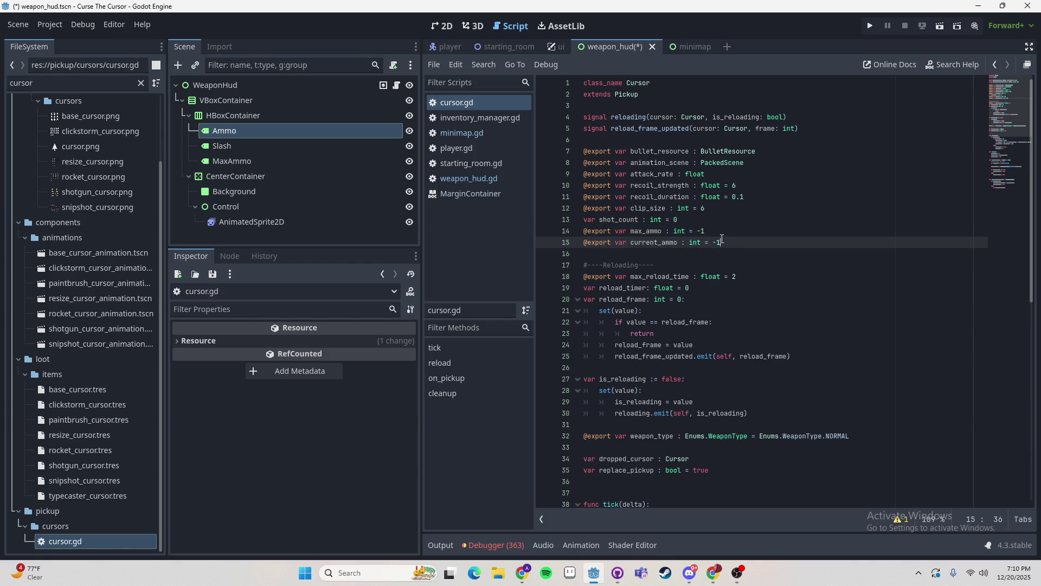
{"action": "left_click_drag", "start_coordinate": [744, 237], "coordinate": [573, 232]}
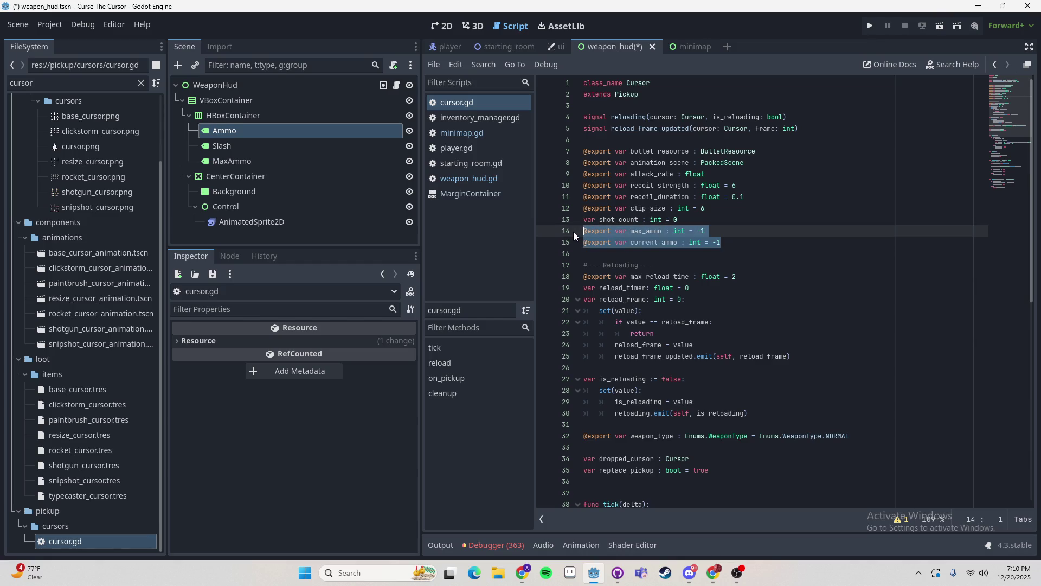
{"action": "left_click", "coordinate": [720, 222]}
{"action": "key", "text": "Return"}
{"action": "key", "text": "Return"}
{"action": "key", "text": "Up"}
{"action": "key", "text": "Up"}
{"action": "key", "text": "Up"}
{"action": "key", "text": "Up"}
{"action": "key", "text": "Up"}
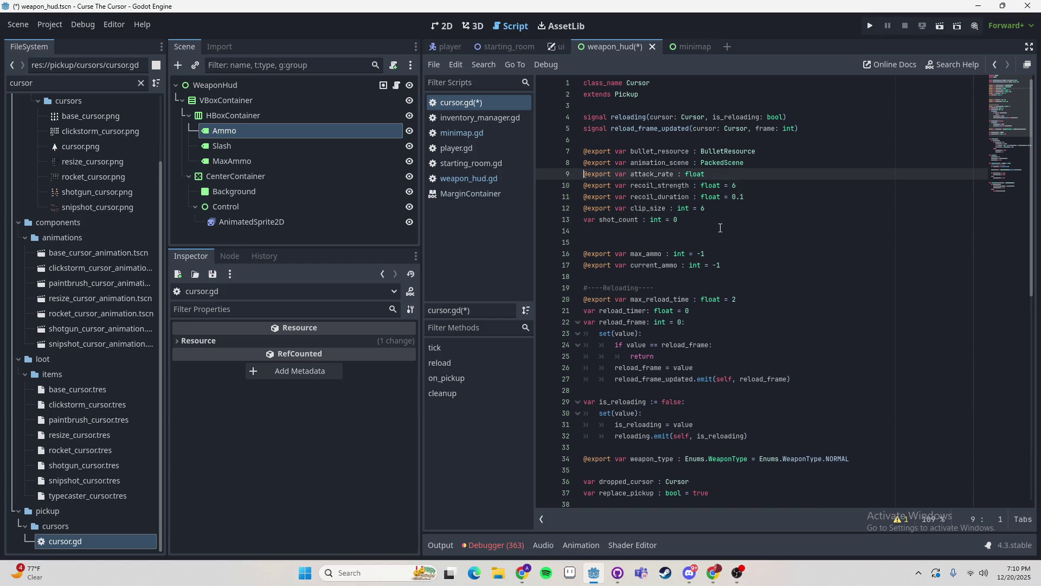
{"action": "key", "text": "Down"}
{"action": "key", "text": "Down"}
{"action": "key", "text": "Down"}
{"action": "key", "text": "Down"}
{"action": "key", "text": "Up"}
{"action": "key", "text": "Return"}
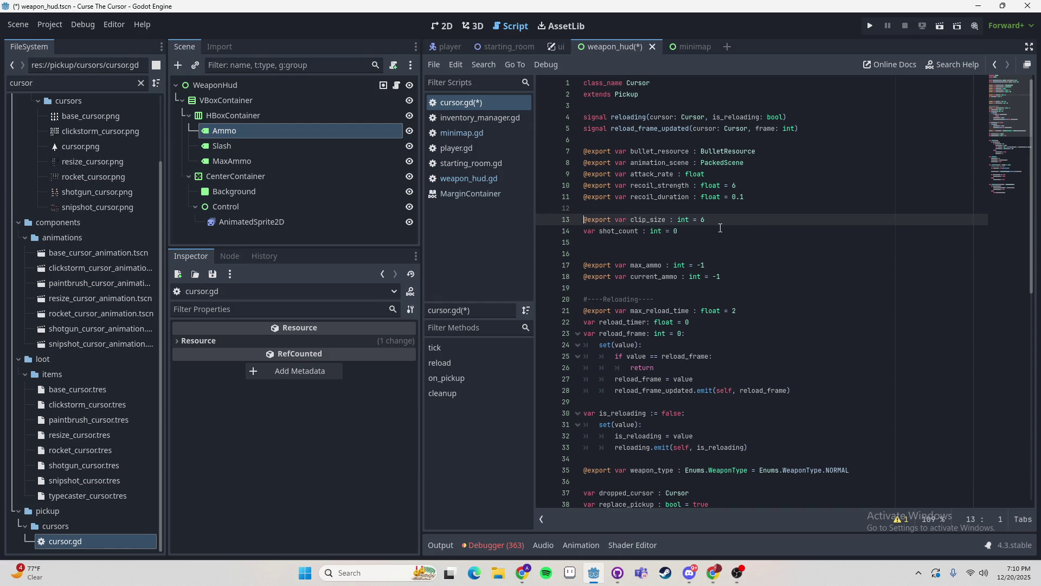
{"action": "double_click", "coordinate": [654, 219]}
- Search all project scripts for clip_size and open its use at player.gd line 153
{"action": "key", "text": "ctrl+shift+f"}
{"action": "left_click", "coordinate": [514, 329]}
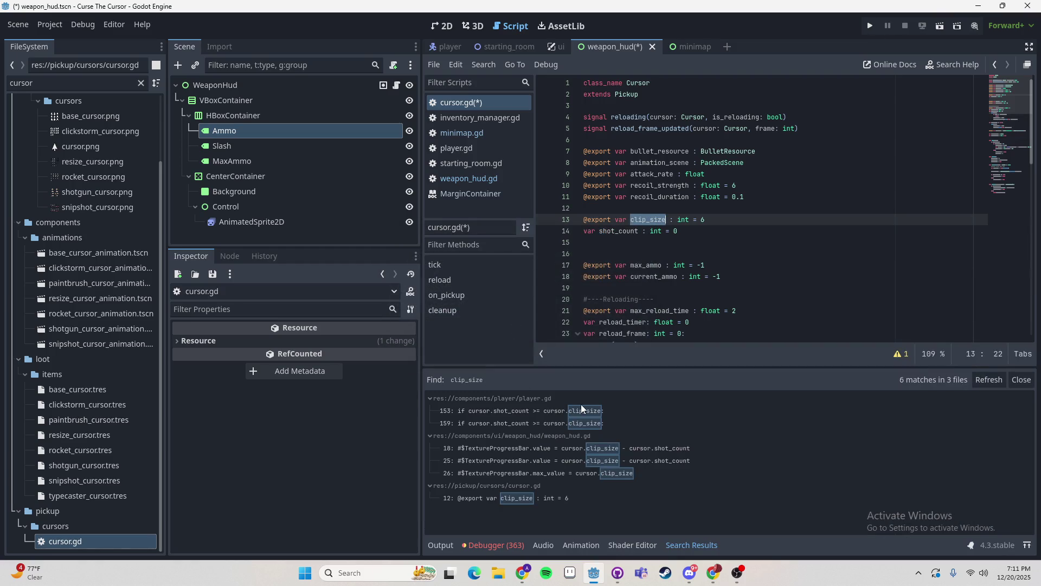
{"action": "left_click", "coordinate": [523, 409]}
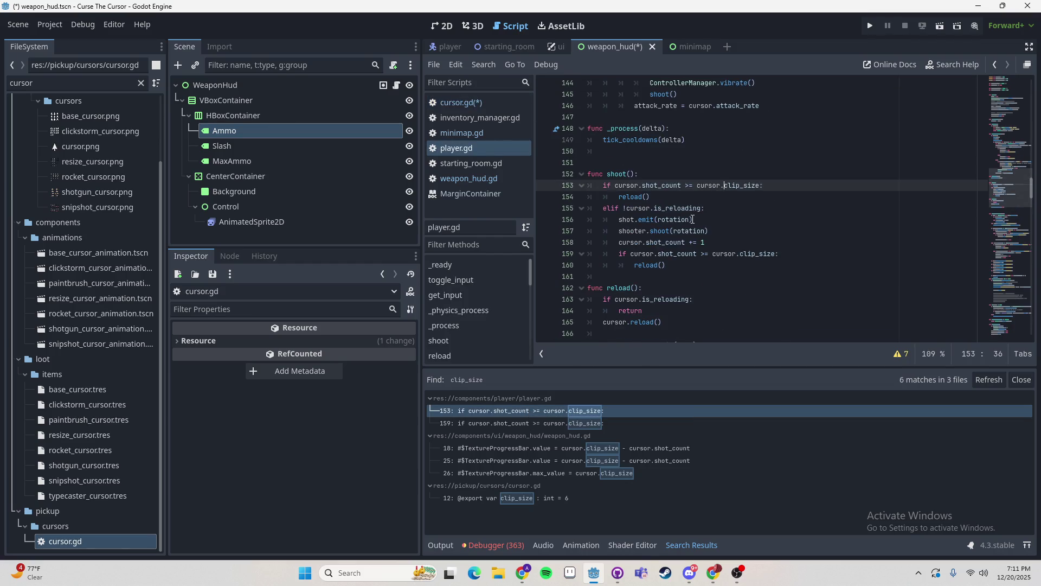
- Return to the clip_size declaration in cursor.gd and retype its name as 'magazing'
{"action": "scroll", "coordinate": [694, 219], "scroll_direction": "down", "scroll_amount": 1}
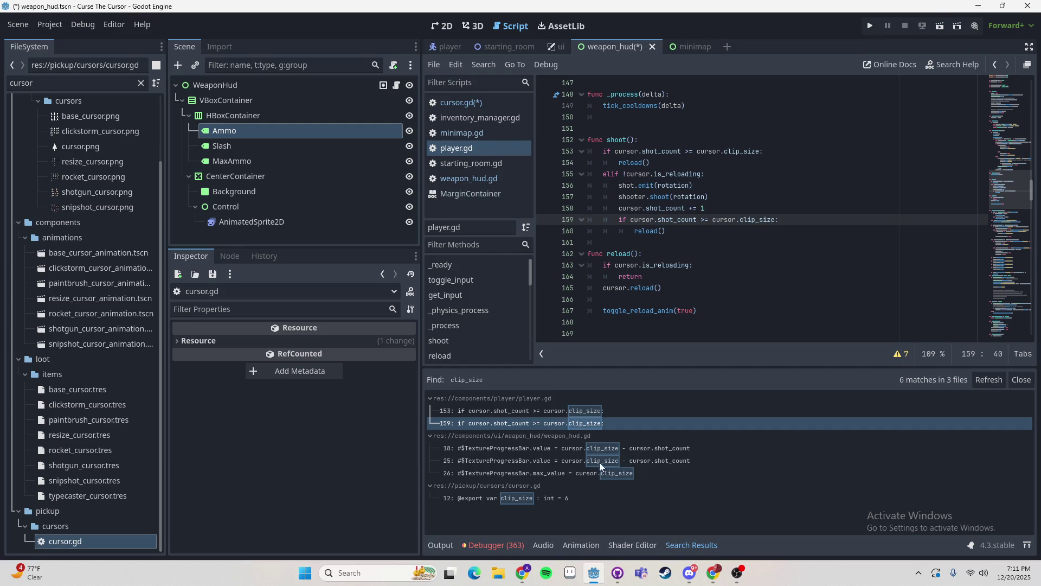
{"action": "left_click", "coordinate": [548, 496]}
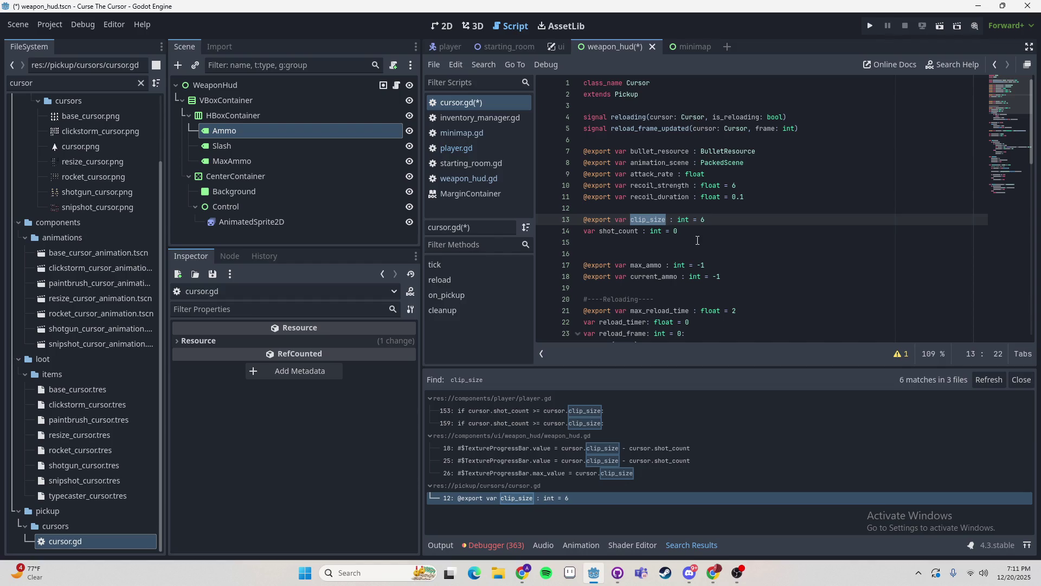
{"action": "type", "text": "magazing"}
- Correct the spelling to magazine and locate both shot_count occurrences in cursor.gd
{"action": "key", "text": "Down"}
{"action": "key", "text": "Up"}
{"action": "key", "text": "Down"}
{"action": "key", "text": "Home"}
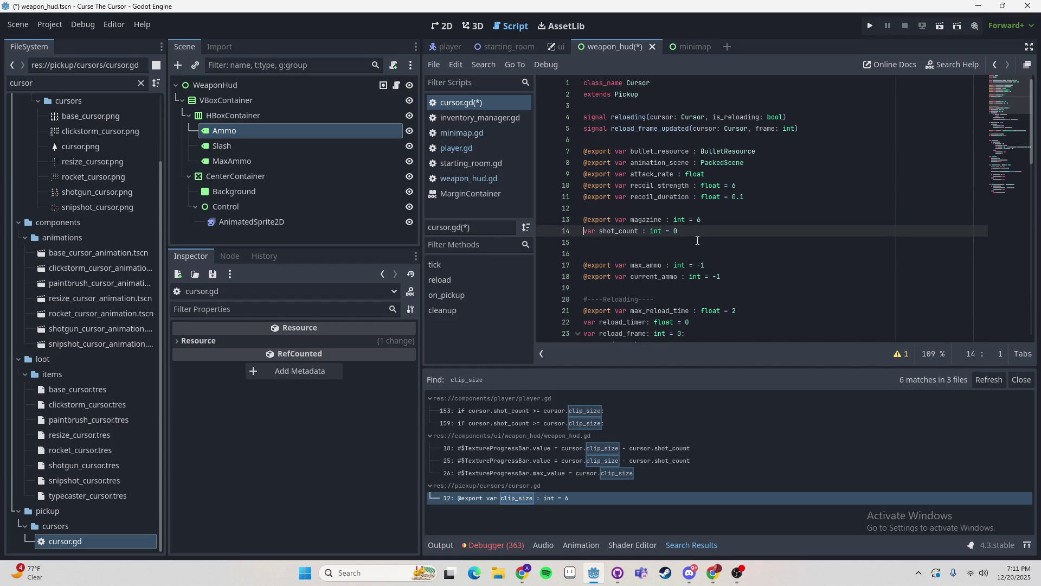
{"action": "double_click", "coordinate": [631, 235]}
{"action": "key", "text": "ctrl+f"}
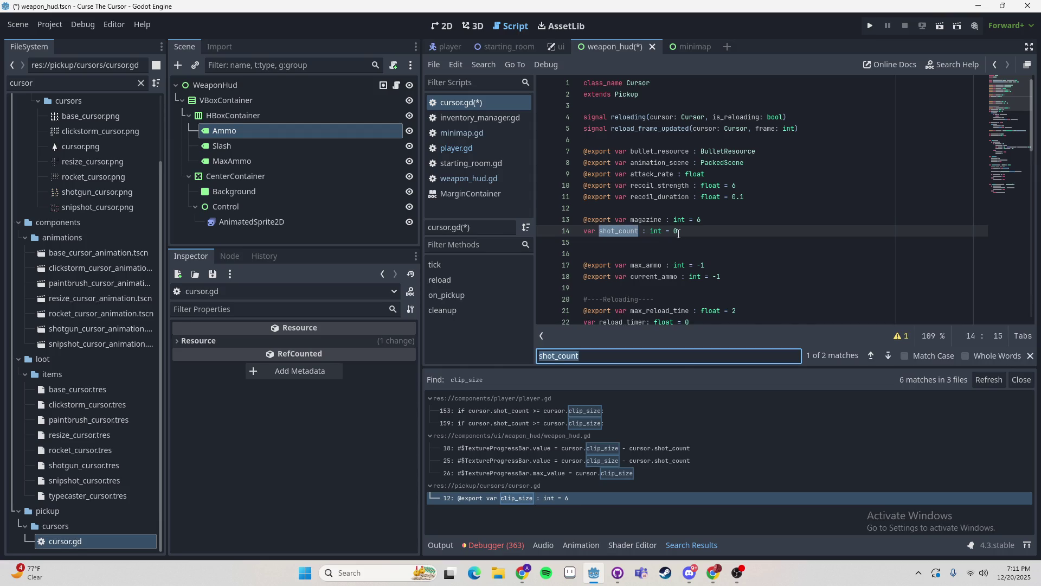
{"action": "key", "text": "Return"}
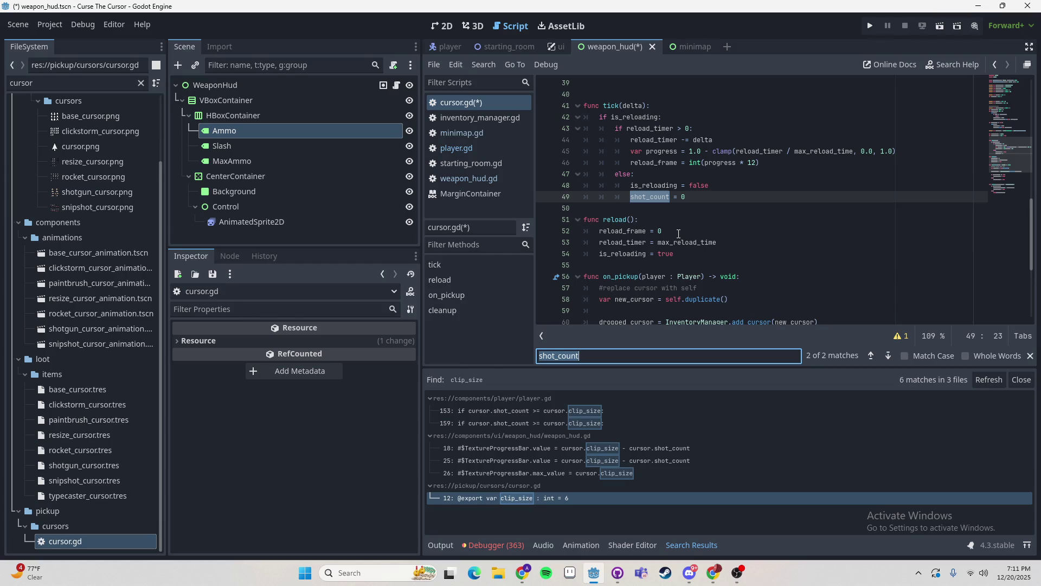
{"action": "key", "text": "Return"}
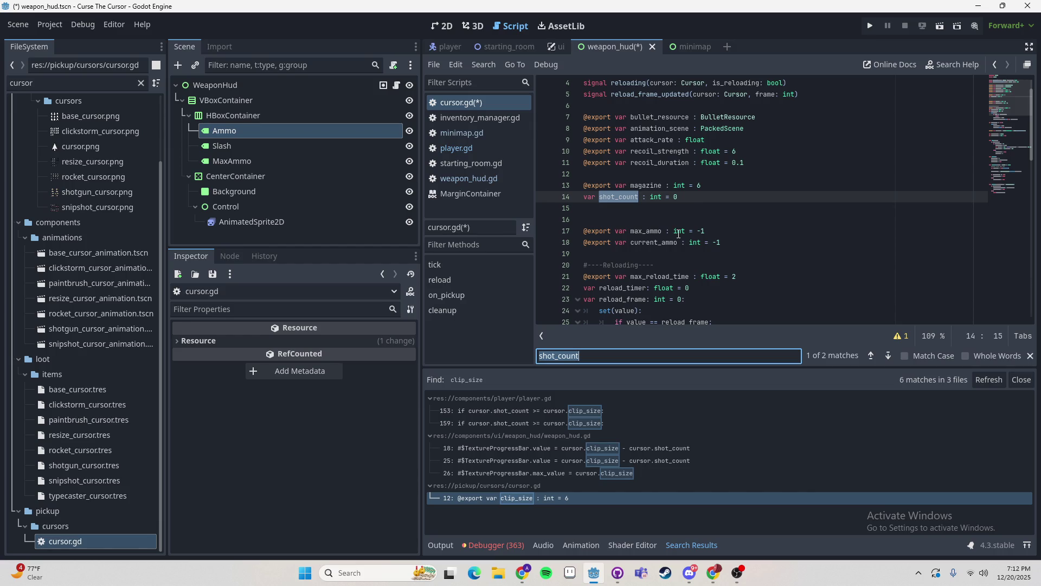
- Rename magazine back to clip_size and shot_count to magazine_size on lines 13–14
{"action": "left_click", "coordinate": [648, 184]}
{"action": "double_click", "coordinate": [641, 185]}
{"action": "type", "text": "clip_size"}
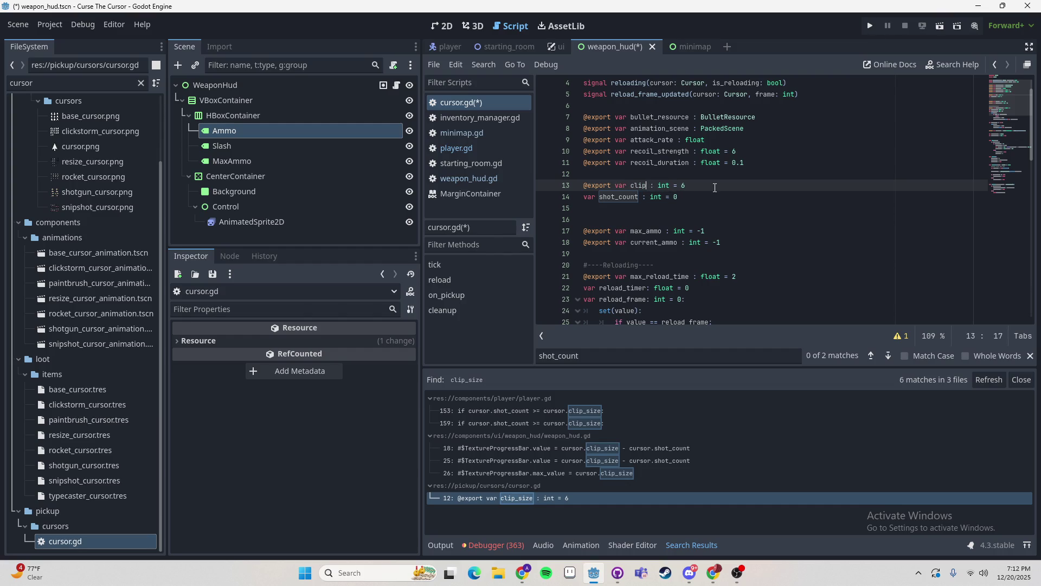
{"action": "key", "text": "Down"}
{"action": "key", "text": "Left"}
{"action": "key", "text": "Left"}
{"action": "key", "text": "Left"}
{"action": "key", "text": "Left"}
{"action": "key", "text": "ctrl+shift+Left"}
{"action": "type", "text": "magazine_size"}
{"action": "key", "text": "Escape"}
- Rename clip_size to max_mag and magazine_size to current_mag
{"action": "key", "text": "Up"}
{"action": "key", "text": "ctrl+Left"}
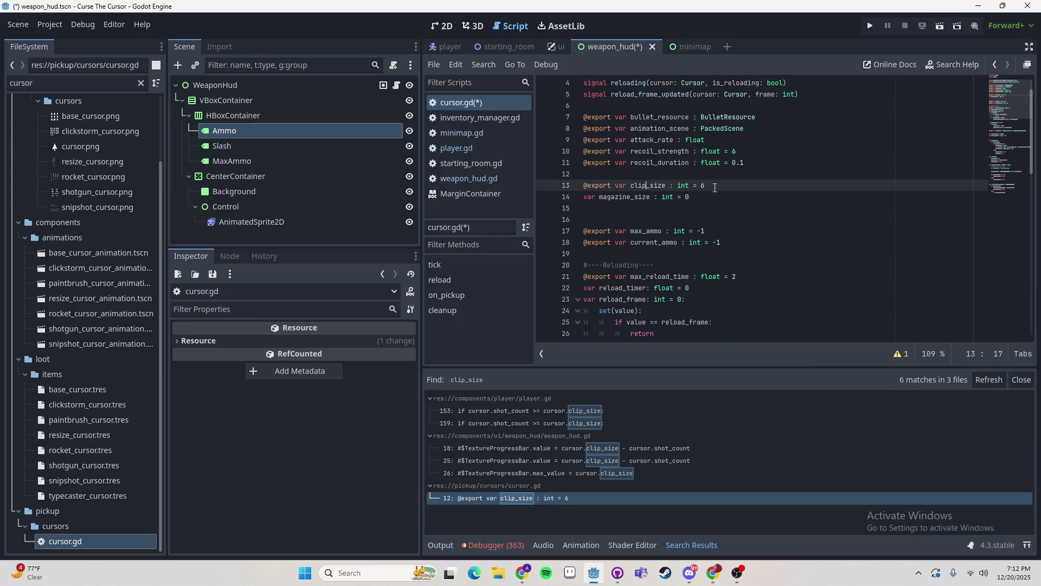
{"action": "key", "text": "ctrl+shift+Right"}
{"action": "type", "text": "max_mag"}
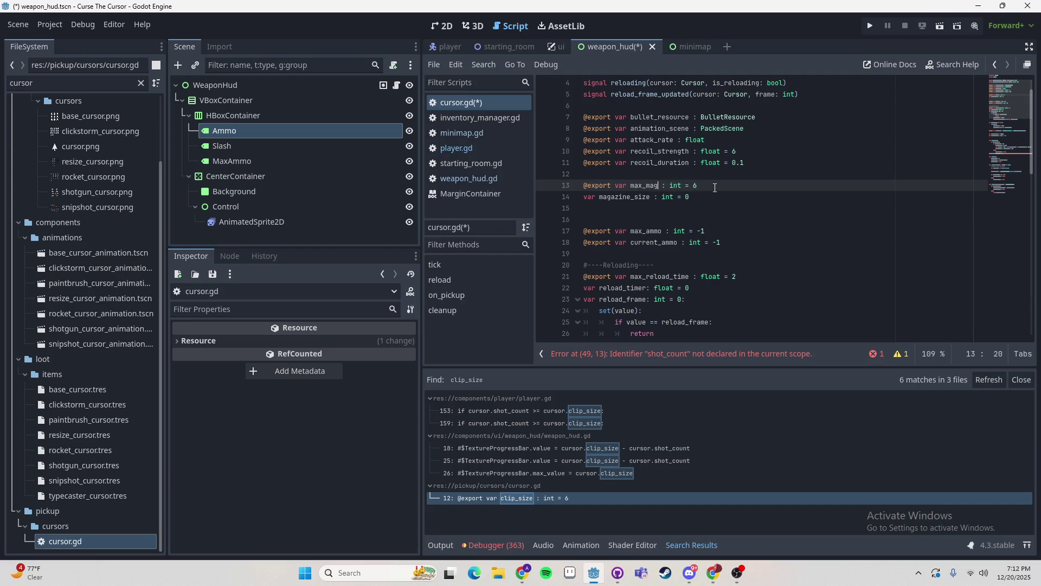
{"action": "key", "text": "Down"}
{"action": "key", "text": "ctrl+shift+Left"}
{"action": "type", "text": "current_mag"}
- Initialize current_mag to max_mag in its line 14 declaration
{"action": "key", "text": "Up"}
{"action": "key", "text": "Home"}
{"action": "left_click", "coordinate": [700, 198]}
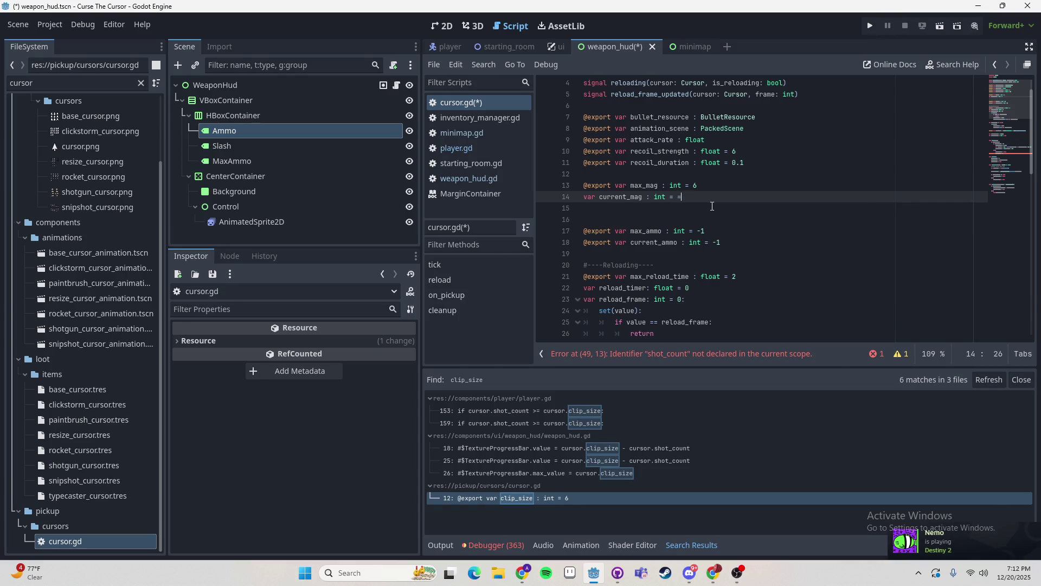
{"action": "key", "text": "Escape"}
{"action": "key", "text": "Up"}
{"action": "key", "text": "ctrl+Left"}
{"action": "key", "text": "ctrl+Left"}
{"action": "key", "text": "ctrl+Left"}
{"action": "key", "text": "ctrl+shift+Right"}
{"action": "key", "text": "ctrl+c"}
{"action": "key", "text": "Down"}
{"action": "key", "text": "End"}
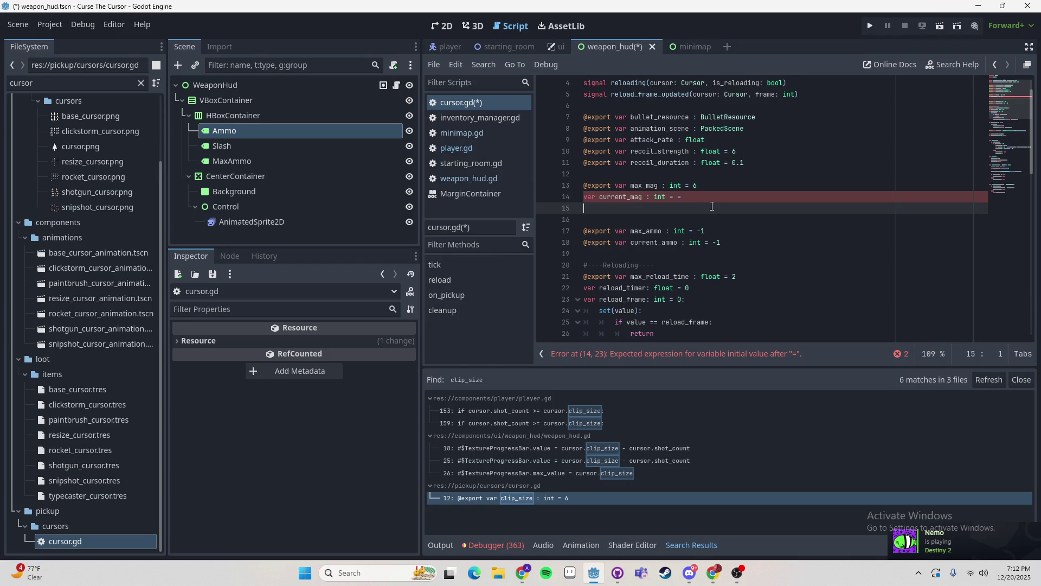
{"action": "key", "text": "BackSpace"}
{"action": "key", "text": "ctrl+v"}
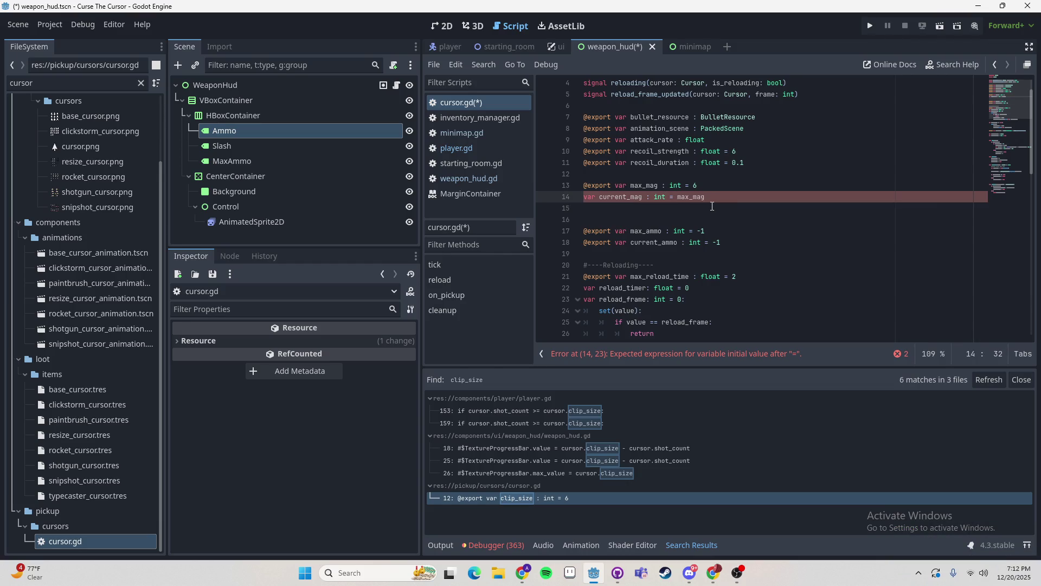
{"action": "left_click", "coordinate": [715, 184]}
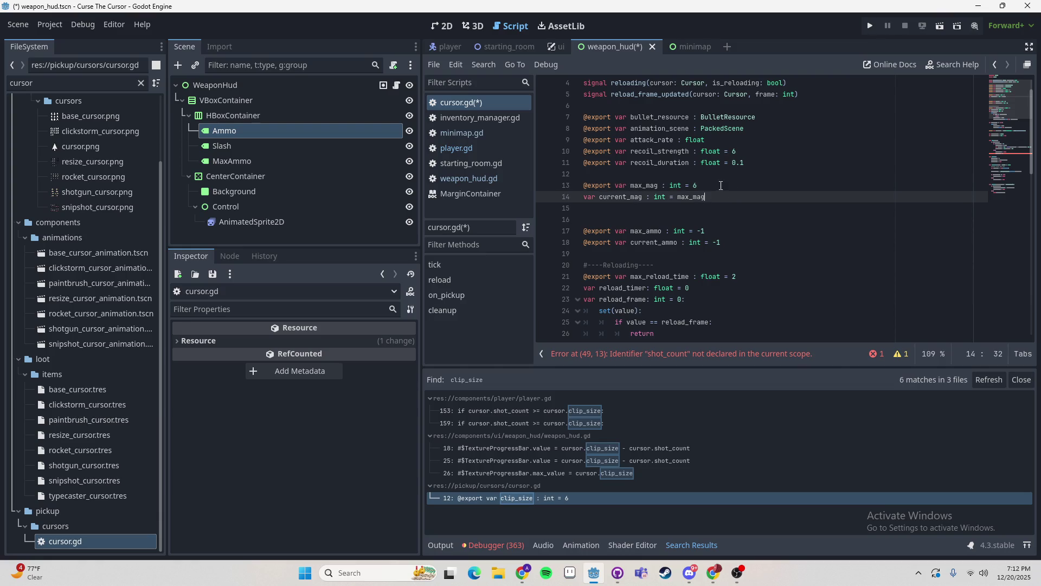
{"action": "left_click_drag", "start_coordinate": [705, 196], "coordinate": [575, 184]}
{"action": "key", "text": "Down"}
{"action": "key", "text": "Down"}
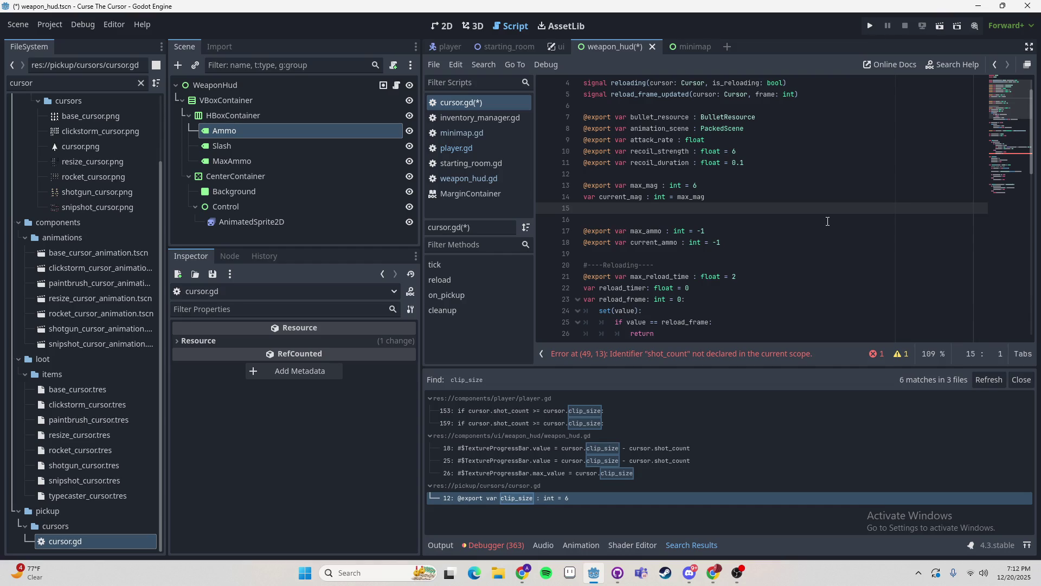
- In tick(), replace shot_count = 0 with current_mag = max_mag to refill after reloading
{"action": "scroll", "coordinate": [614, 203], "scroll_direction": "down", "scroll_amount": 10}
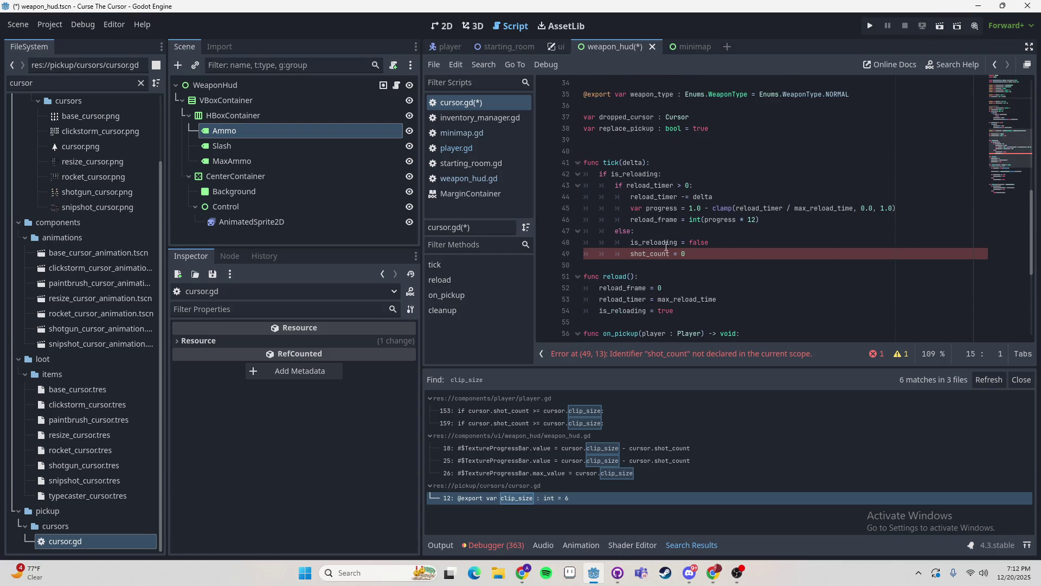
{"action": "scroll", "coordinate": [657, 203], "scroll_direction": "up", "scroll_amount": 7}
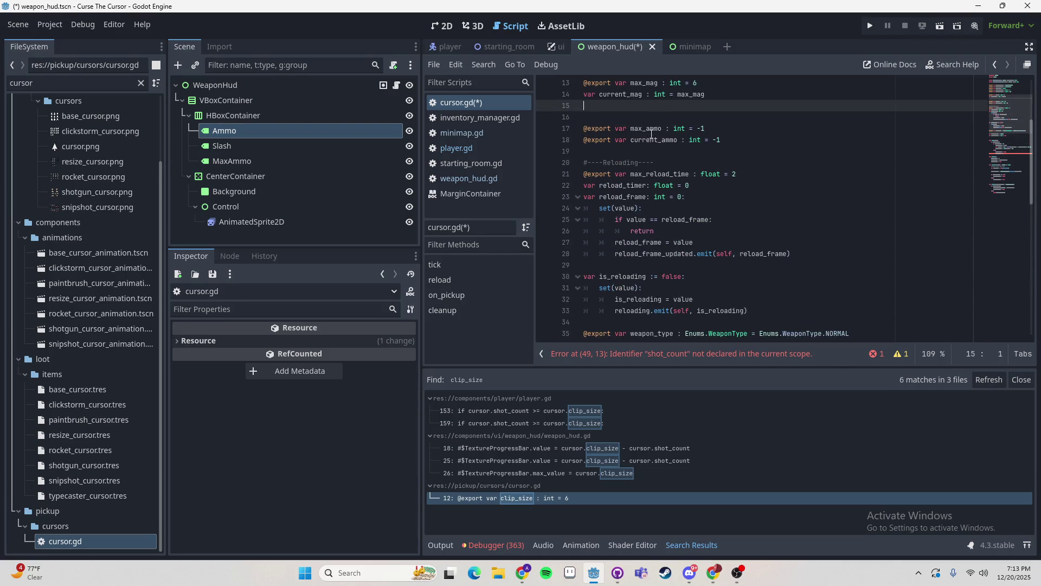
{"action": "scroll", "coordinate": [643, 132], "scroll_direction": "up", "scroll_amount": 2}
{"action": "double_click", "coordinate": [620, 165]}
{"action": "key", "text": "ctrl+c"}
{"action": "scroll", "coordinate": [653, 148], "scroll_direction": "down", "scroll_amount": 13}
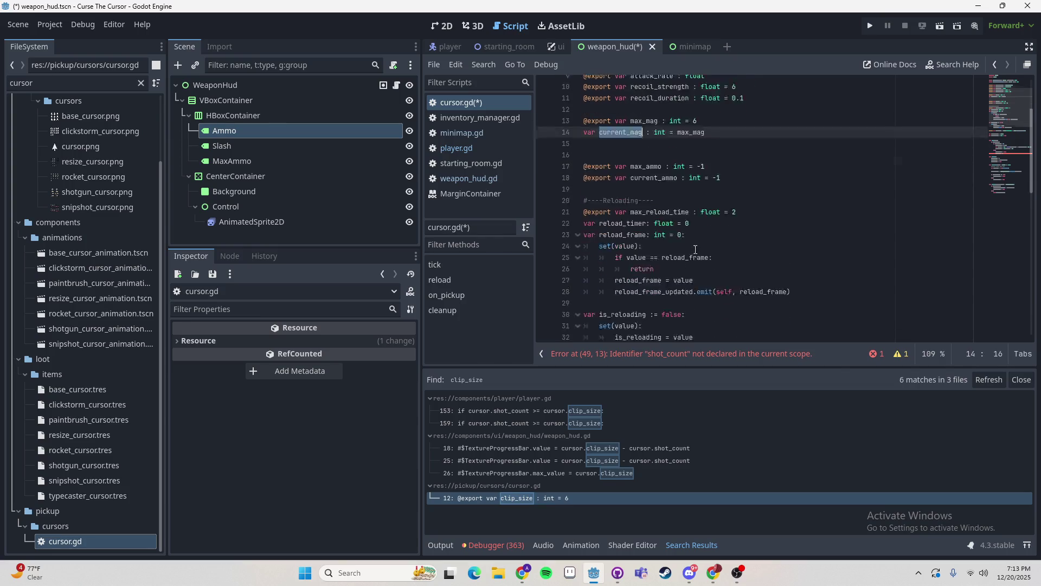
{"action": "scroll", "coordinate": [653, 148], "scroll_direction": "up", "scroll_amount": 1}
{"action": "double_click", "coordinate": [648, 151]}
{"action": "key", "text": "ctrl+v"}
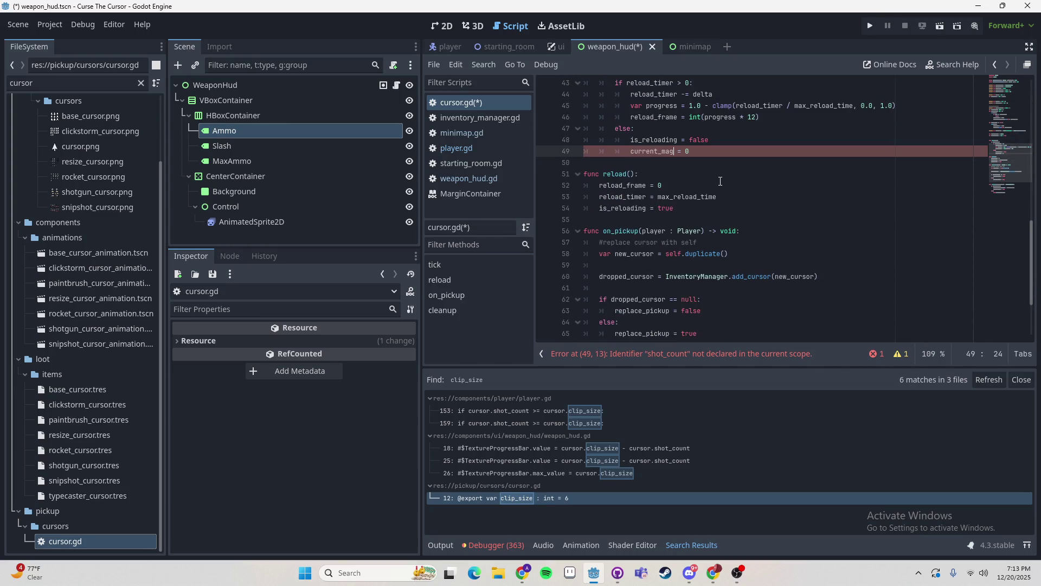
{"action": "type", "text": "max"}
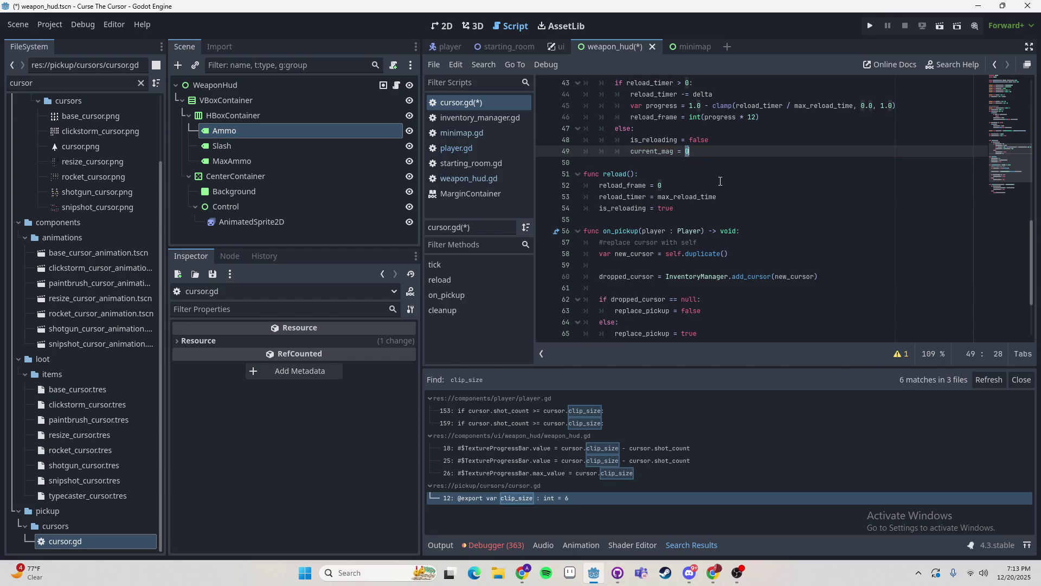
{"action": "key", "text": "Down"}
{"action": "key", "text": "Return"}
- Go to the clip_size use at player.gd line 153
{"action": "scroll", "coordinate": [685, 177], "scroll_direction": "up", "scroll_amount": 2}
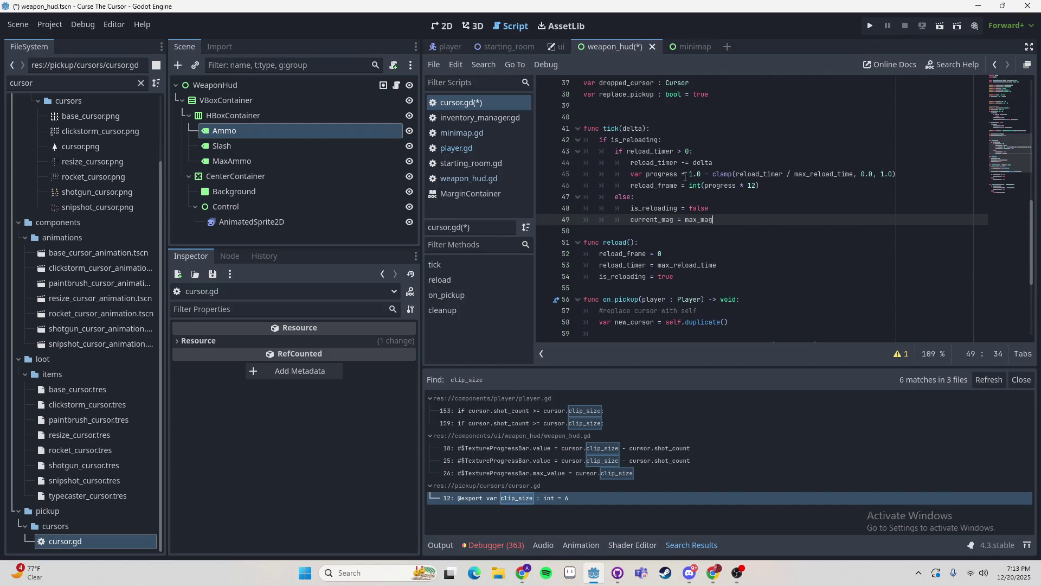
{"action": "scroll", "coordinate": [651, 163], "scroll_direction": "up", "scroll_amount": 10}
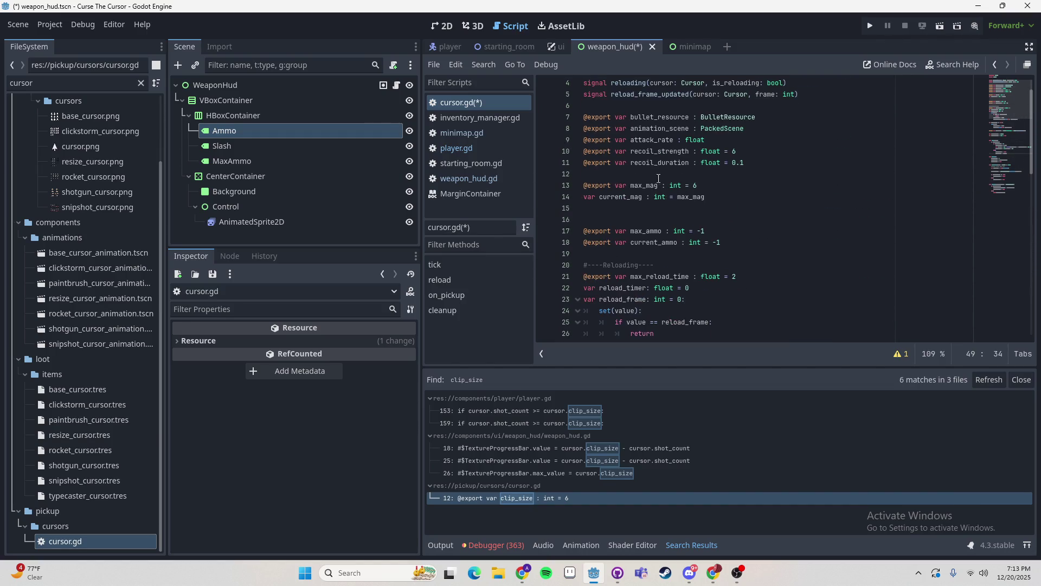
{"action": "scroll", "coordinate": [642, 195], "scroll_direction": "down", "scroll_amount": 6}
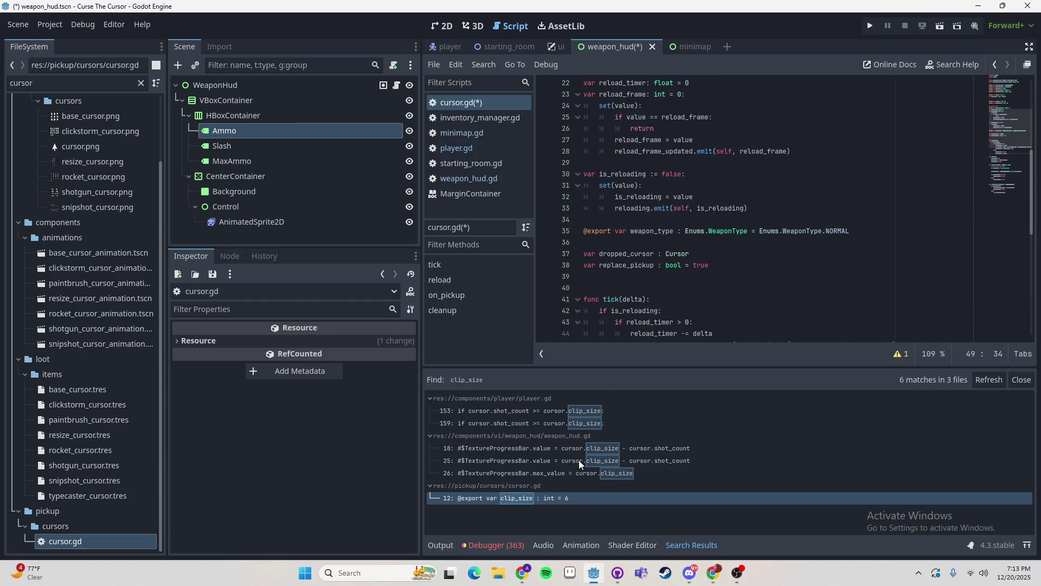
{"action": "left_click", "coordinate": [577, 412]}
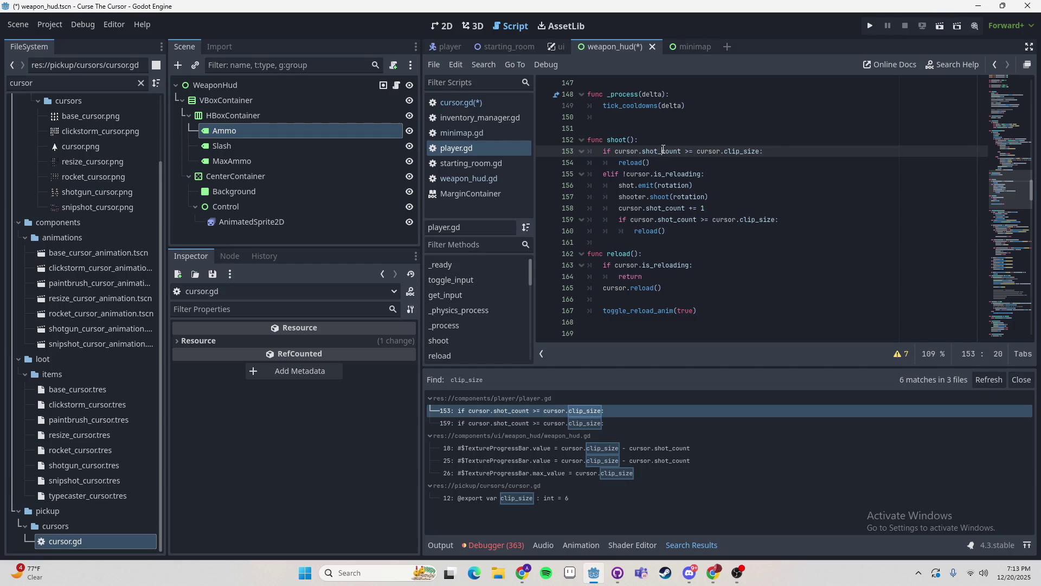
- Change the line 153 check to 'if cursor.mag_size <= 0:'
{"action": "double_click", "coordinate": [662, 151]}
{"action": "type", "text": "cur"}
{"action": "key", "text": "BackSpace"}
{"action": "key", "text": "BackSpace"}
{"action": "key", "text": "BackSpace"}
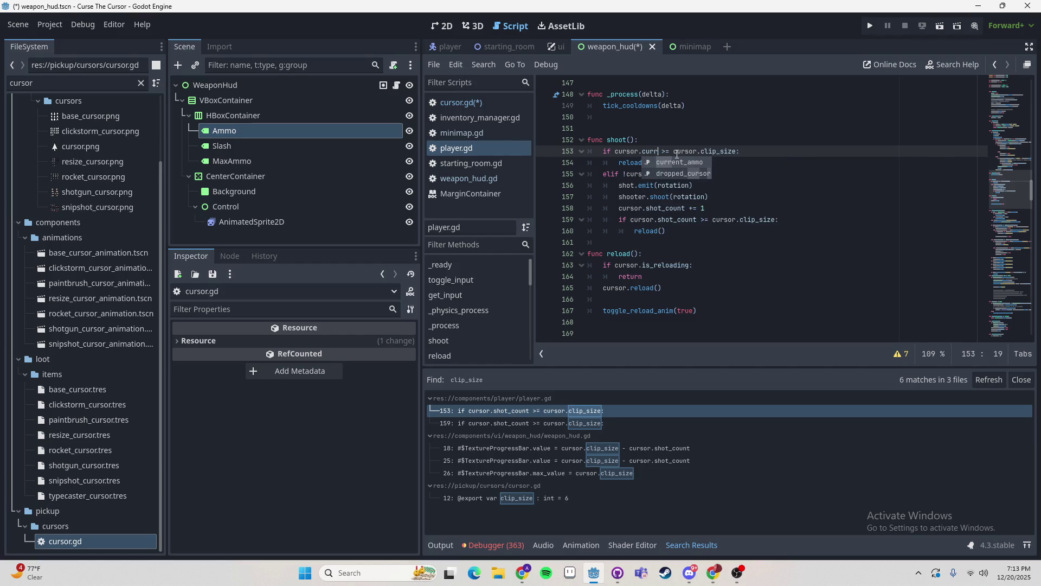
{"action": "type", "text": "mag"}
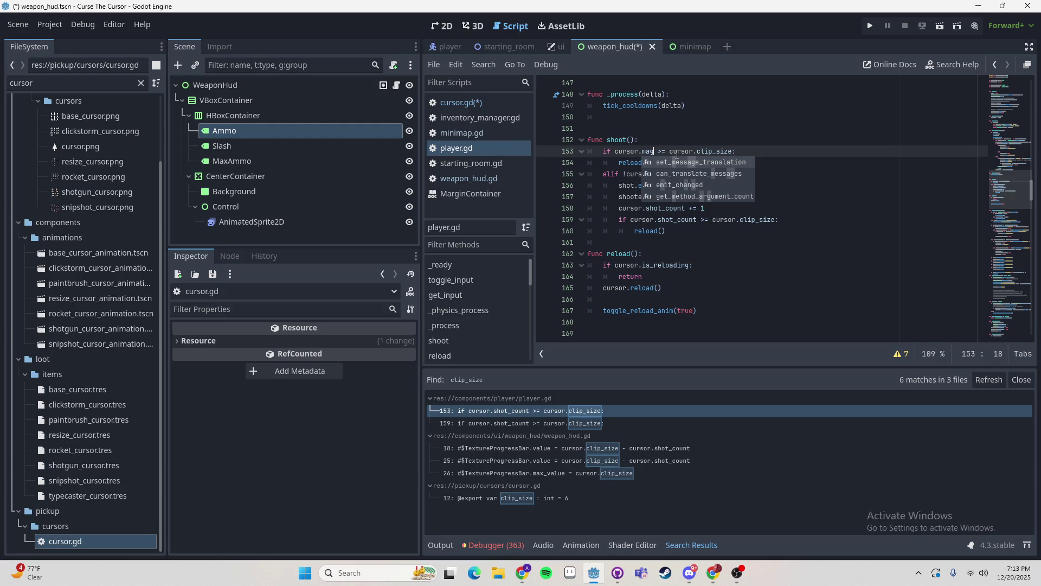
{"action": "type", "text": "_size"}
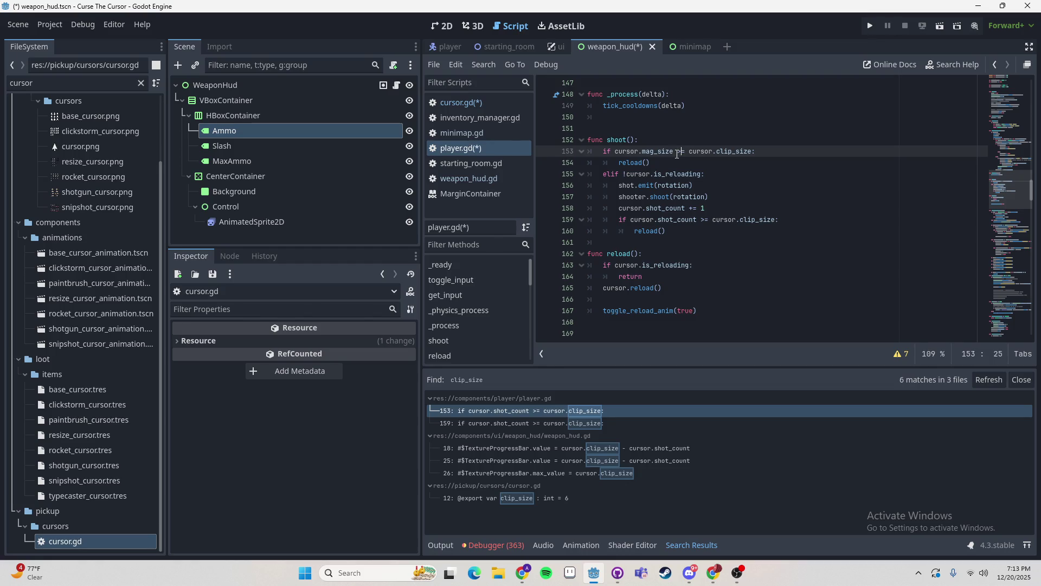
{"action": "key", "text": "ctrl+shift+Right"}
{"action": "key", "text": "ctrl+shift+Right"}
{"action": "key", "text": "ctrl+shift+Right"}
{"action": "key", "text": "Delete"}
{"action": "type", "text": "0"}
{"action": "key", "text": "BackSpace"}
{"action": "type", "text": "<"}
{"action": "key", "text": "Escape"}
{"action": "key", "text": "Down"}
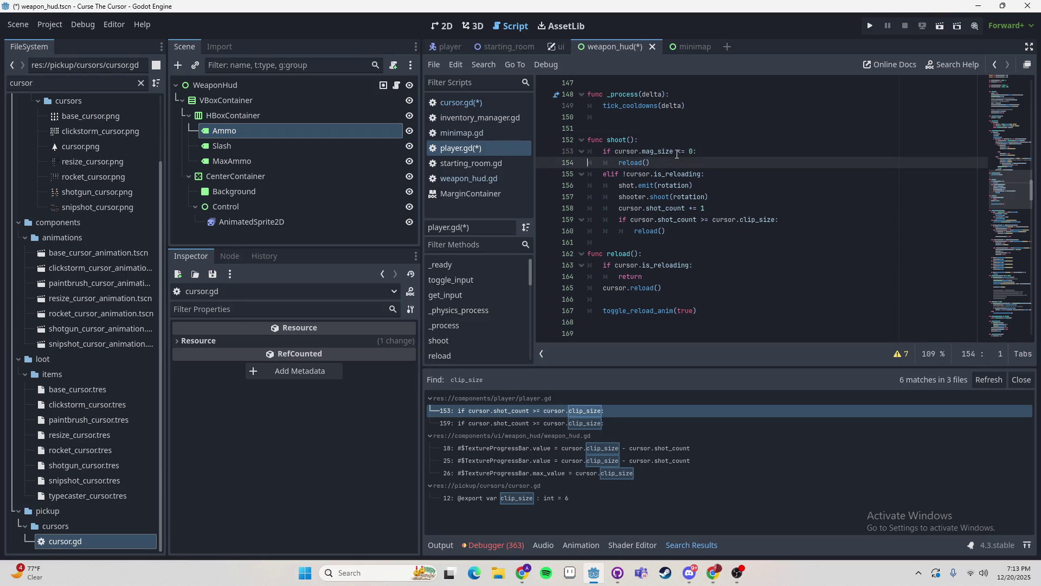
{"action": "left_click", "coordinate": [661, 151]}
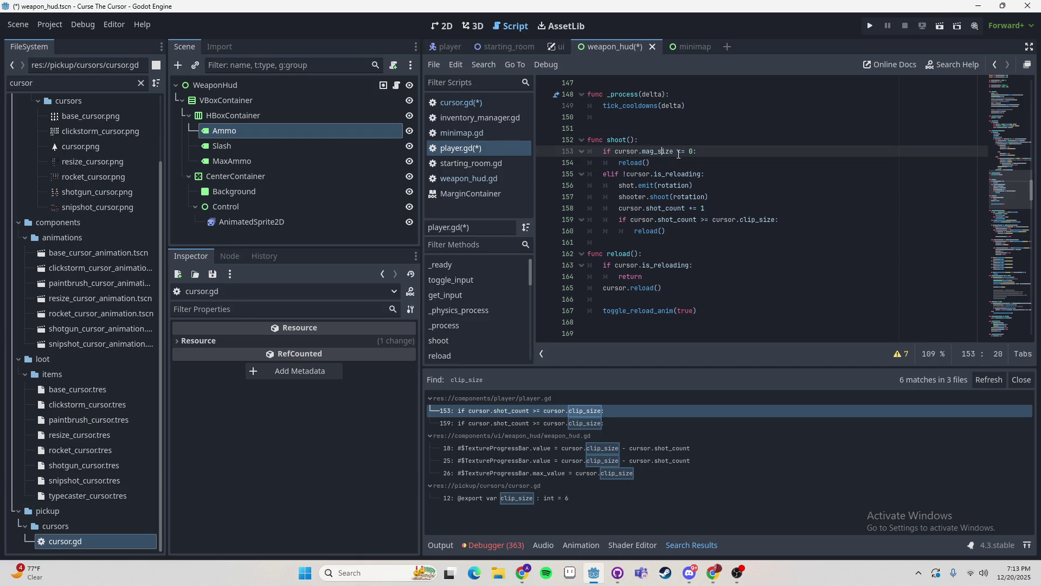
- Change the line 159 check to 'if cursor.mag_size <= 0:' and save the scripts
{"action": "left_click", "coordinate": [574, 423]}
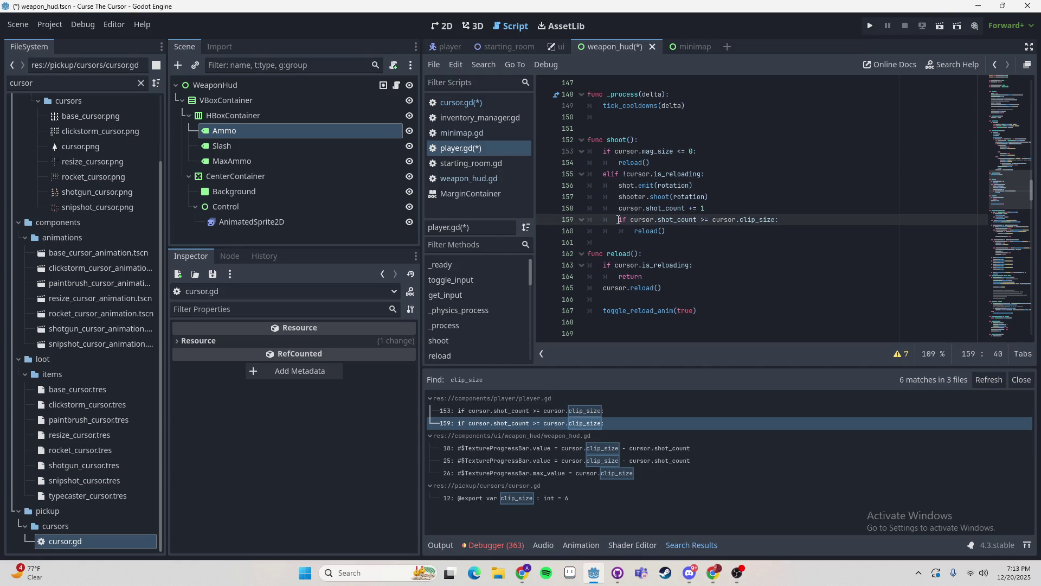
{"action": "left_click_drag", "start_coordinate": [623, 174], "coordinate": [649, 173]}
{"action": "left_click", "coordinate": [741, 173]}
{"action": "left_click", "coordinate": [621, 186]}
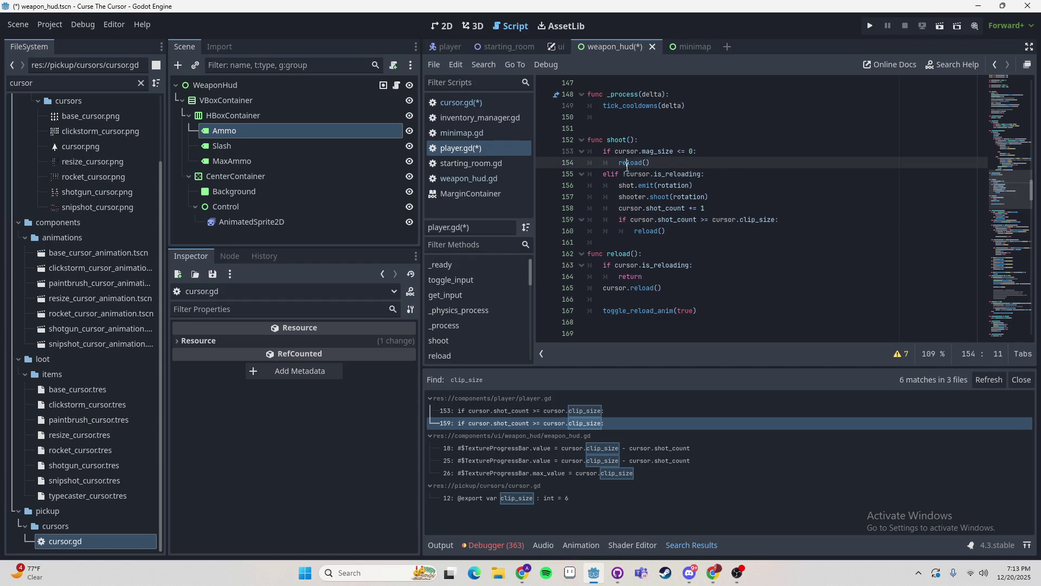
{"action": "left_click", "coordinate": [619, 213]}
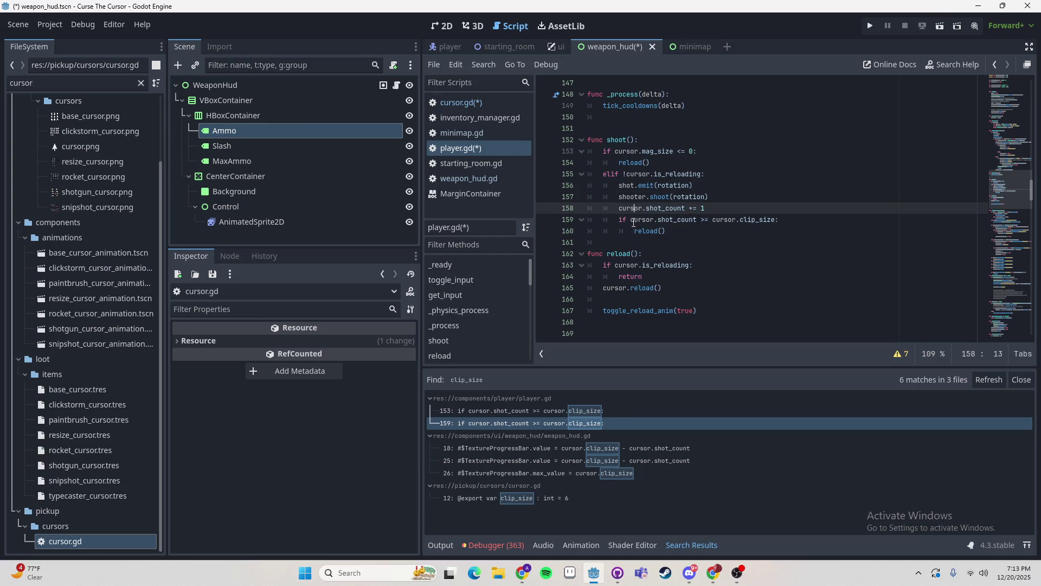
{"action": "key", "text": "Down"}
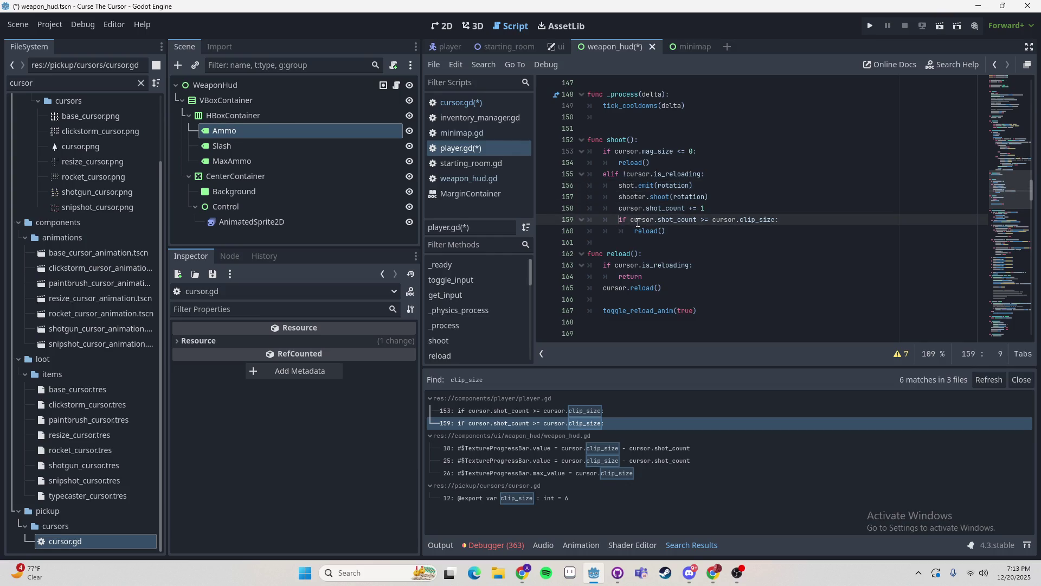
{"action": "key", "text": "ctrl+Right"}
{"action": "key", "text": "ctrl+Right"}
{"action": "key", "text": "ctrl+Delete"}
{"action": "type", "text": "mag_size"}
{"action": "key", "text": "BackSpace"}
{"action": "type", "text": "<"}
{"action": "key", "text": "ctrl+shift+Right"}
{"action": "key", "text": "ctrl+shift+Right"}
{"action": "type", "text": "0"}
{"action": "key", "text": "ctrl+s"}
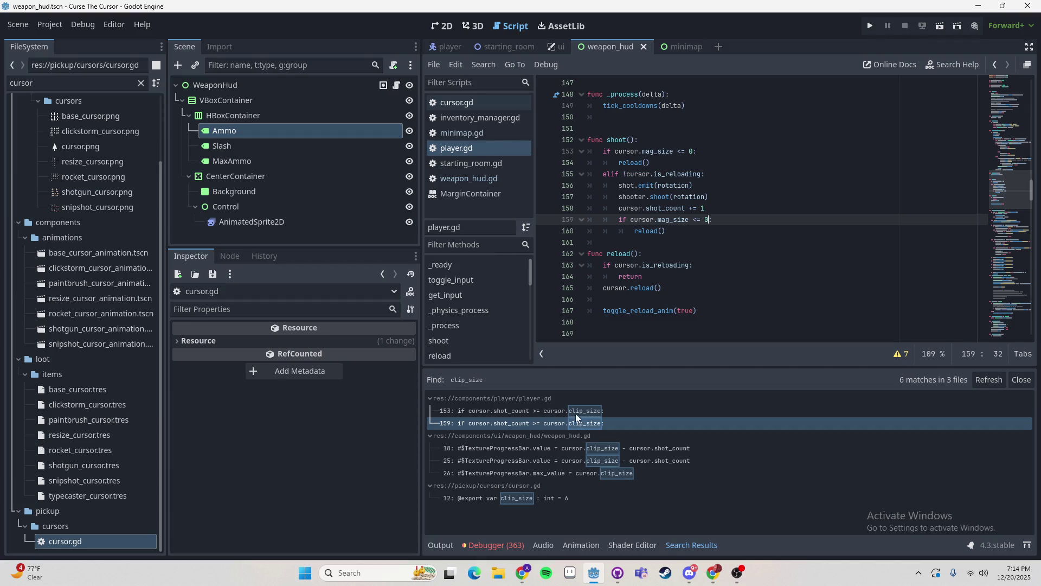
{"action": "left_click", "coordinate": [534, 493]}
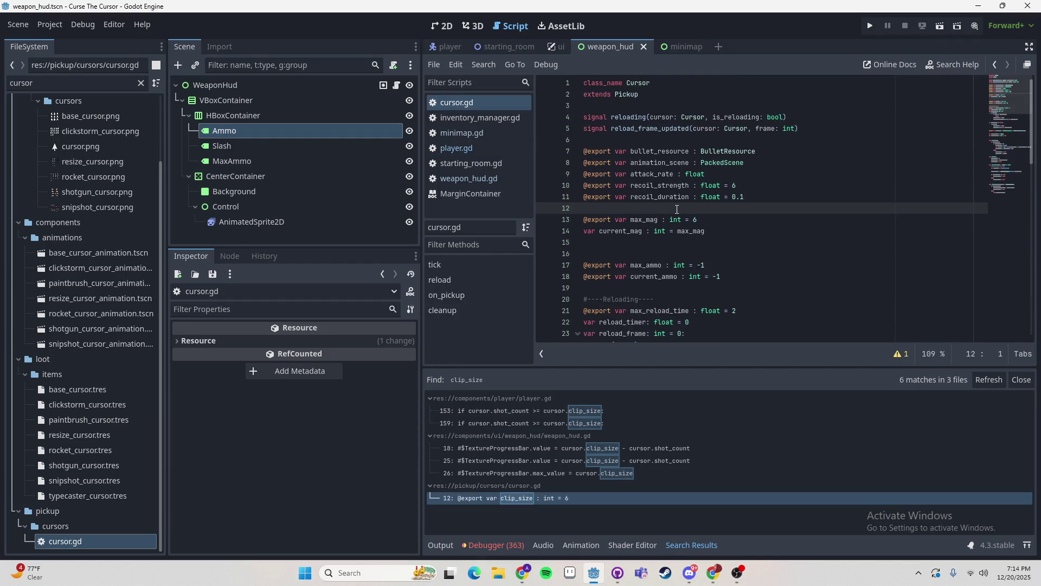
- Refresh the clip_size results, review max_mag and current_mag in cursor.gd, and inspect base_cursor.tres
{"action": "left_click", "coordinate": [988, 379]}
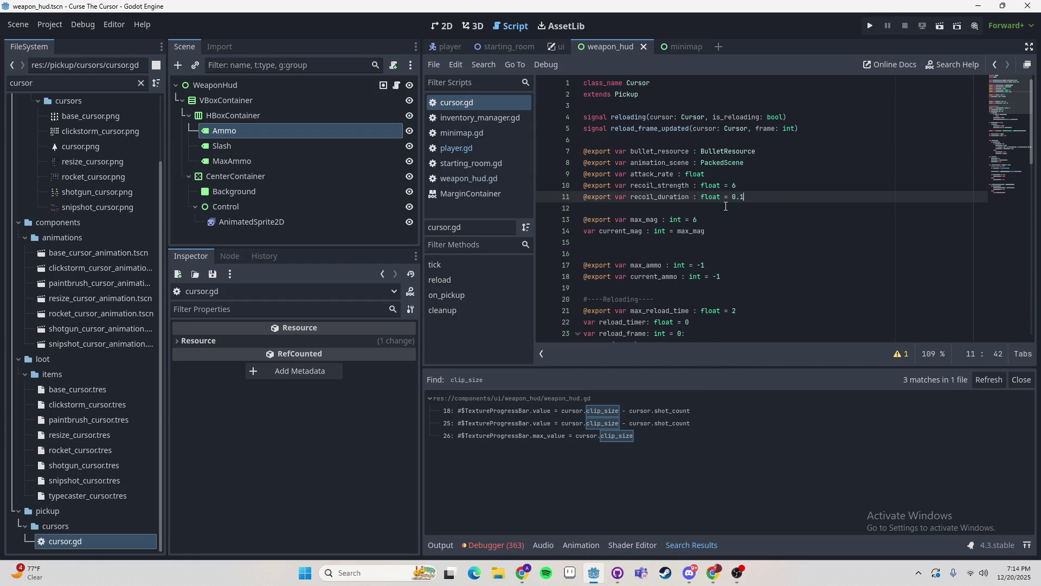
{"action": "scroll", "coordinate": [759, 179], "scroll_direction": "down", "scroll_amount": 2}
{"action": "left_click", "coordinate": [715, 163]}
{"action": "double_click", "coordinate": [662, 153]}
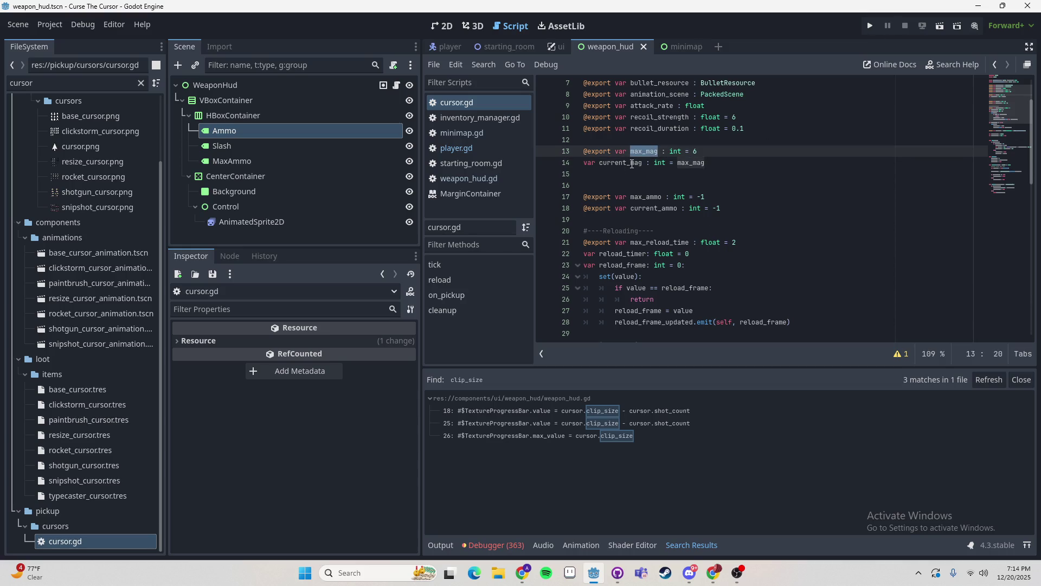
{"action": "double_click", "coordinate": [632, 163]}
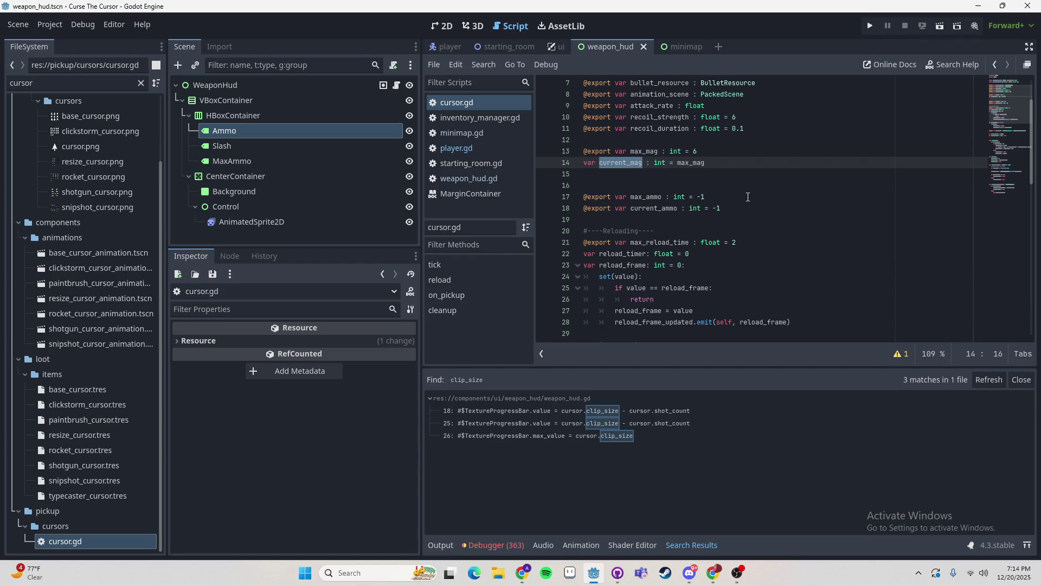
{"action": "scroll", "coordinate": [652, 246], "scroll_direction": "down", "scroll_amount": 5}
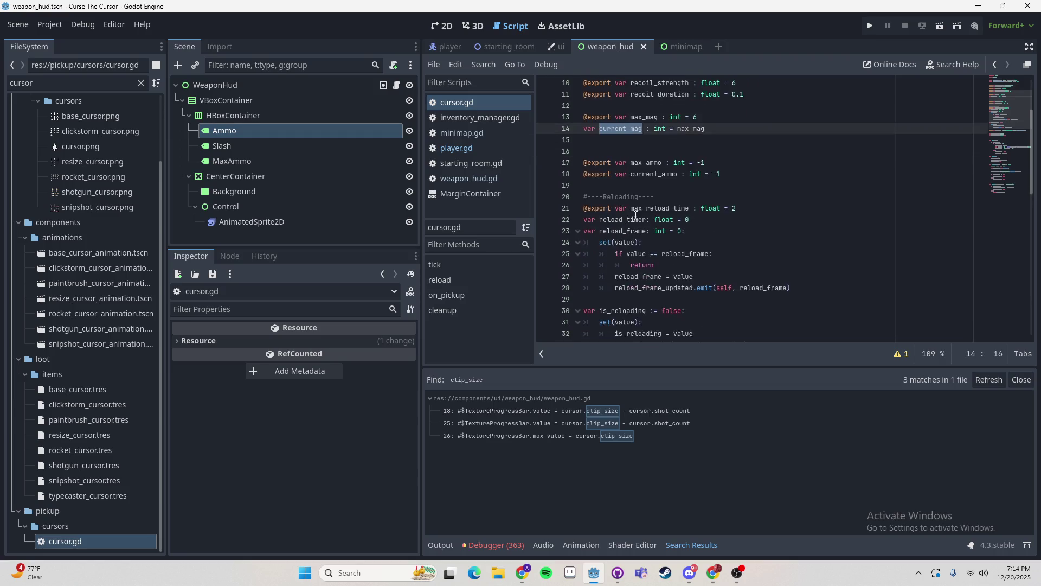
{"action": "scroll", "coordinate": [656, 247], "scroll_direction": "down", "scroll_amount": 7}
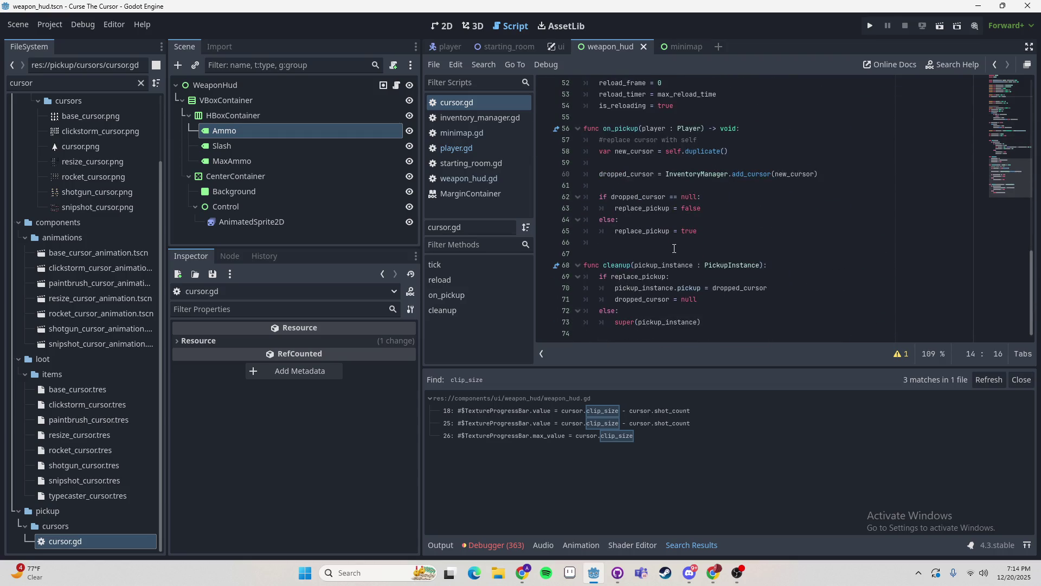
{"action": "scroll", "coordinate": [674, 249], "scroll_direction": "up", "scroll_amount": 8}
{"action": "scroll", "coordinate": [678, 250], "scroll_direction": "up", "scroll_amount": 5}
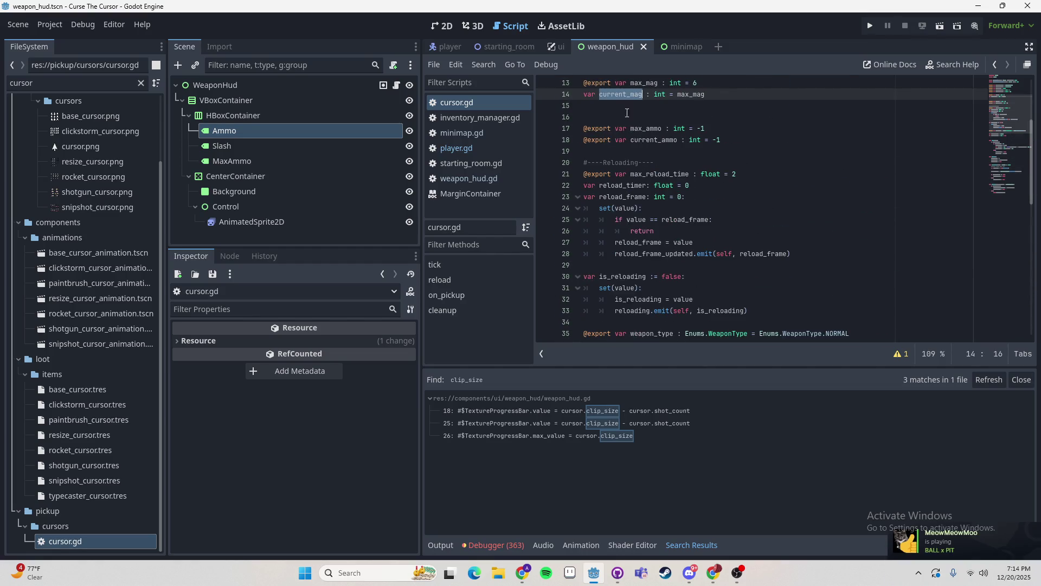
{"action": "left_click", "coordinate": [76, 388]}
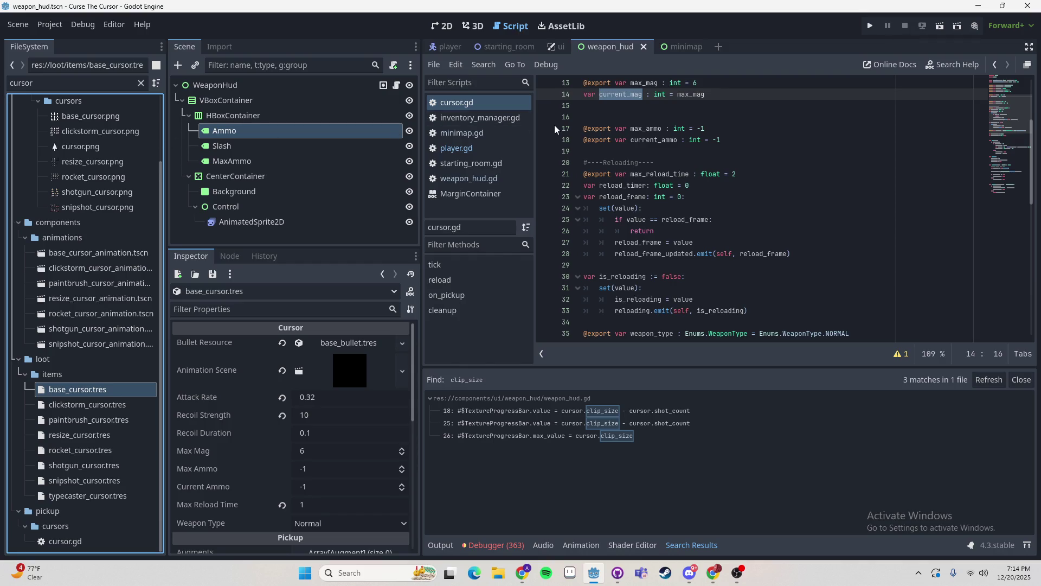
- Inspect the clickstorm, paintbrush, resize, rocket, shotgun, snipshot and typecaster cursor resources
{"action": "left_click", "coordinate": [641, 112]}
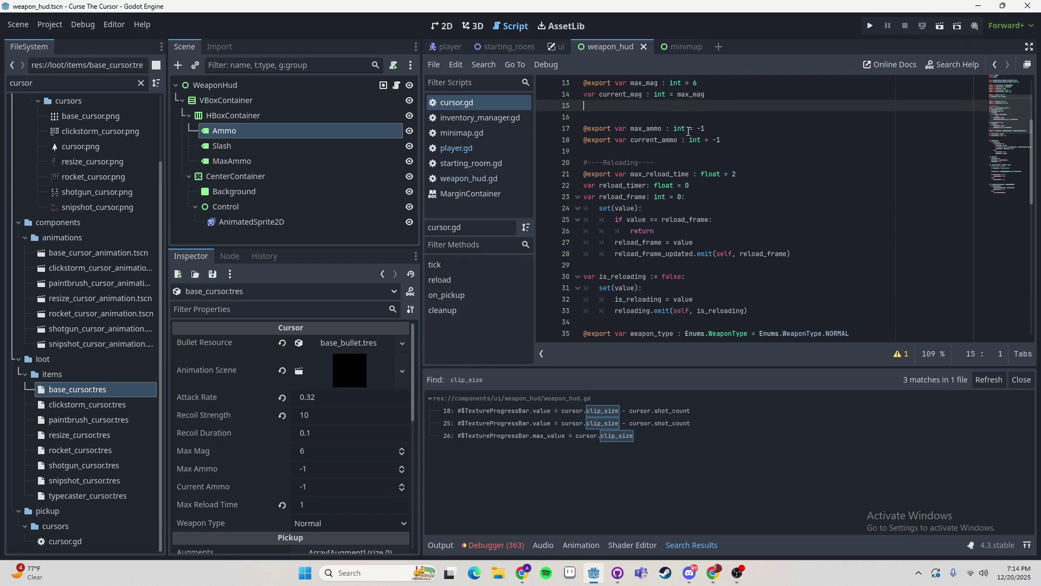
{"action": "scroll", "coordinate": [641, 112], "scroll_direction": "up", "scroll_amount": 4}
{"action": "scroll", "coordinate": [641, 113], "scroll_direction": "down", "scroll_amount": 5}
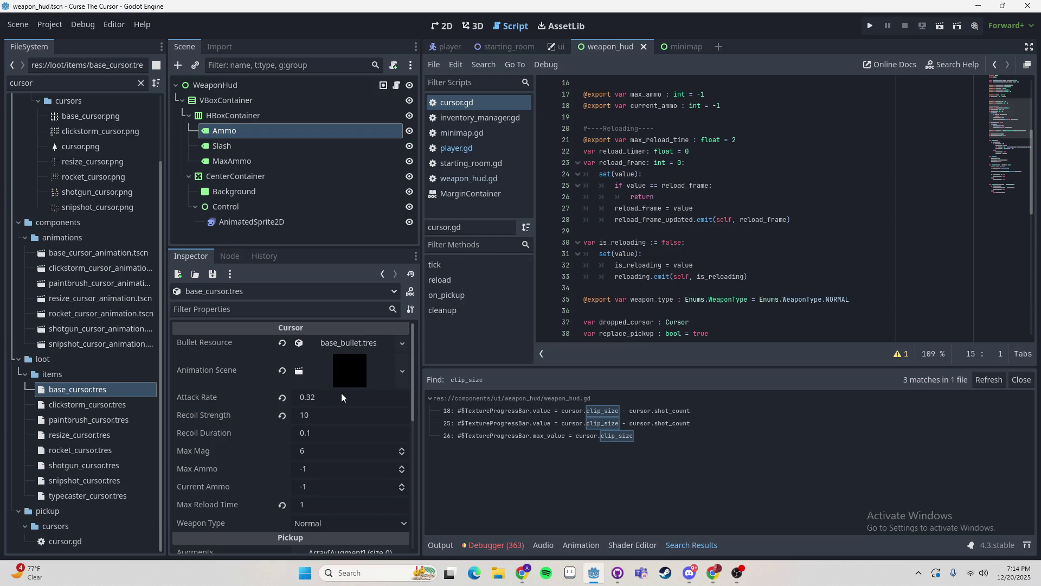
{"action": "left_click", "coordinate": [104, 404]}
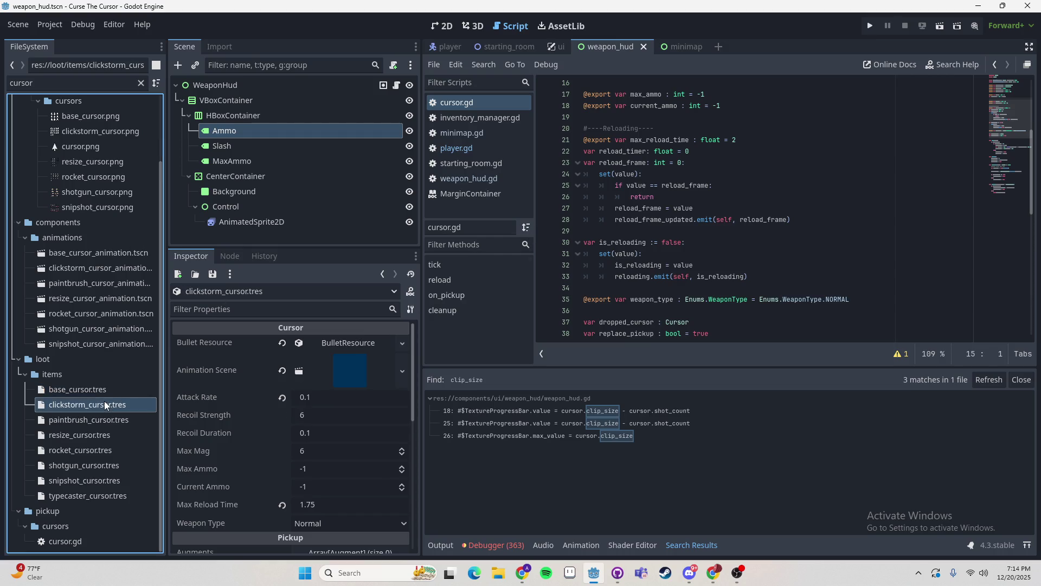
{"action": "left_click", "coordinate": [105, 417]}
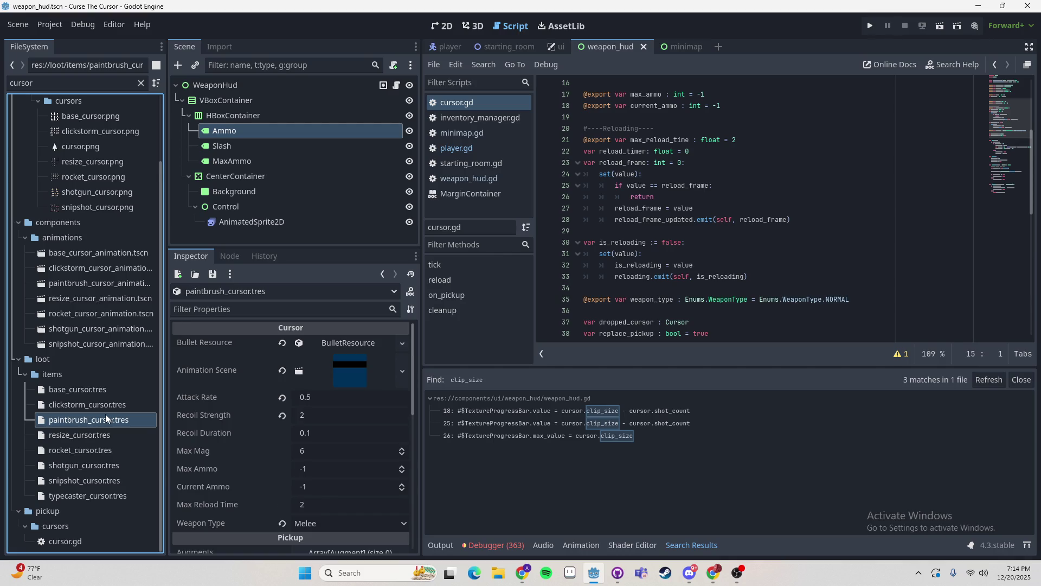
{"action": "left_click", "coordinate": [91, 438]}
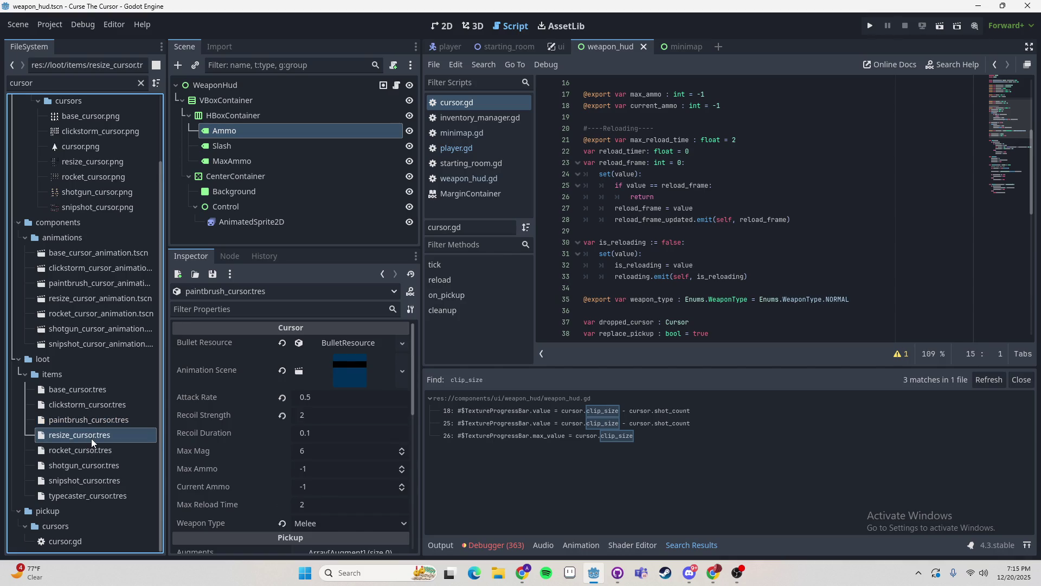
{"action": "left_click", "coordinate": [86, 449]}
{"action": "left_click", "coordinate": [86, 464]}
{"action": "left_click", "coordinate": [89, 480]}
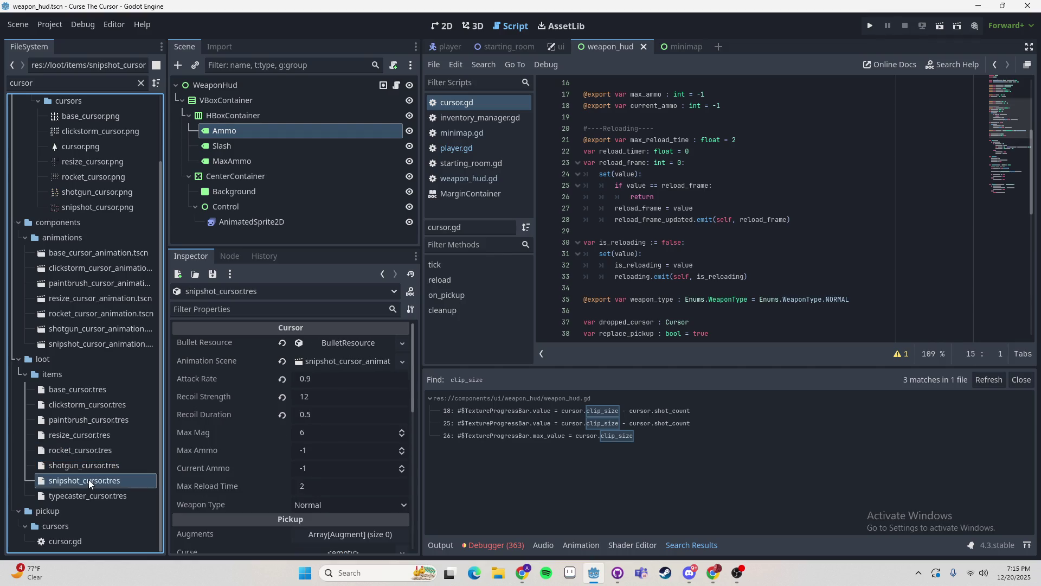
{"action": "left_click", "coordinate": [90, 495]}
{"action": "left_click", "coordinate": [618, 572]}
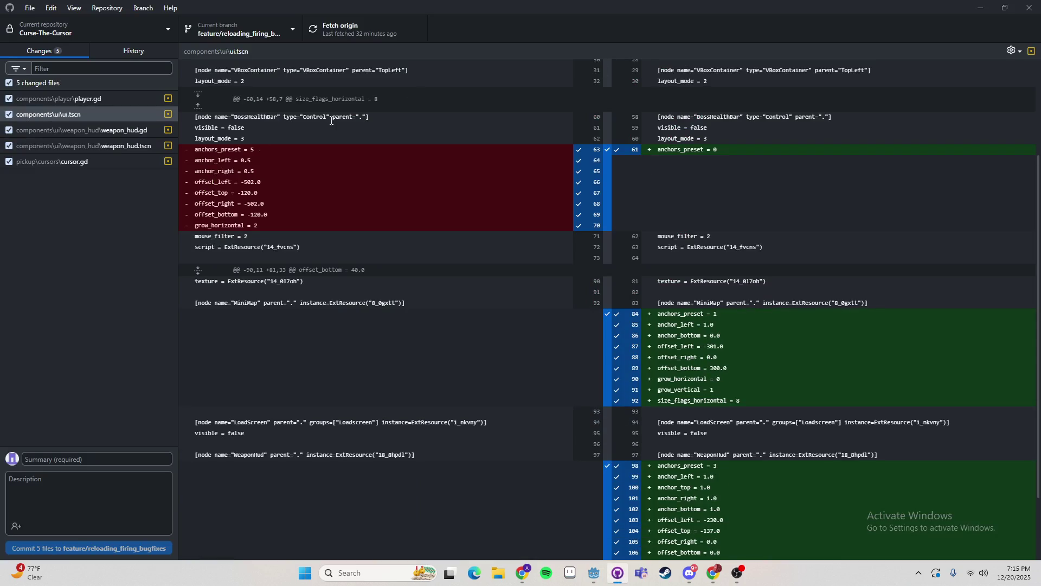
- Check the typecaster_cursor.tres diff in GitHub Desktop, then return to Godot
{"action": "key", "text": "alt+Tab"}
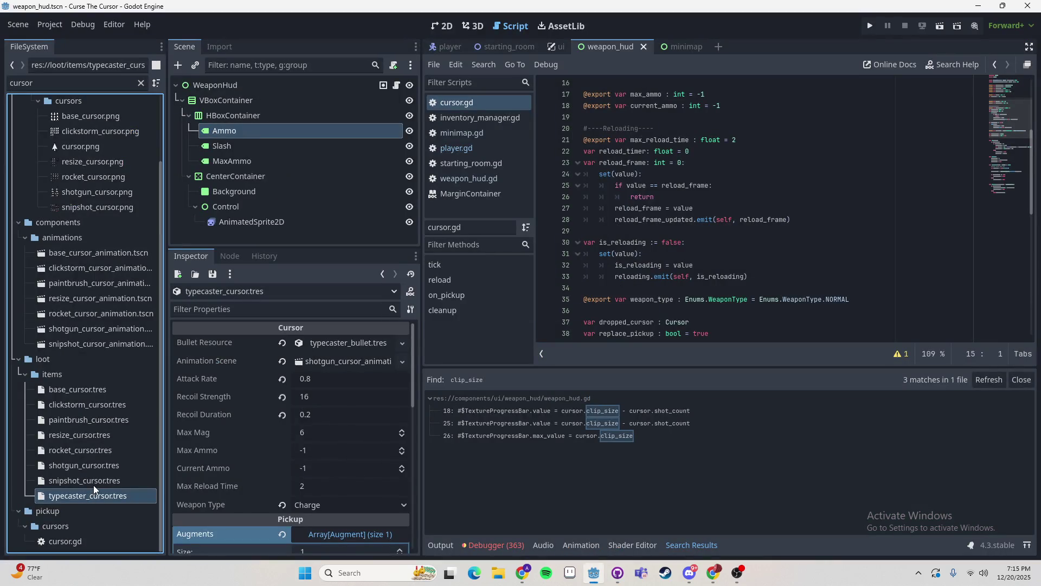
{"action": "key", "text": "alt+Tab"}
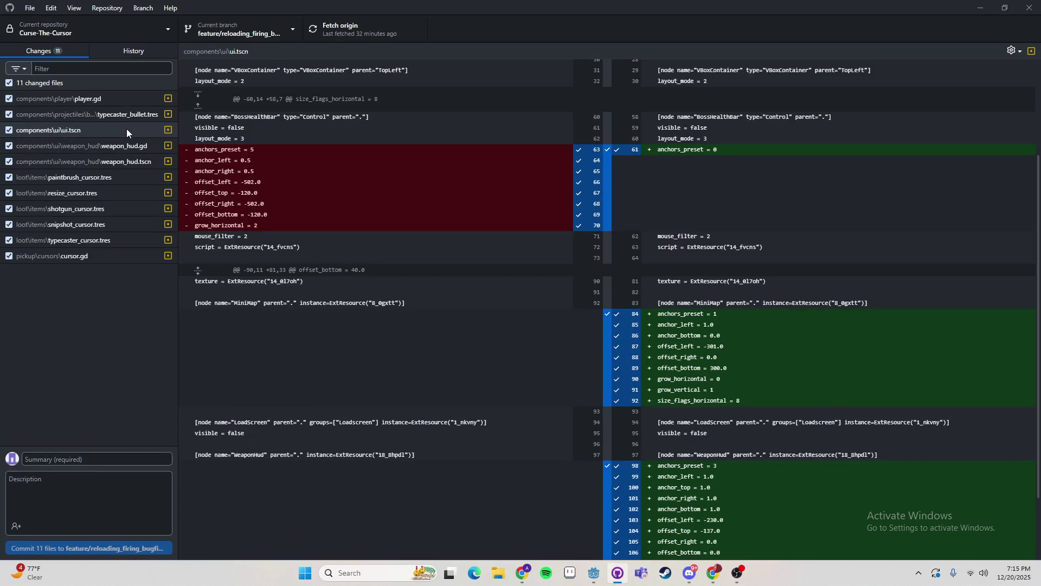
{"action": "left_click", "coordinate": [99, 239]}
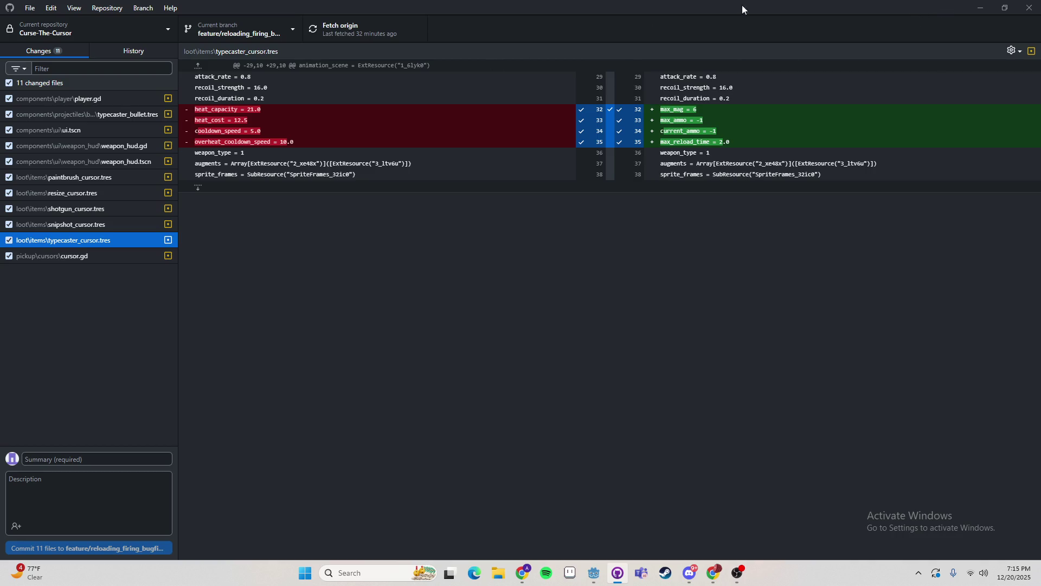
{"action": "key", "text": "alt+Tab"}
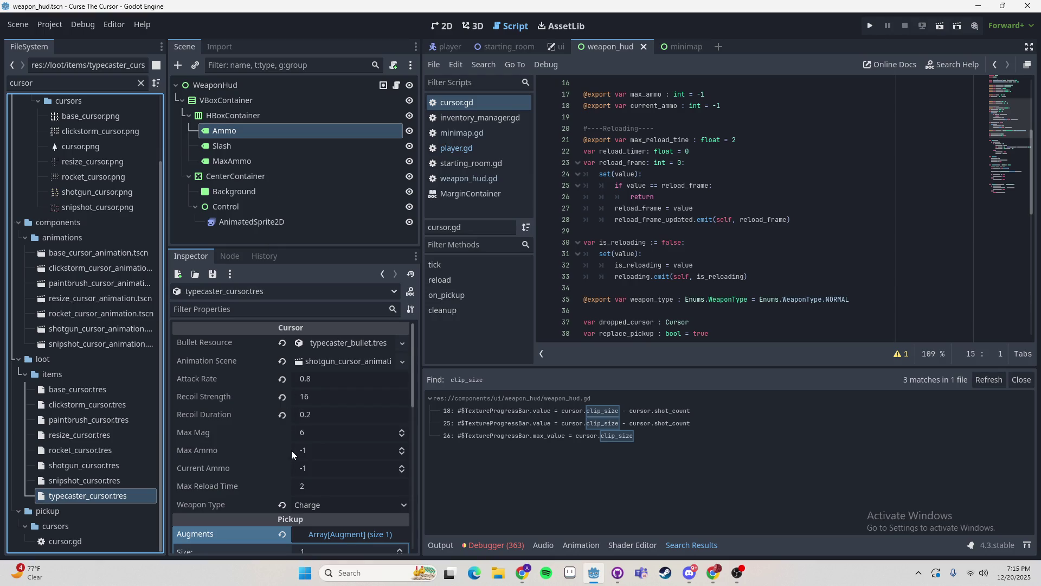
- Set clickstorm_cursor.tres Max Mag to 14
{"action": "left_click", "coordinate": [93, 402]}
{"action": "double_click", "coordinate": [95, 402]}
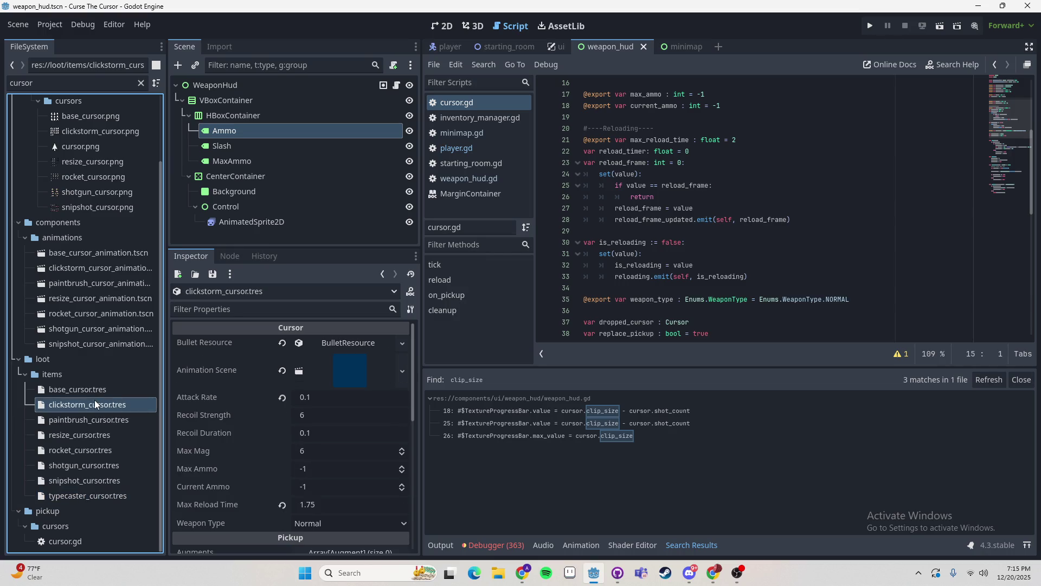
{"action": "left_click", "coordinate": [318, 451]}
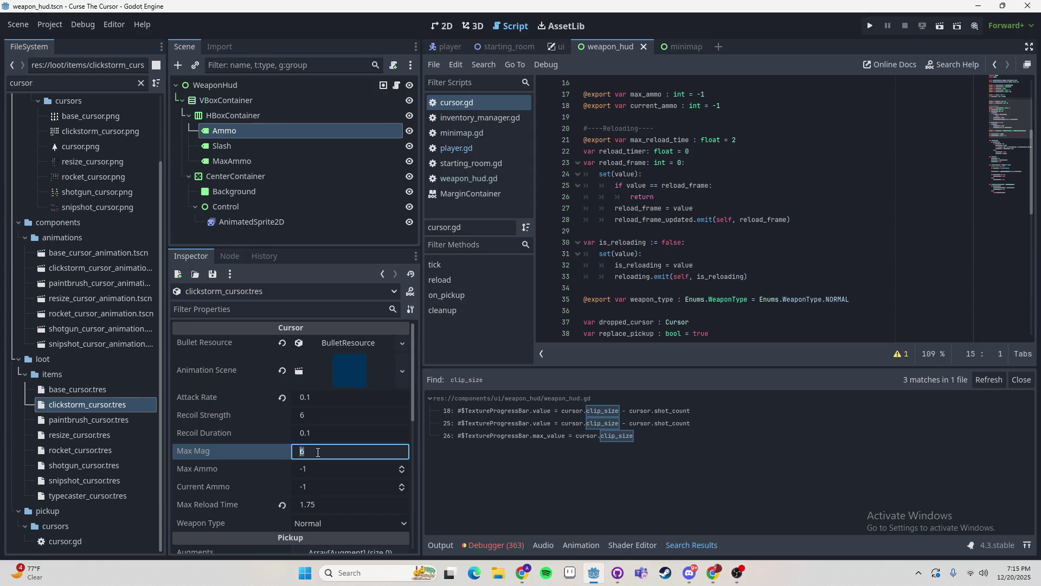
{"action": "type", "text": "12"}
{"action": "key", "text": "BackSpace"}
{"action": "type", "text": "4"}
{"action": "key", "text": "Return"}
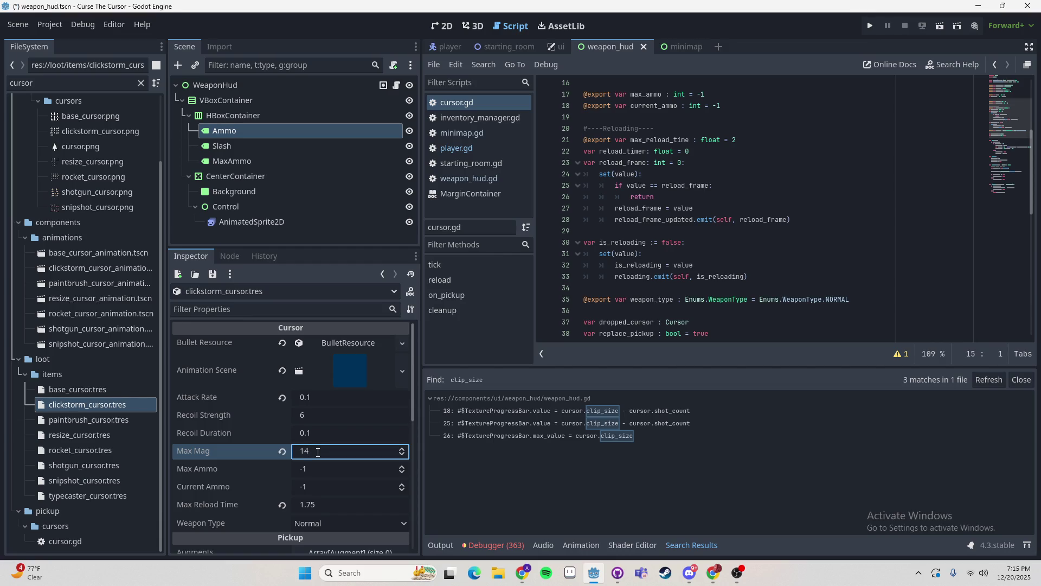
- Review the base and resize cursor resources, collapsing the resize bullet details
{"action": "left_click", "coordinate": [96, 388]}
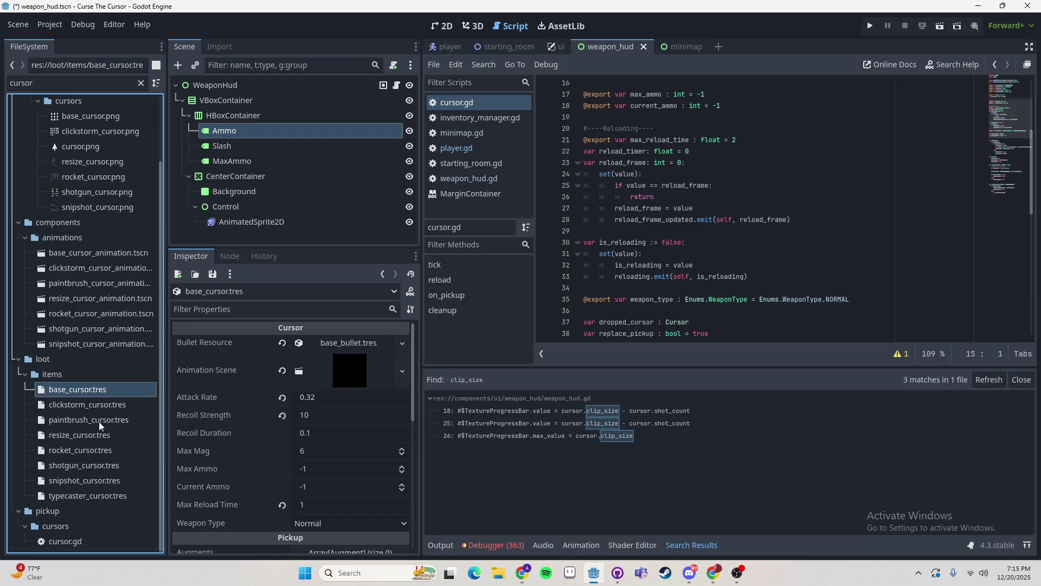
{"action": "left_click", "coordinate": [96, 436]}
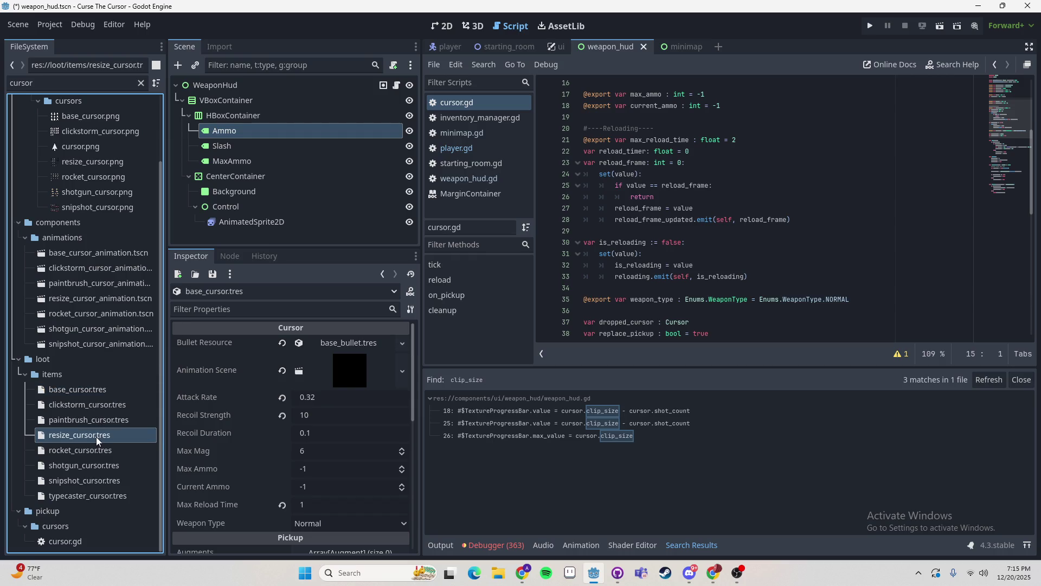
{"action": "left_click", "coordinate": [327, 346]}
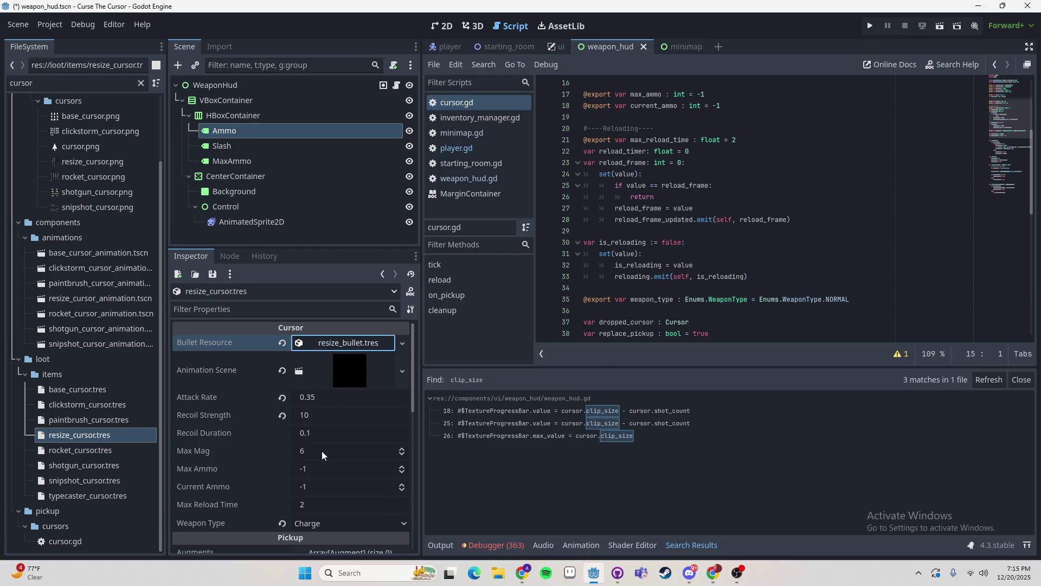
{"action": "left_click", "coordinate": [322, 453]}
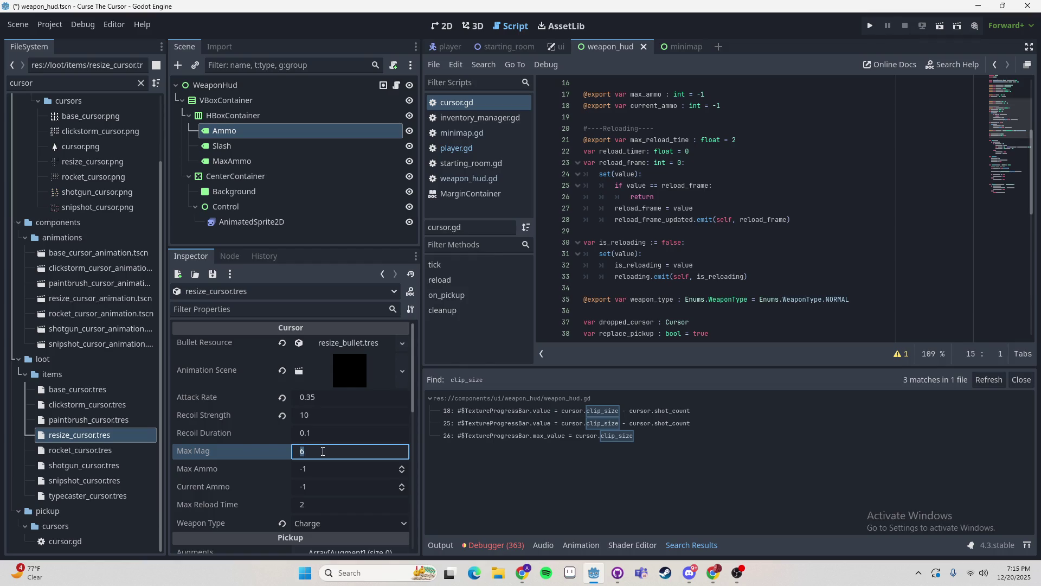
{"action": "type", "text": "4"}
- Give rocket_cursor.tres, shotgun_cursor.tres and snipshot_cursor.tres Max Mag values 3, 5 and 3
{"action": "left_click", "coordinate": [86, 451]}
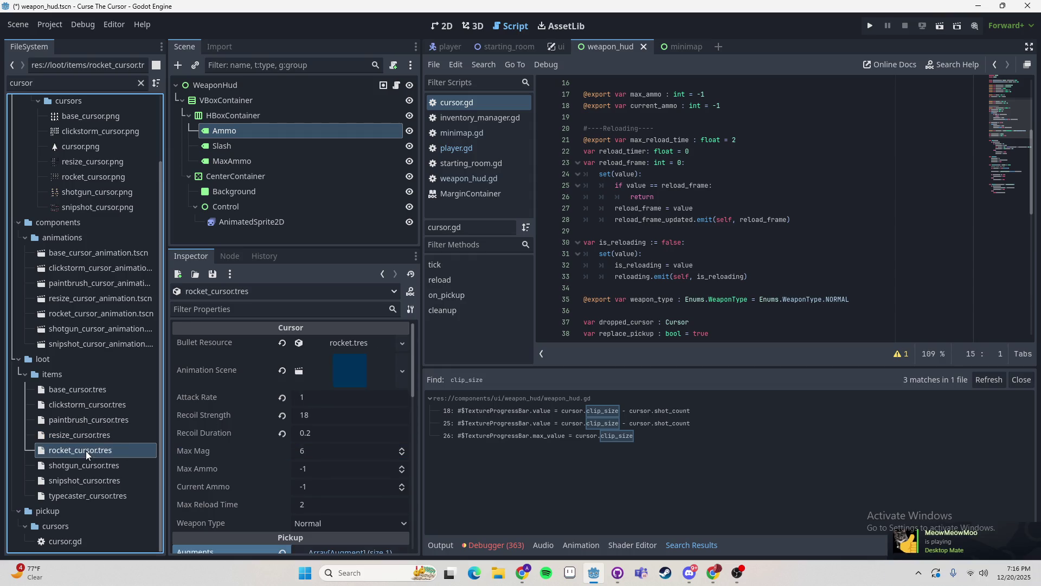
{"action": "left_click", "coordinate": [313, 453]}
{"action": "type", "text": "3"}
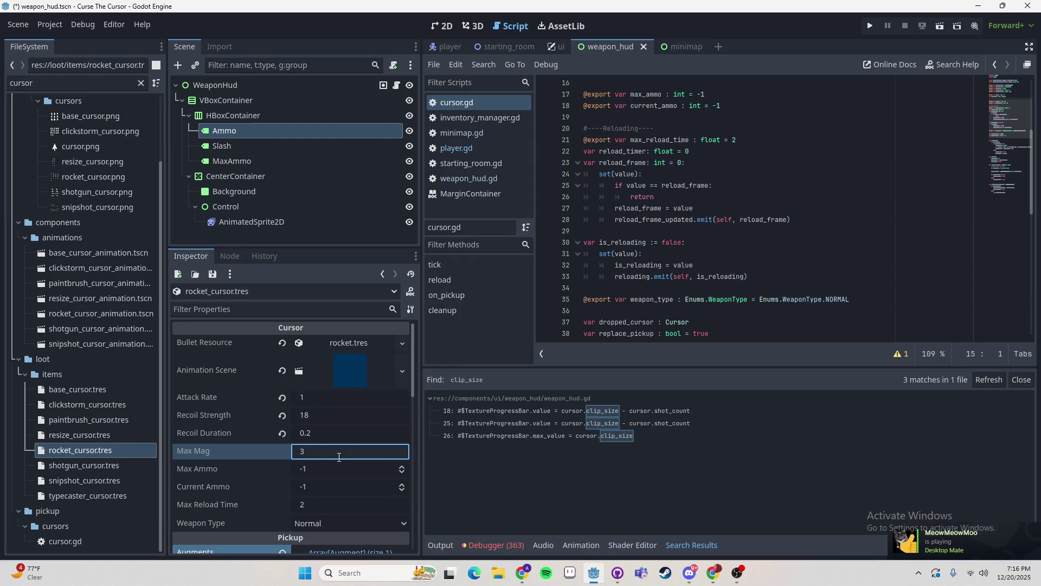
{"action": "key", "text": "Return"}
{"action": "left_click", "coordinate": [89, 467]}
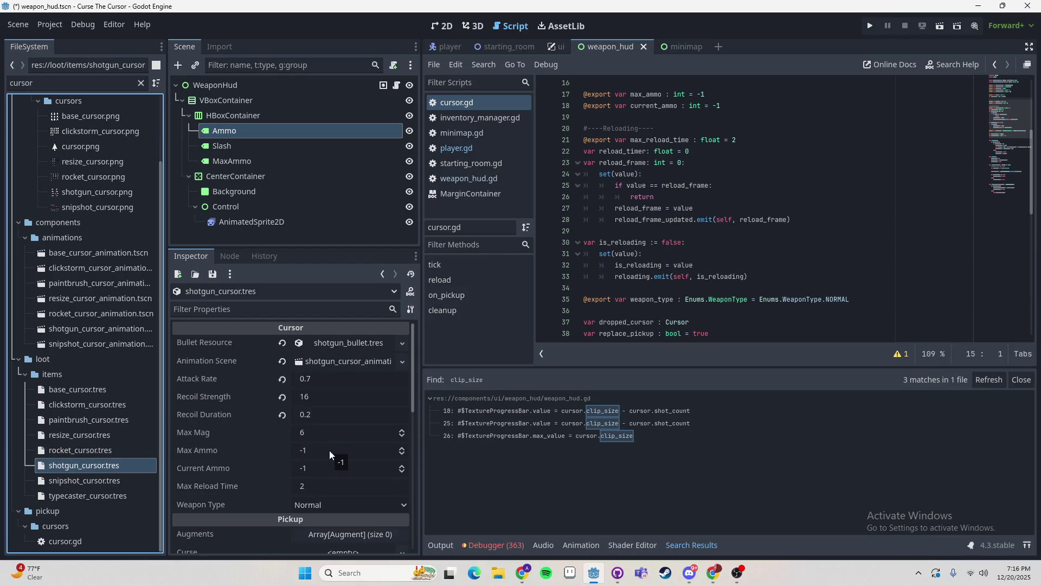
{"action": "left_click", "coordinate": [327, 432]}
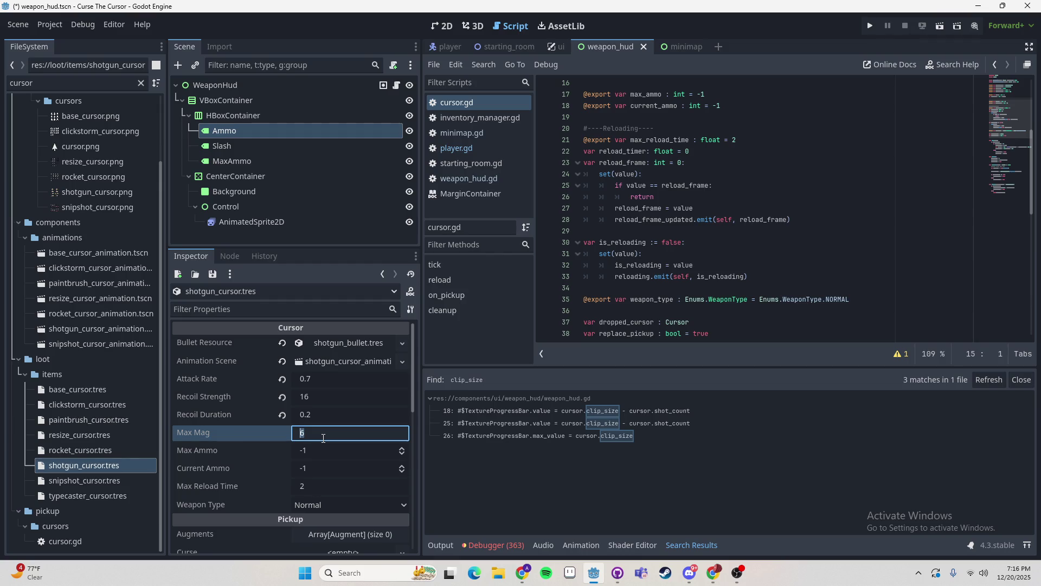
{"action": "type", "text": "5"}
{"action": "key", "text": "Return"}
{"action": "left_click", "coordinate": [115, 482]}
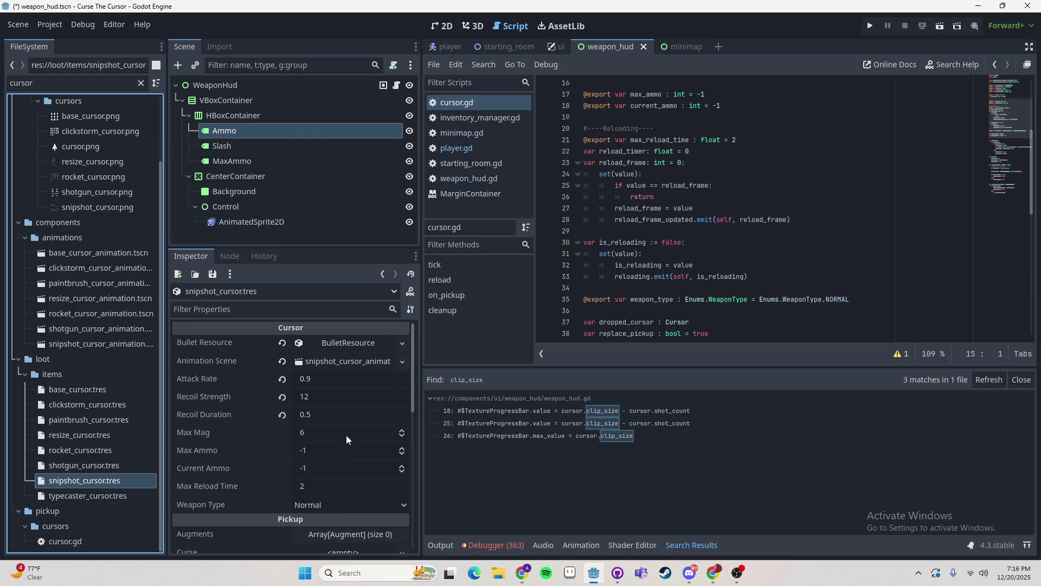
{"action": "left_click", "coordinate": [347, 435]}
{"action": "type", "text": "3"}
{"action": "key", "text": "Return"}
- Inspect typecaster_cursor.tres and its bullet resource, keeping Max Mag at 6
{"action": "left_click", "coordinate": [133, 495]}
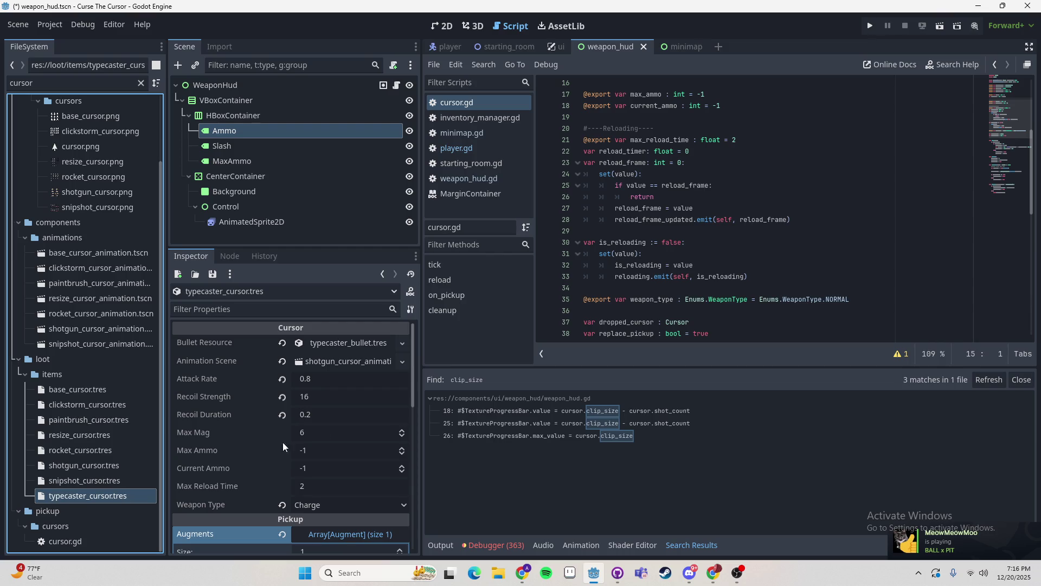
{"action": "left_click", "coordinate": [360, 342]}
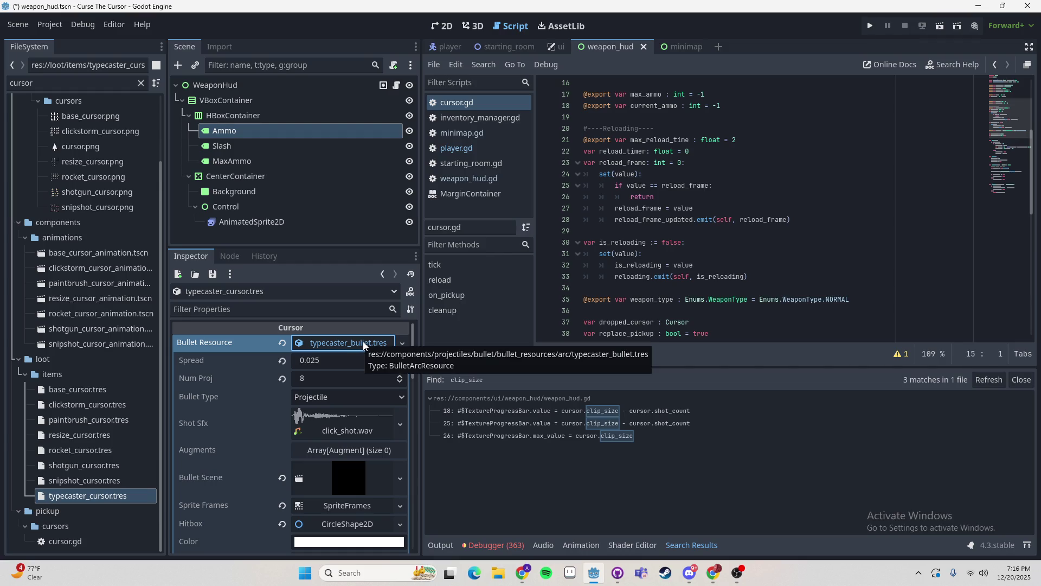
{"action": "left_click", "coordinate": [362, 342]}
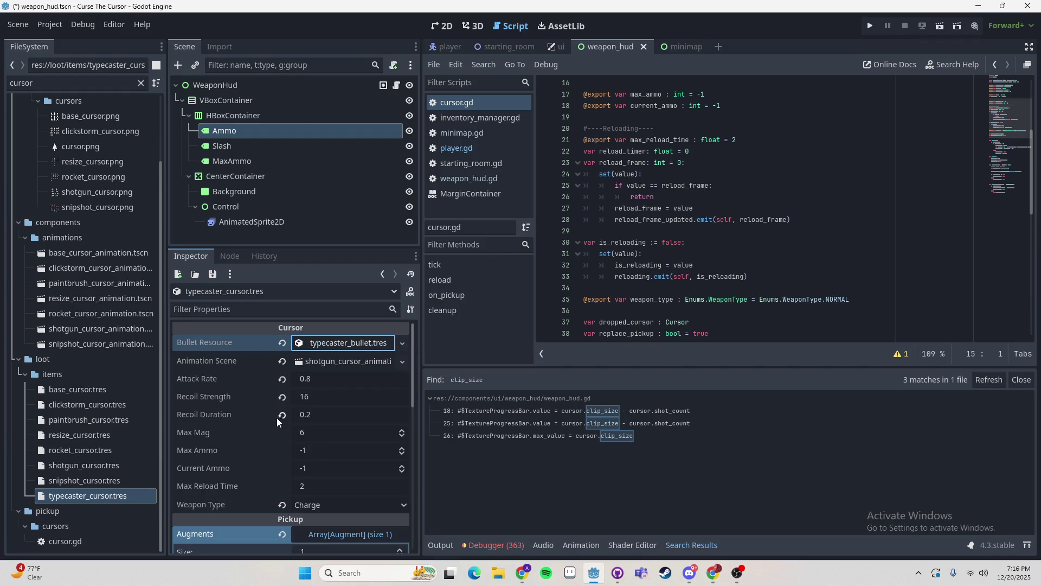
{"action": "left_click", "coordinate": [318, 432]}
{"action": "key", "text": "Return"}
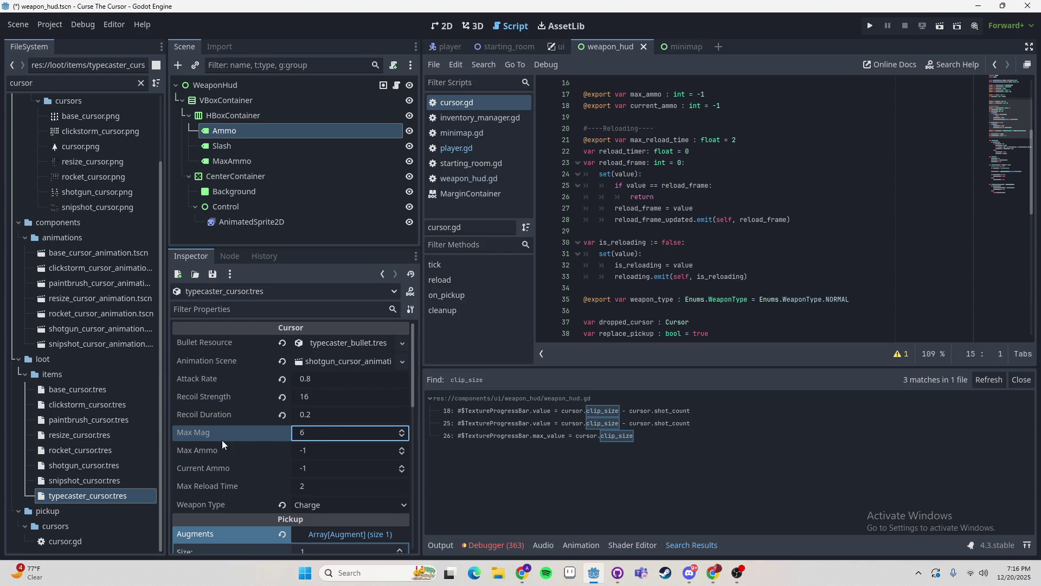
- Check the current_mag declaration on line 14 and its reset line in tick() in cursor.gd
{"action": "scroll", "coordinate": [626, 158], "scroll_direction": "up", "scroll_amount": 5}
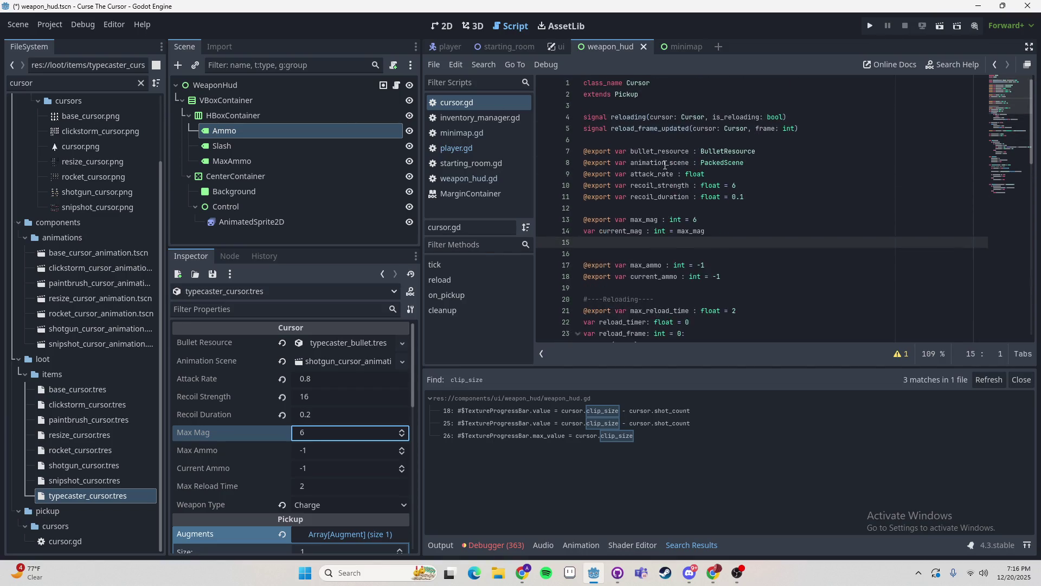
{"action": "scroll", "coordinate": [626, 157], "scroll_direction": "down", "scroll_amount": 2}
{"action": "double_click", "coordinate": [626, 158]}
{"action": "key", "text": "ctrl+c"}
{"action": "scroll", "coordinate": [691, 234], "scroll_direction": "down", "scroll_amount": 10}
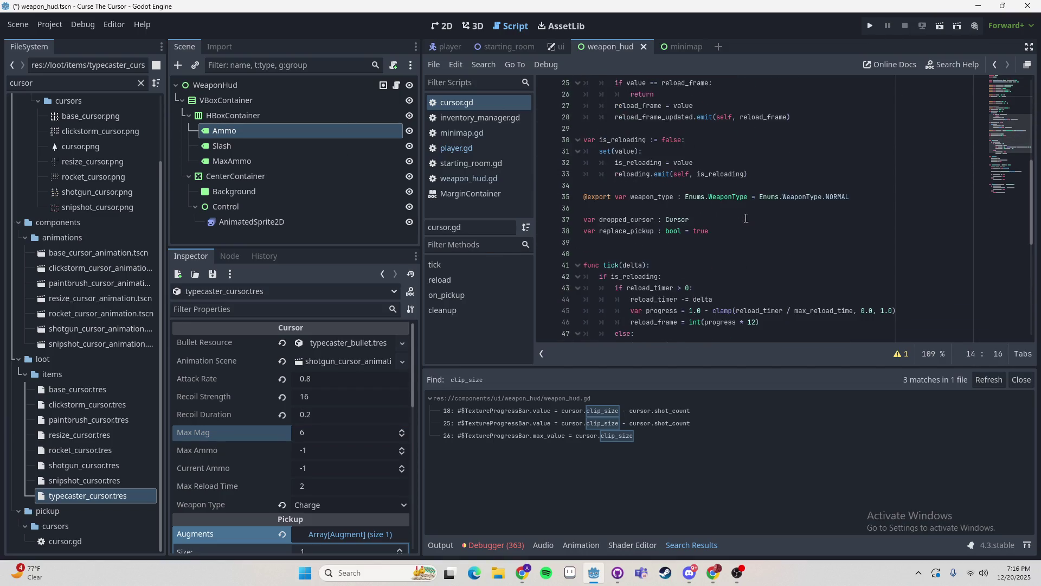
{"action": "left_click", "coordinate": [688, 220]}
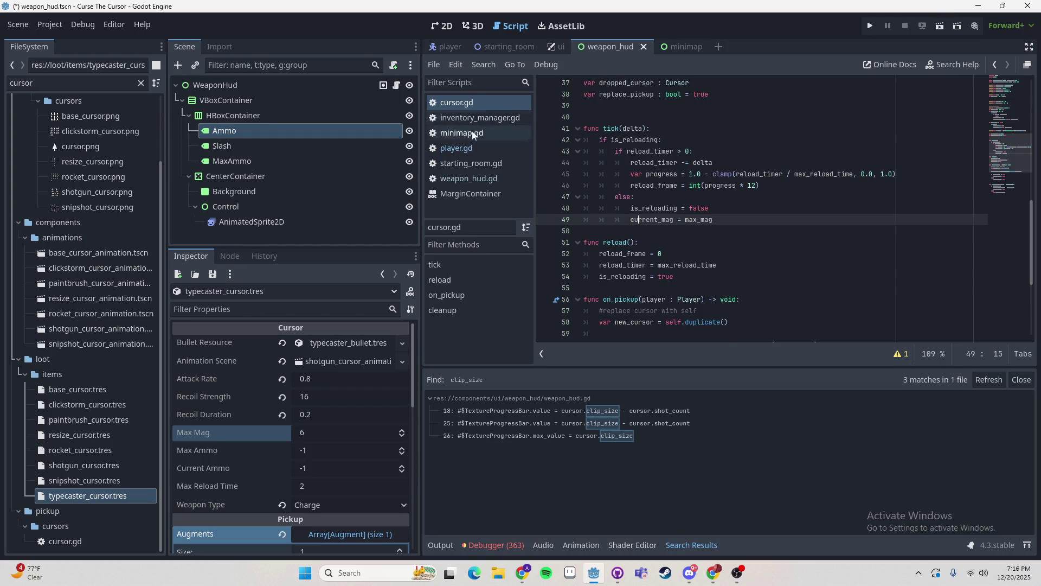
- Trace the reload() call in player.gd's shoot() through to the cursor's reload() definition
{"action": "left_click", "coordinate": [456, 148]}
{"action": "left_click", "coordinate": [625, 162]}
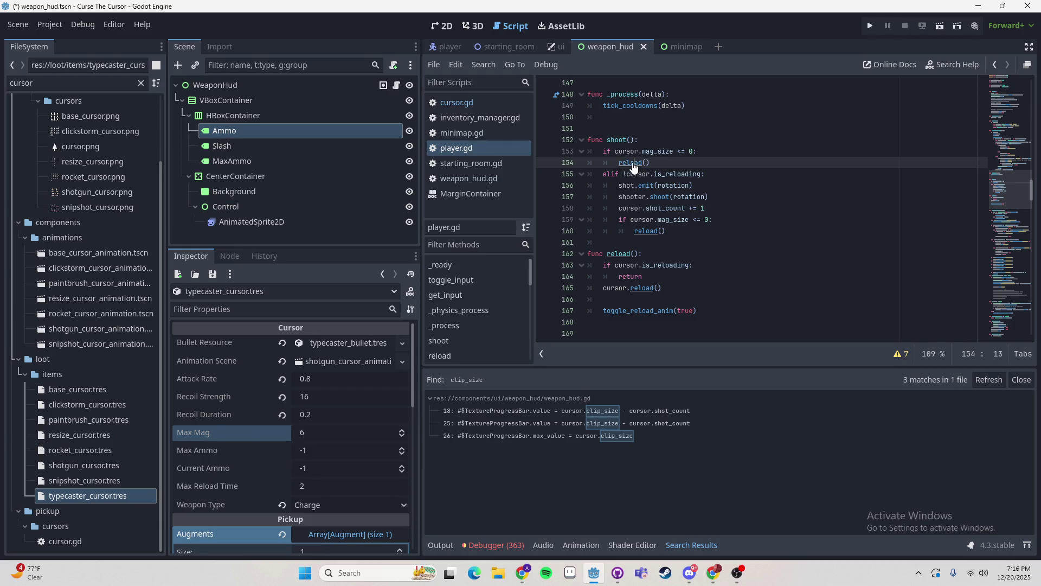
{"action": "left_click", "coordinate": [637, 233], "text": "ctrl"}
{"action": "left_click", "coordinate": [654, 242], "text": "ctrl"}
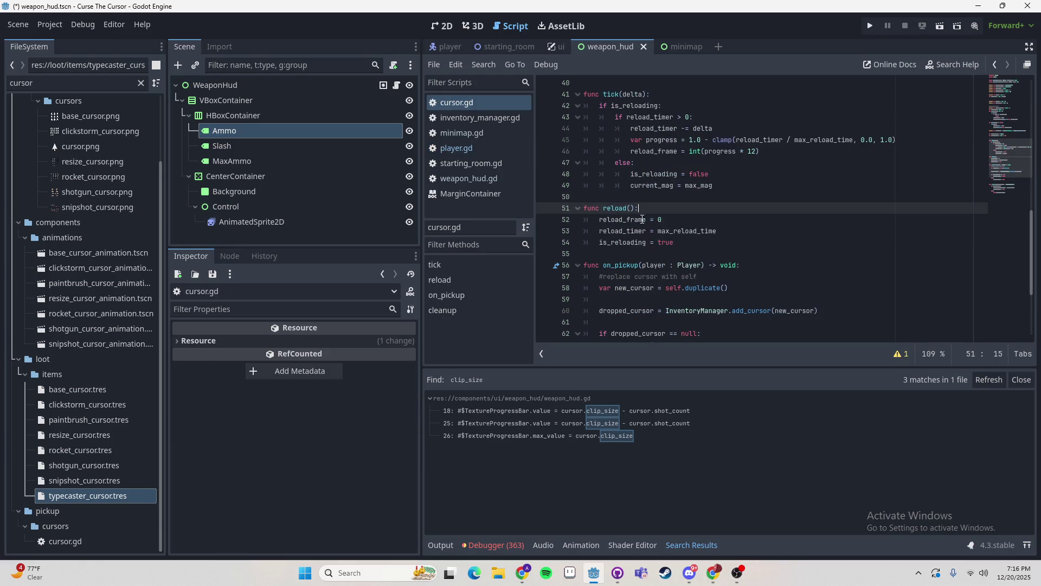
{"action": "left_click", "coordinate": [602, 220]}
{"action": "key", "text": "Down"}
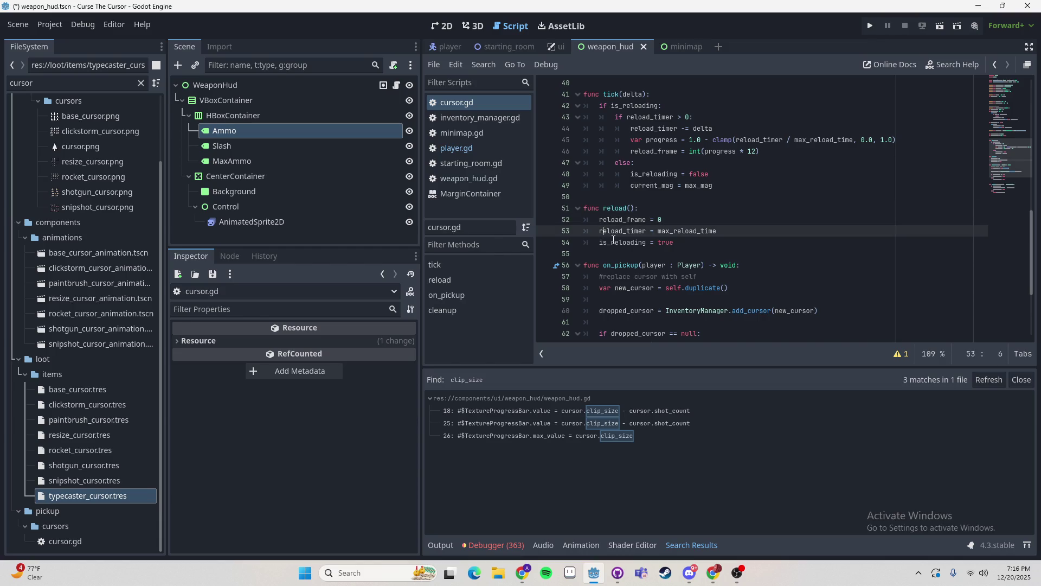
{"action": "key", "text": "Down"}
{"action": "key", "text": "Home"}
{"action": "key", "text": "shift+End"}
{"action": "key", "text": "End"}
- Confirm tick()'s else branch sets current_mag = max_mag on line 49, then save
{"action": "scroll", "coordinate": [622, 157], "scroll_direction": "up", "scroll_amount": 2}
{"action": "left_click", "coordinate": [634, 173]}
{"action": "left_click", "coordinate": [650, 197]}
{"action": "left_click", "coordinate": [662, 185]}
{"action": "mouse_move", "coordinate": [739, 225]}
{"action": "left_mouse_down"}
{"action": "mouse_move", "coordinate": [697, 208]}
{"action": "mouse_move", "coordinate": [662, 174]}
{"action": "left_mouse_up"}
{"action": "left_click", "coordinate": [736, 233]}
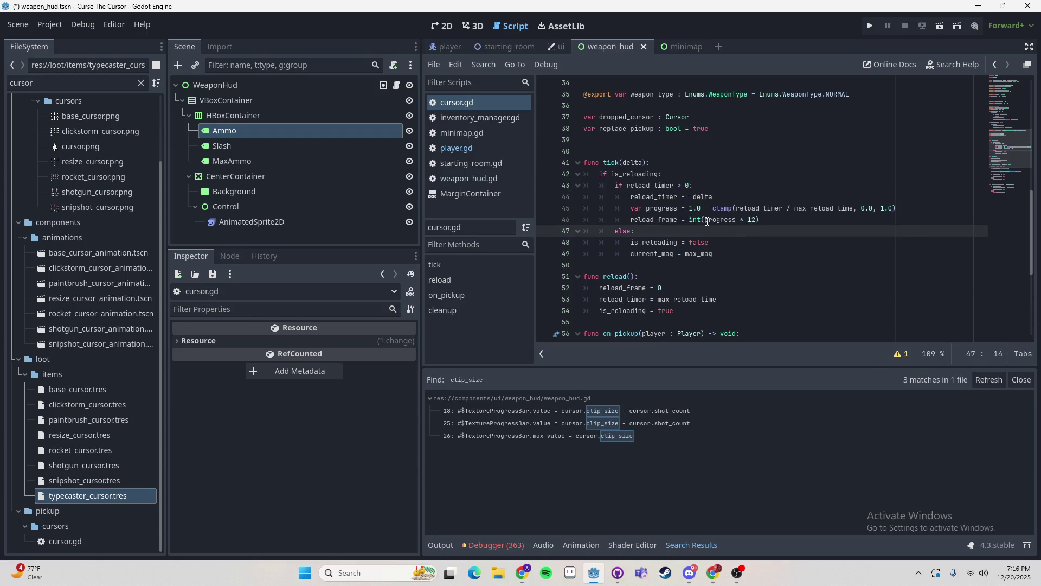
{"action": "left_click", "coordinate": [721, 244]}
{"action": "left_click_drag", "start_coordinate": [630, 253], "coordinate": [701, 256]}
{"action": "double_click", "coordinate": [701, 255]}
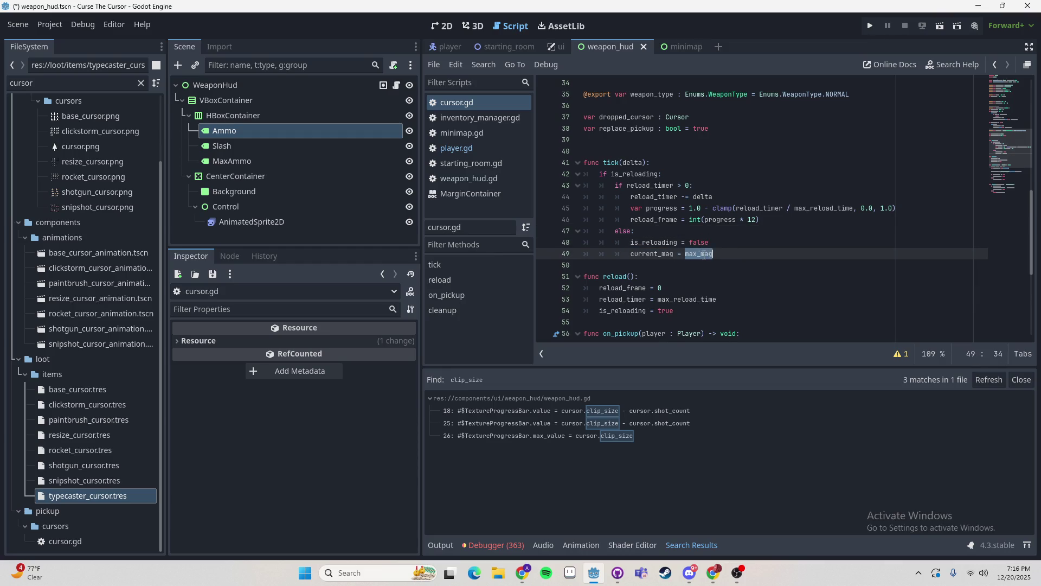
{"action": "scroll", "coordinate": [727, 282], "scroll_direction": "down", "scroll_amount": 6}
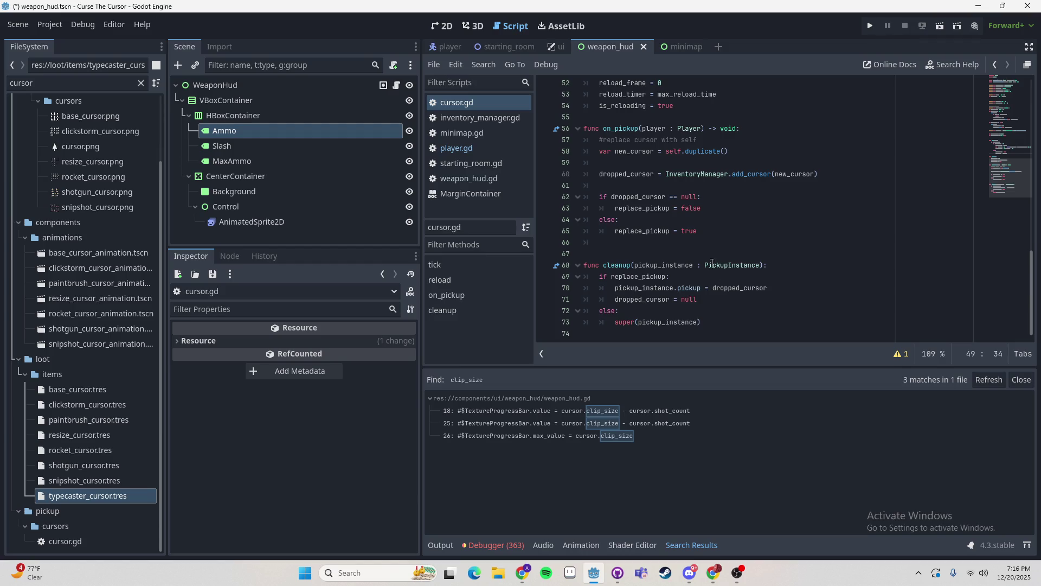
{"action": "scroll", "coordinate": [713, 266], "scroll_direction": "up", "scroll_amount": 6}
{"action": "key", "text": "ctrl+s"}
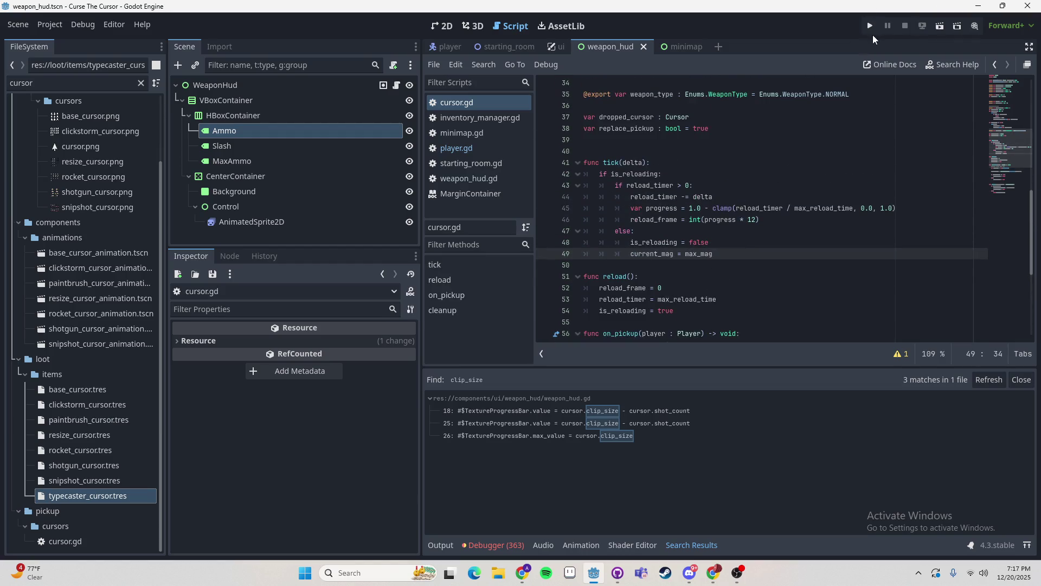
- Run the project, start a new game and shoot to trigger the mag_size error
{"action": "left_click", "coordinate": [871, 31]}
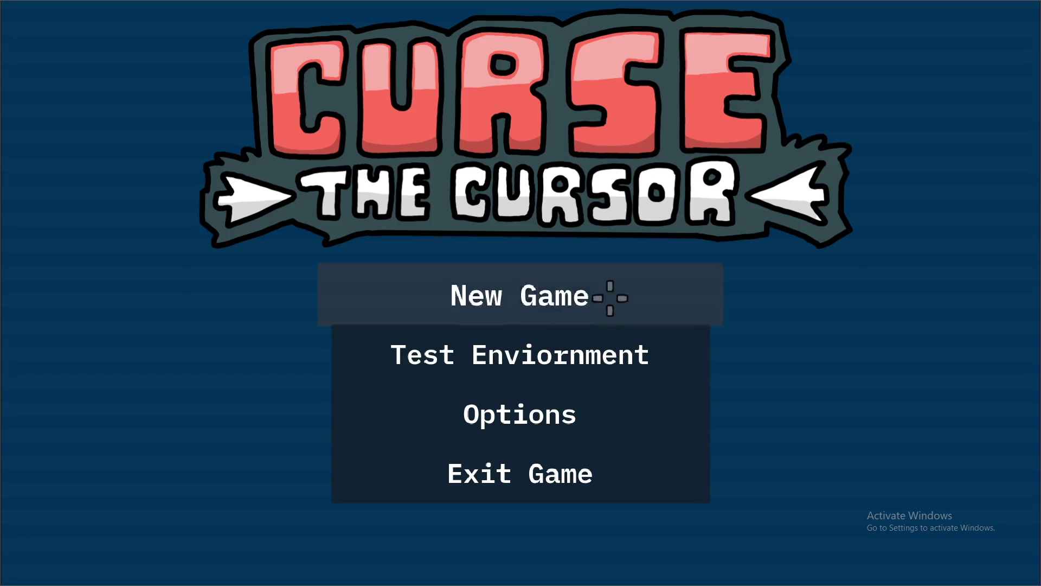
{"action": "left_click", "coordinate": [602, 291]}
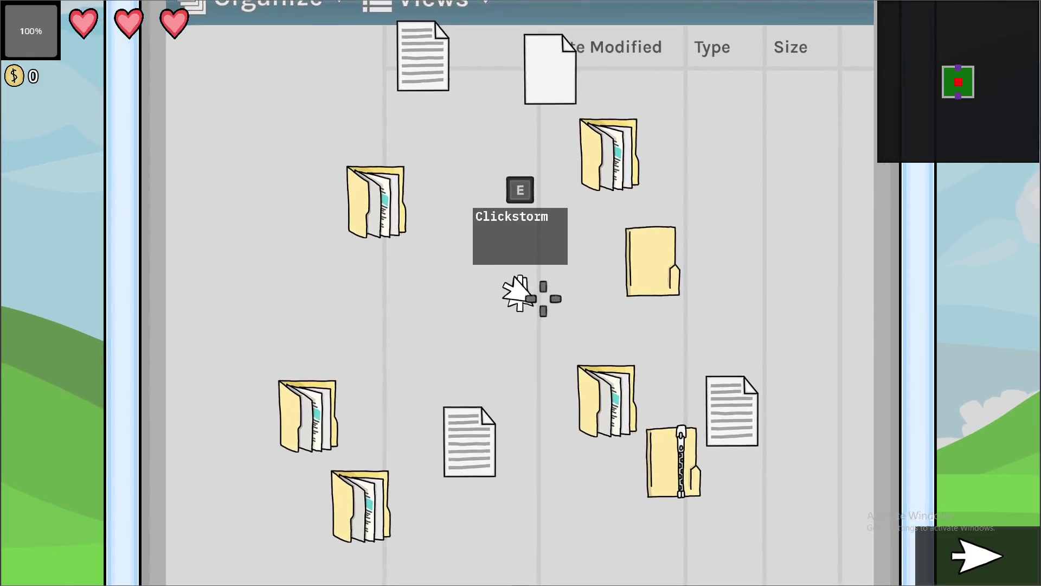
{"action": "left_click", "coordinate": [521, 293]}
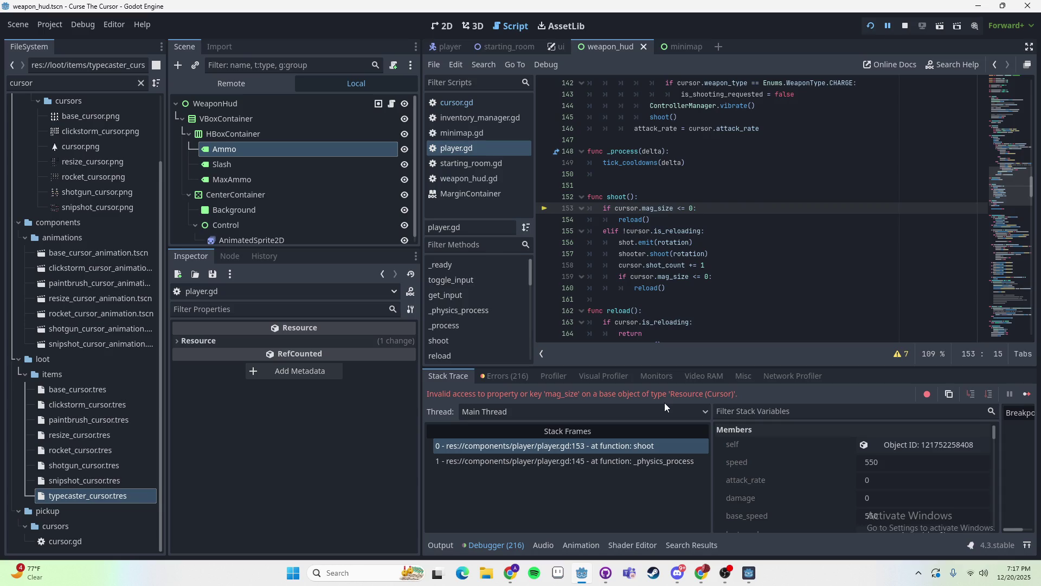
- Replace mag_size with current_mag in the checks on lines 153 and 159 of player.gd
{"action": "left_click", "coordinate": [663, 212]}
{"action": "double_click", "coordinate": [662, 211]}
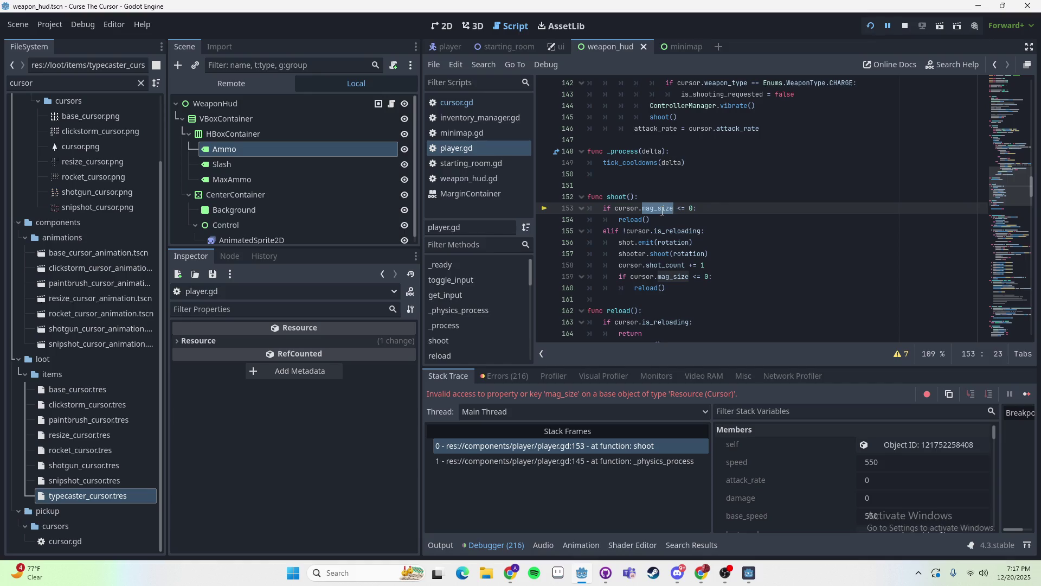
{"action": "type", "text": "curr"}
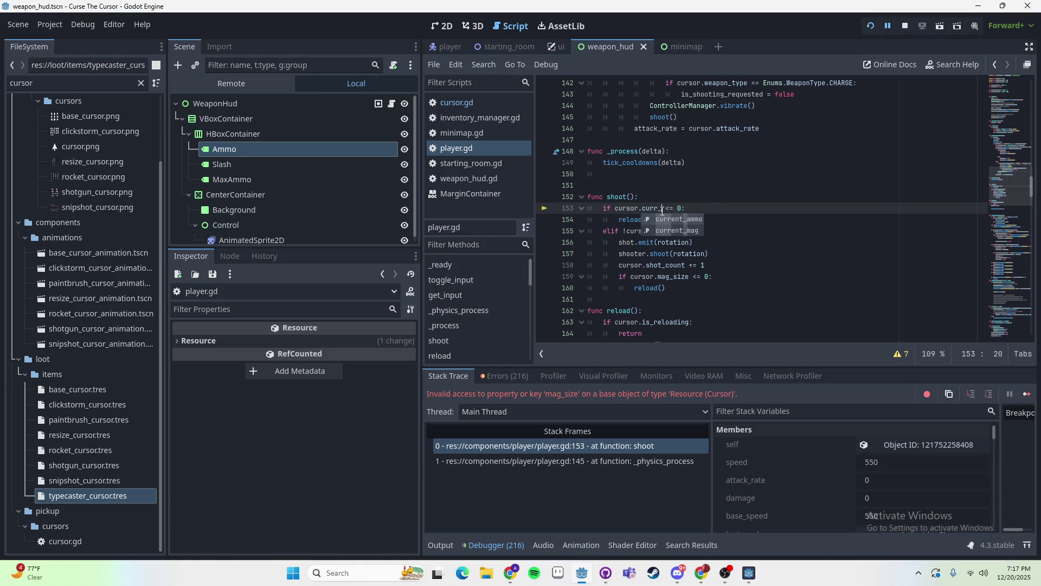
{"action": "left_click", "coordinate": [676, 230]}
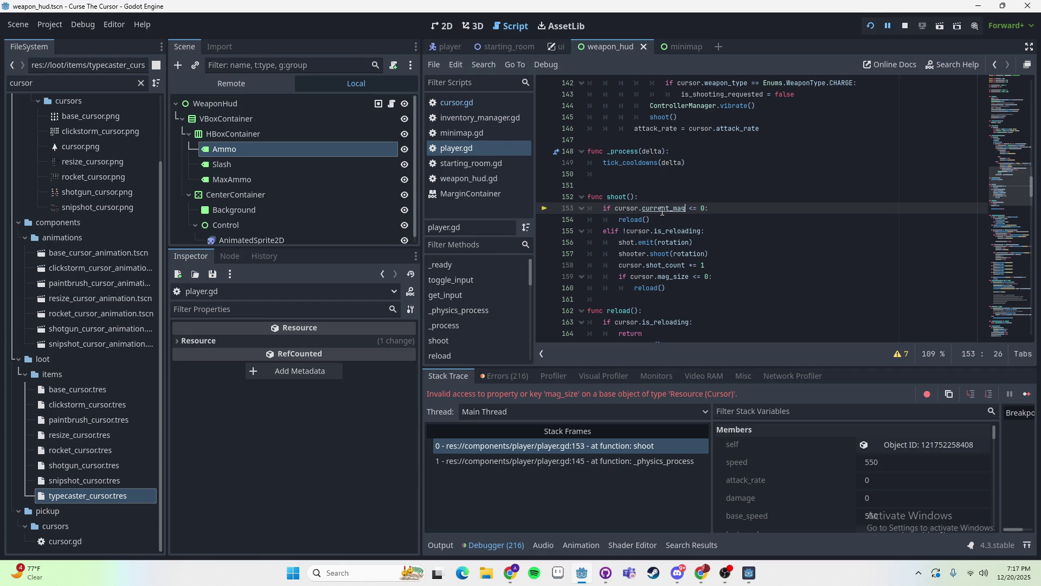
{"action": "double_click", "coordinate": [672, 277]}
{"action": "key", "text": "ctrl+v"}
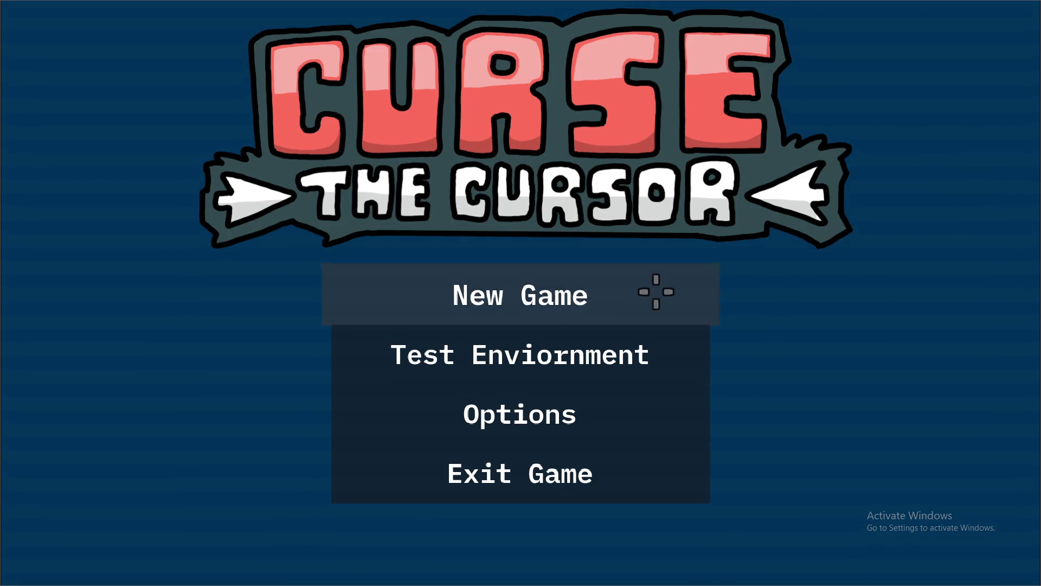
- After a test shot, change line 158 to cursor.current_mag -= 1 and save player.gd
{"action": "left_click", "coordinate": [655, 288]}
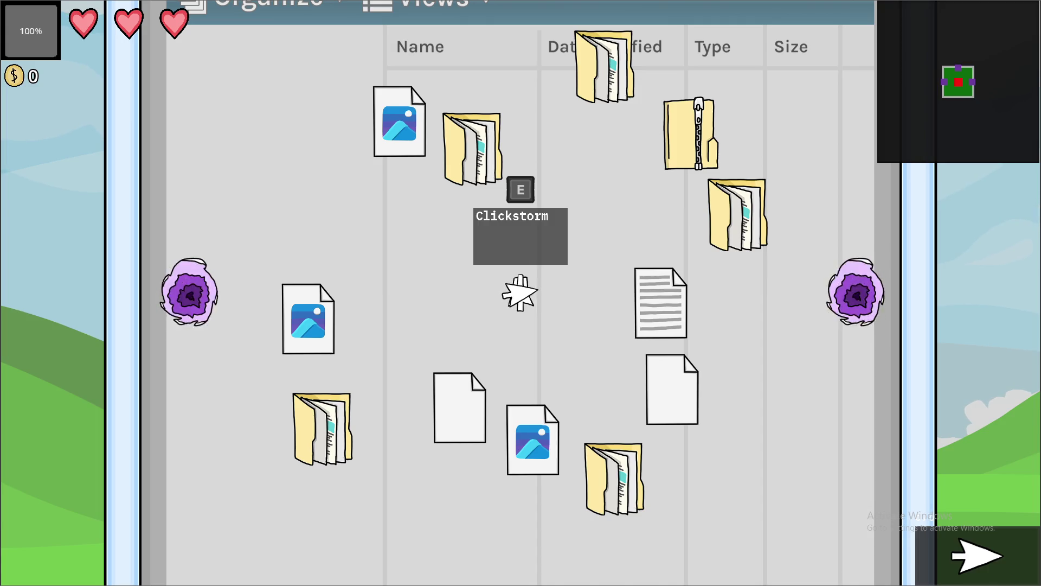
{"action": "left_click", "coordinate": [714, 277]}
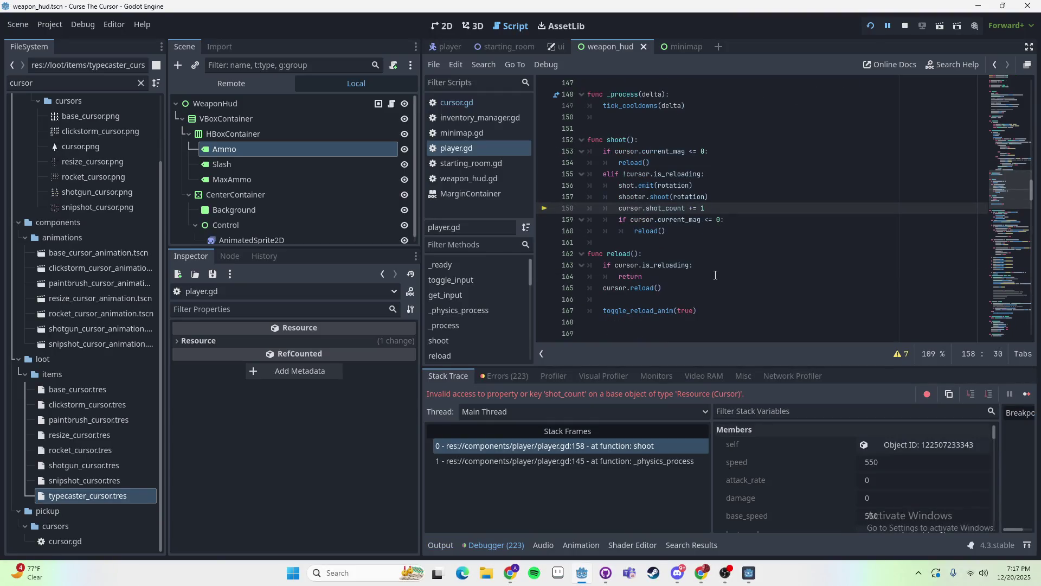
{"action": "double_click", "coordinate": [661, 210]}
{"action": "type", "text": "ma"}
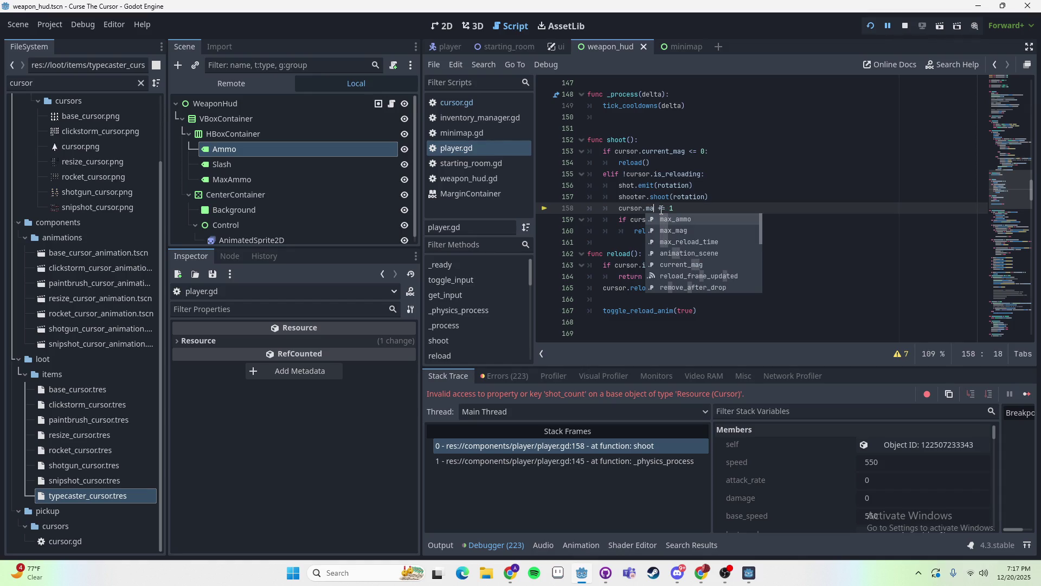
{"action": "key", "text": "BackSpace"}
{"action": "key", "text": "BackSpace"}
{"action": "type", "text": "curren"}
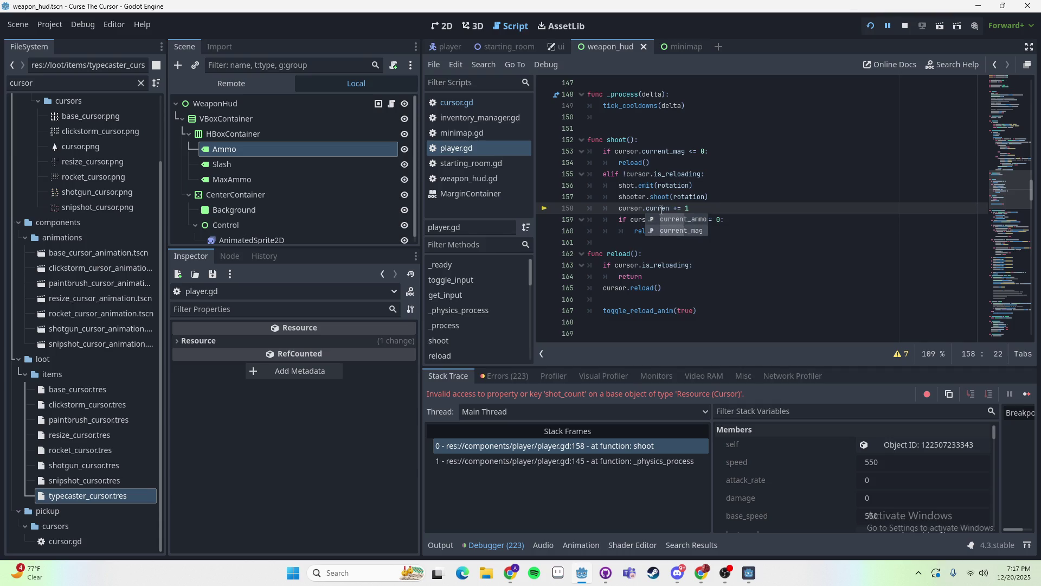
{"action": "key", "text": "Return"}
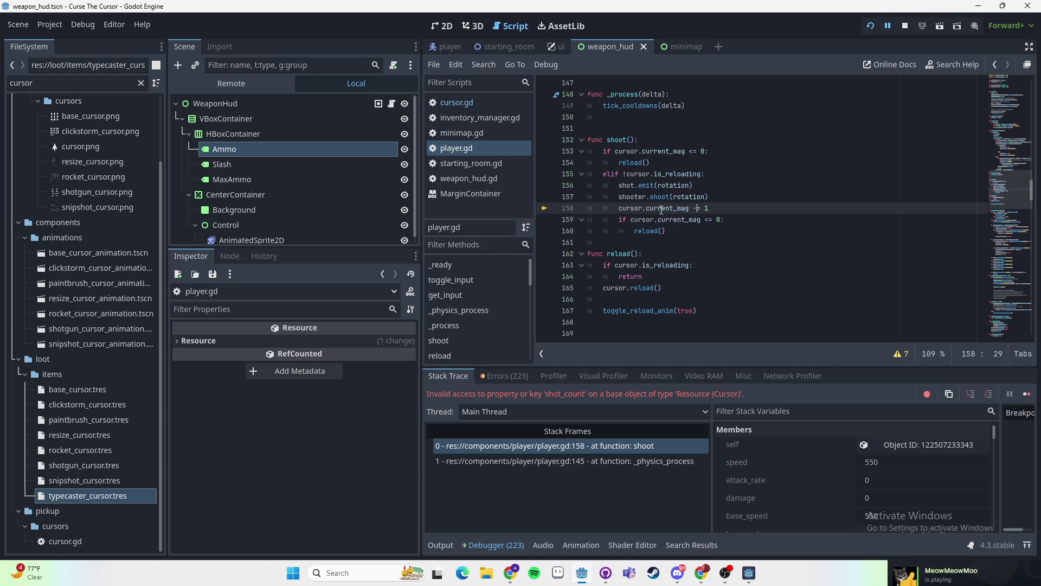
{"action": "mouse_move", "coordinate": [728, 207]}
{"action": "left_mouse_down"}
{"action": "mouse_move", "coordinate": [602, 208]}
{"action": "mouse_move", "coordinate": [616, 207]}
{"action": "left_mouse_up"}
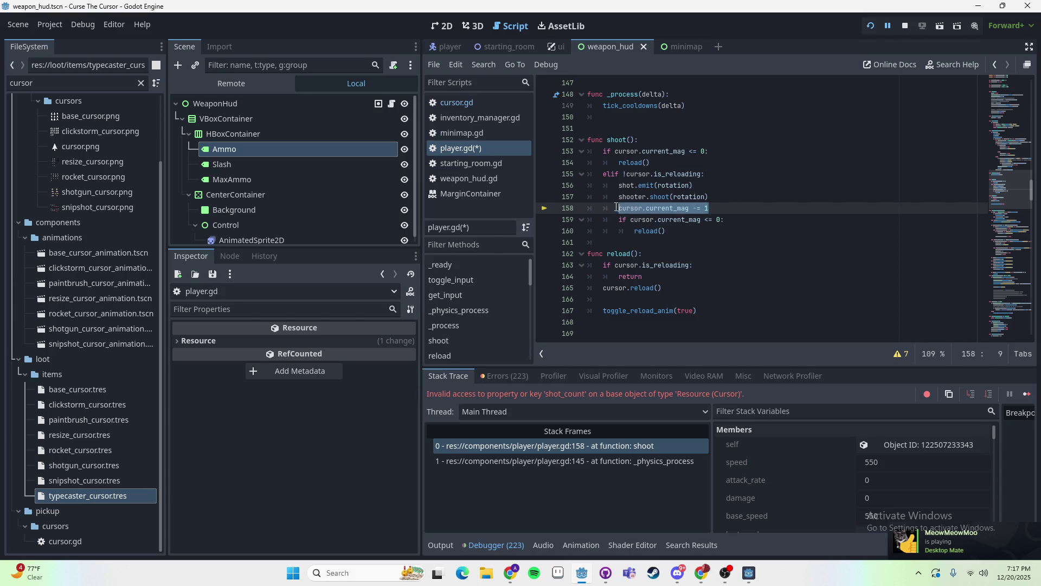
{"action": "left_click", "coordinate": [737, 200]}
{"action": "key", "text": "ctrl+s"}
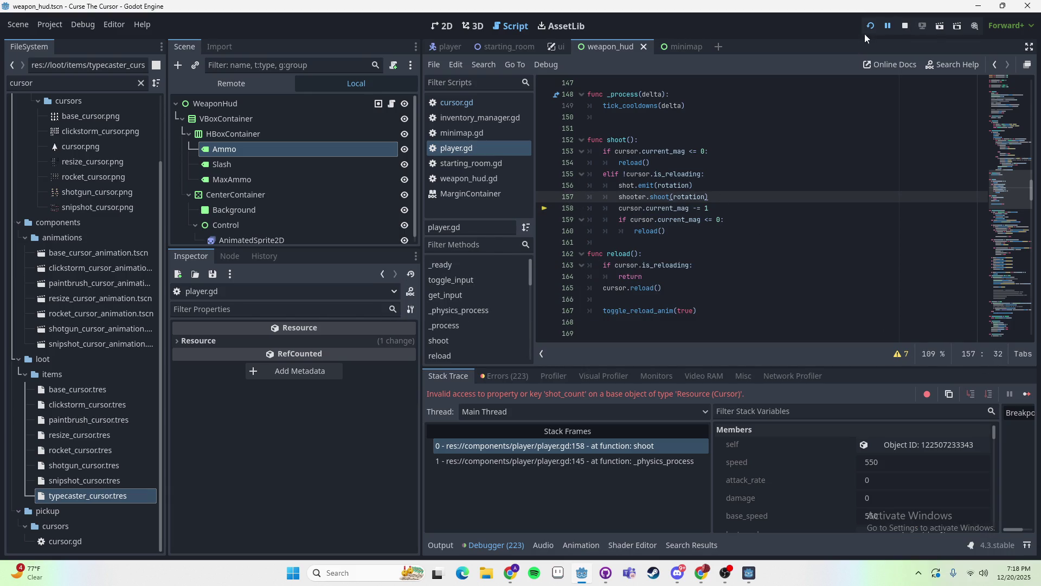
- Restart the game, begin a new run, pause and resume, then shoot the blank document
{"action": "left_click", "coordinate": [869, 27]}
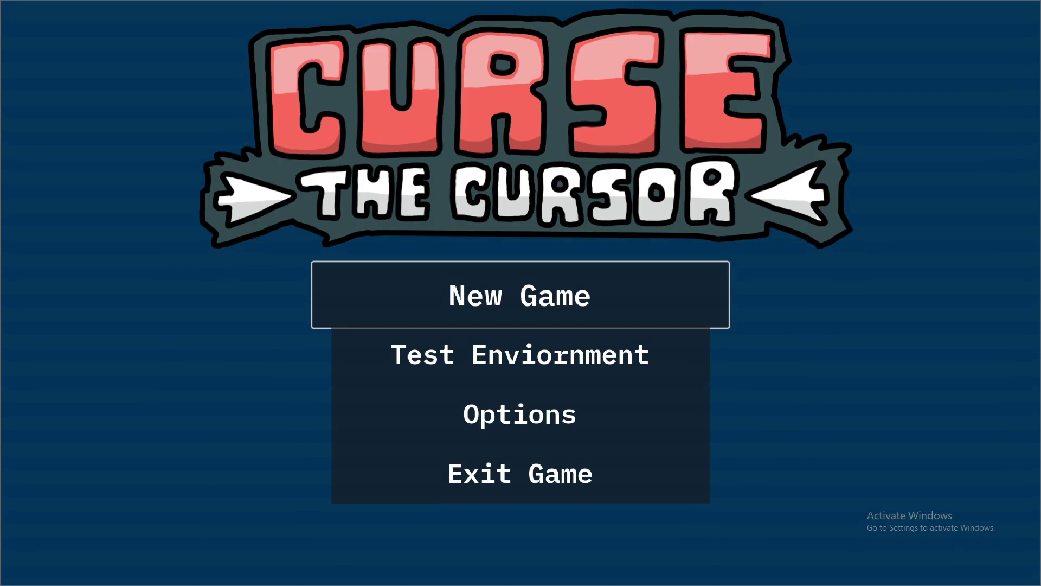
{"action": "left_click", "coordinate": [522, 273]}
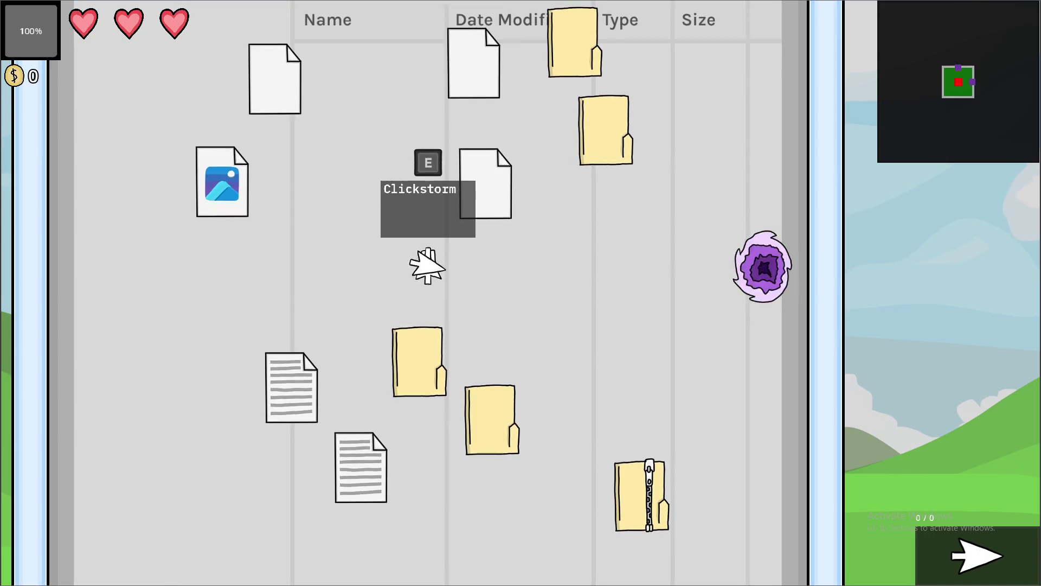
{"action": "key", "text": "Escape"}
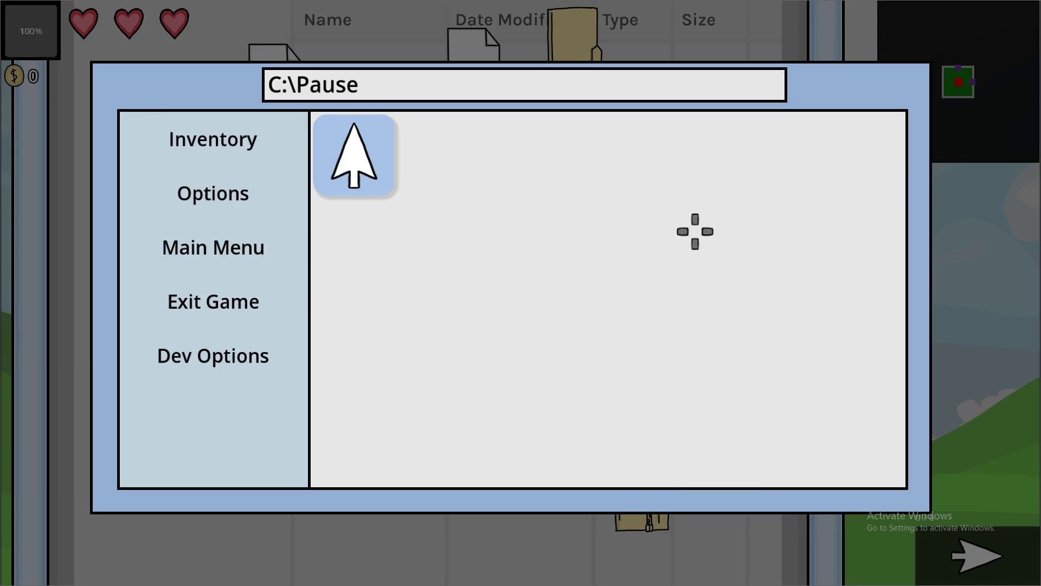
{"action": "key", "text": "Escape"}
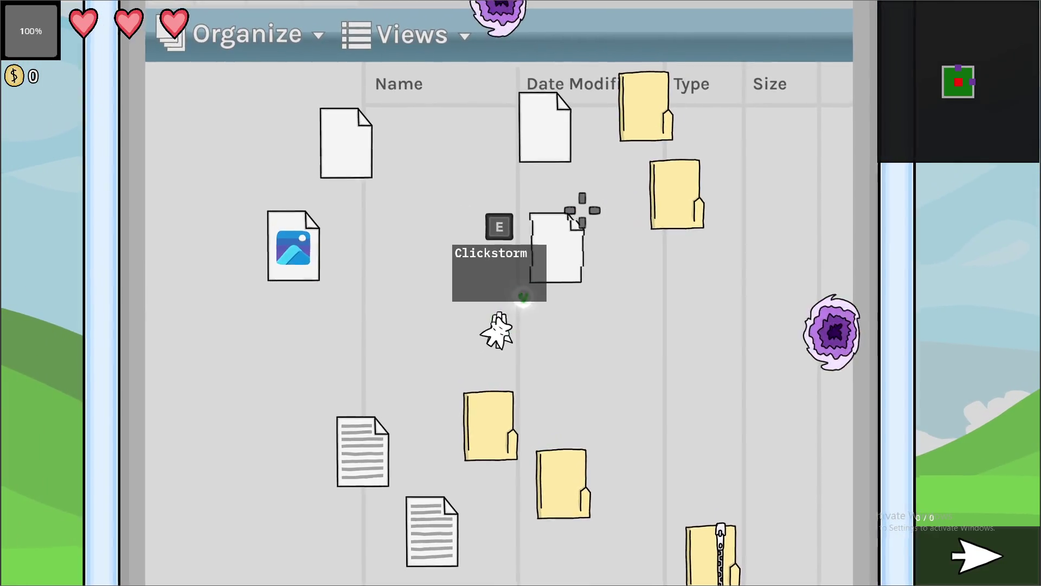
{"action": "left_click", "coordinate": [642, 232]}
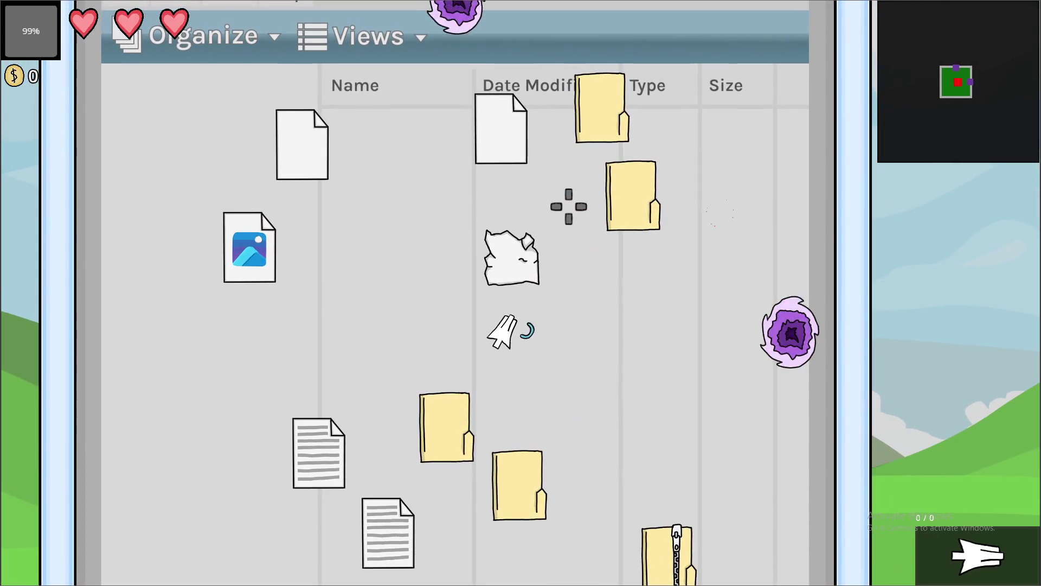
{"action": "mouse_move", "coordinate": [645, 266]}
{"action": "left_mouse_down"}
{"action": "mouse_move", "coordinate": [476, 240]}
{"action": "mouse_move", "coordinate": [511, 210]}
{"action": "mouse_move", "coordinate": [516, 223]}
{"action": "mouse_move", "coordinate": [564, 213]}
{"action": "mouse_move", "coordinate": [550, 218]}
{"action": "left_mouse_up"}
- Replace shot_count on line 209 with cursor.current_mag < cursor.max_mag, then save and relaunch with F5
{"action": "key", "text": "r"}
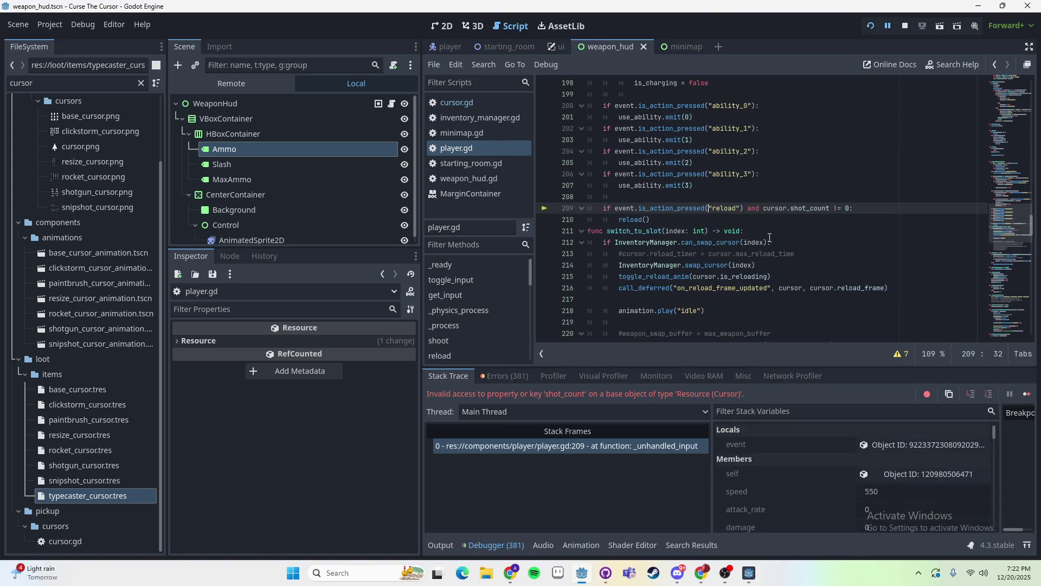
{"action": "double_click", "coordinate": [803, 208]}
{"action": "type", "text": "current"}
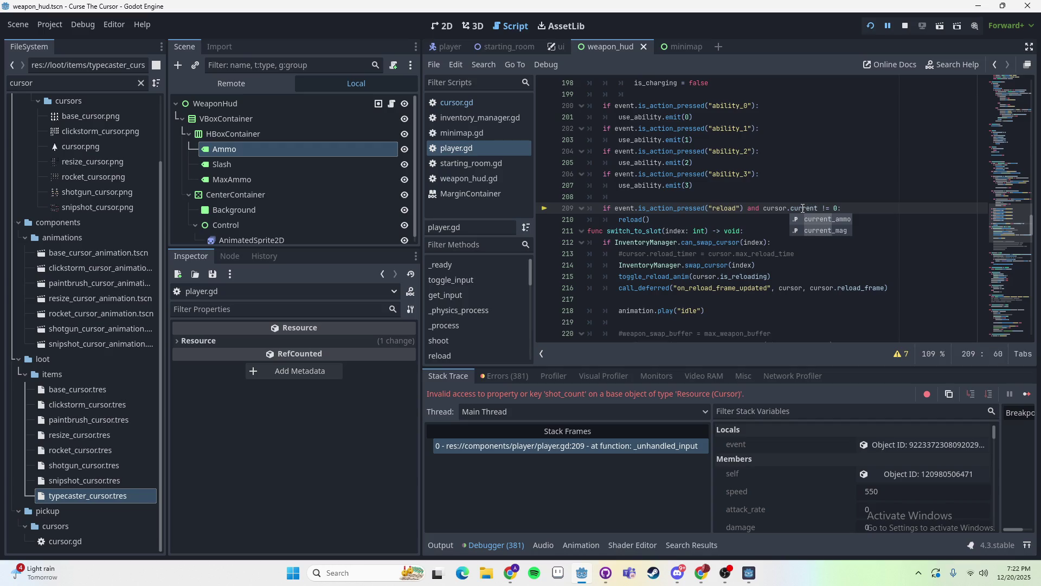
{"action": "key", "text": "Return"}
{"action": "type", "text": "< cursor.max_mag"}
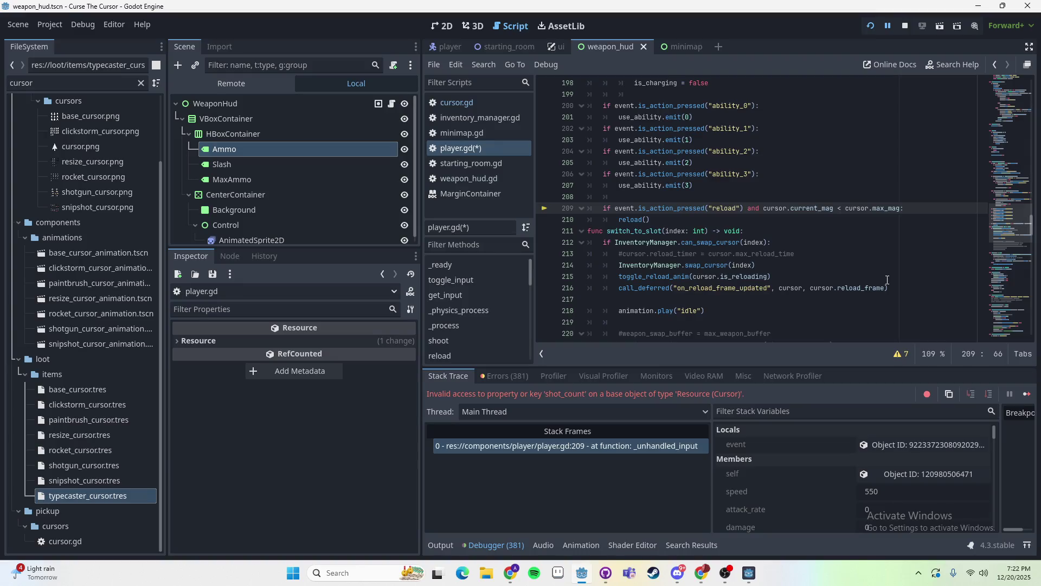
{"action": "key", "text": "F5"}
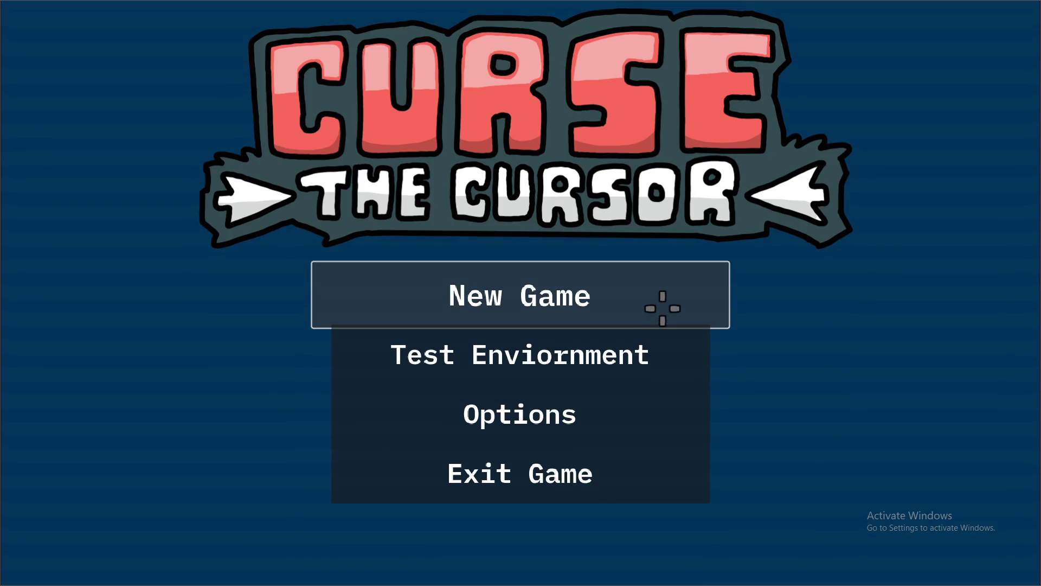
- Start a new game and shoot the folder until it shatters, emptying the magazine
{"action": "left_click", "coordinate": [662, 308]}
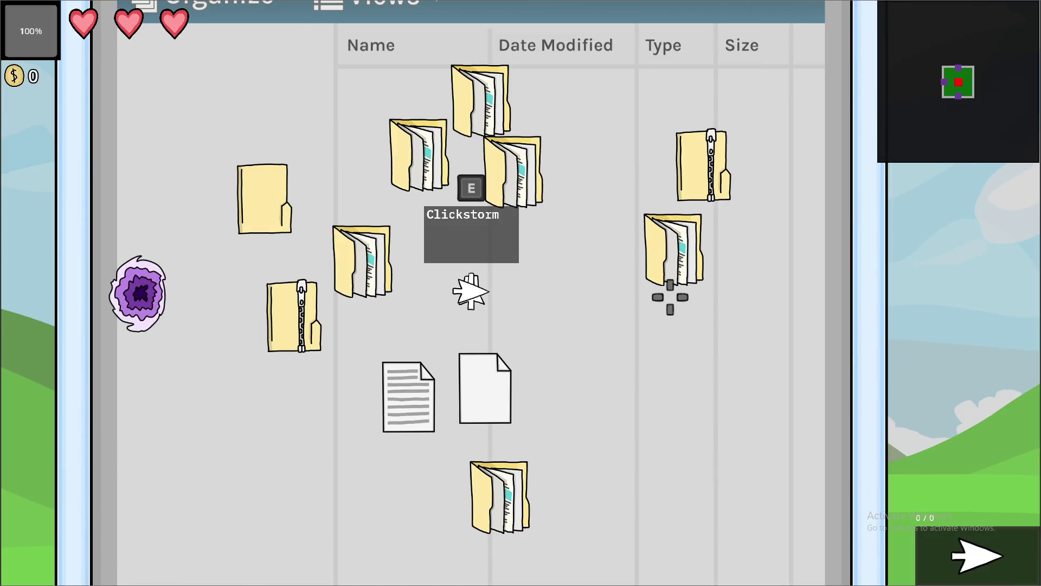
{"action": "left_click", "coordinate": [670, 296]}
{"action": "left_click", "coordinate": [669, 288]}
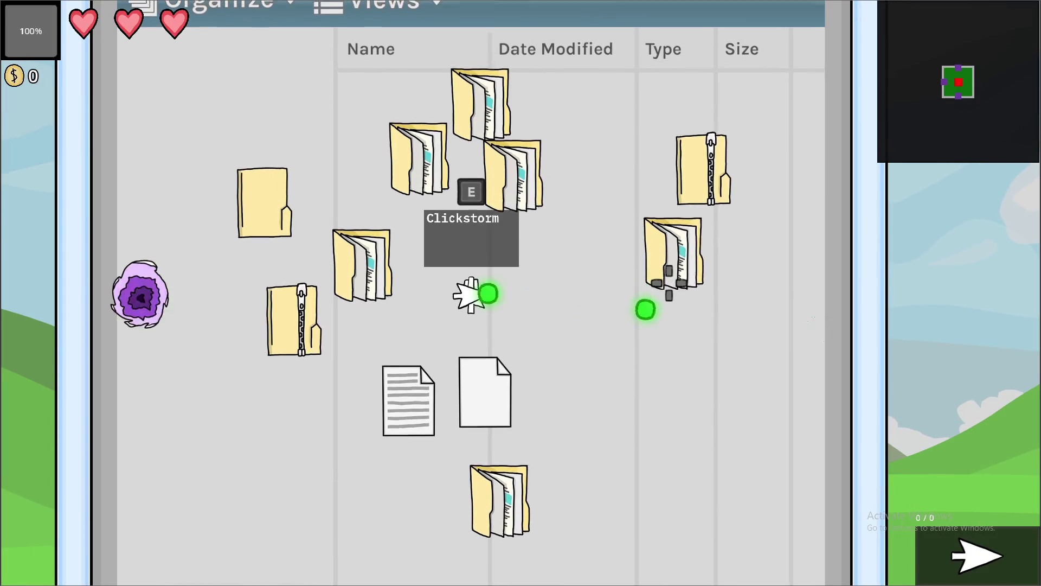
{"action": "left_click", "coordinate": [667, 283]}
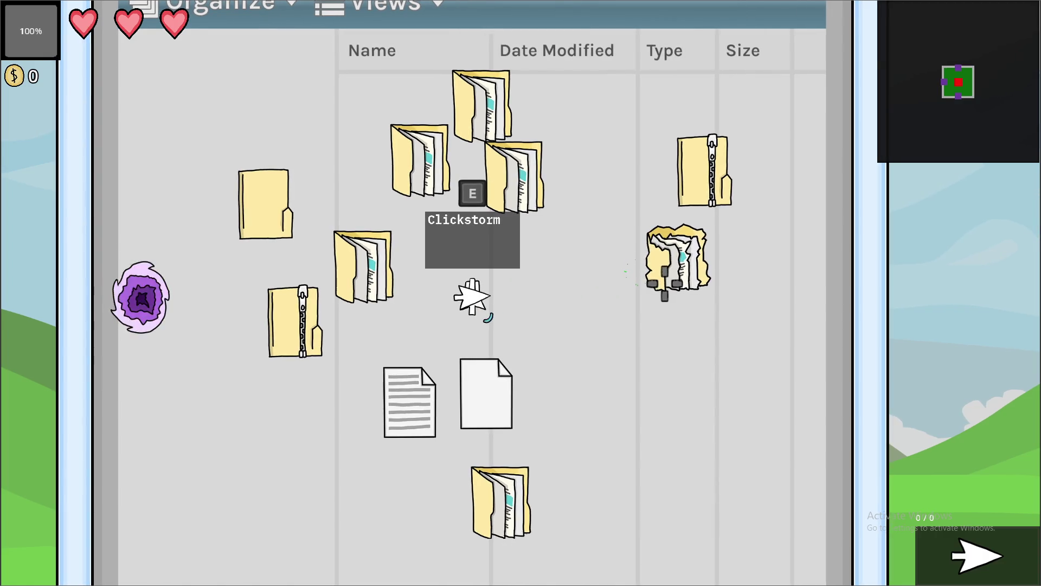
{"action": "left_click", "coordinate": [664, 283]}
{"action": "left_click", "coordinate": [664, 282]}
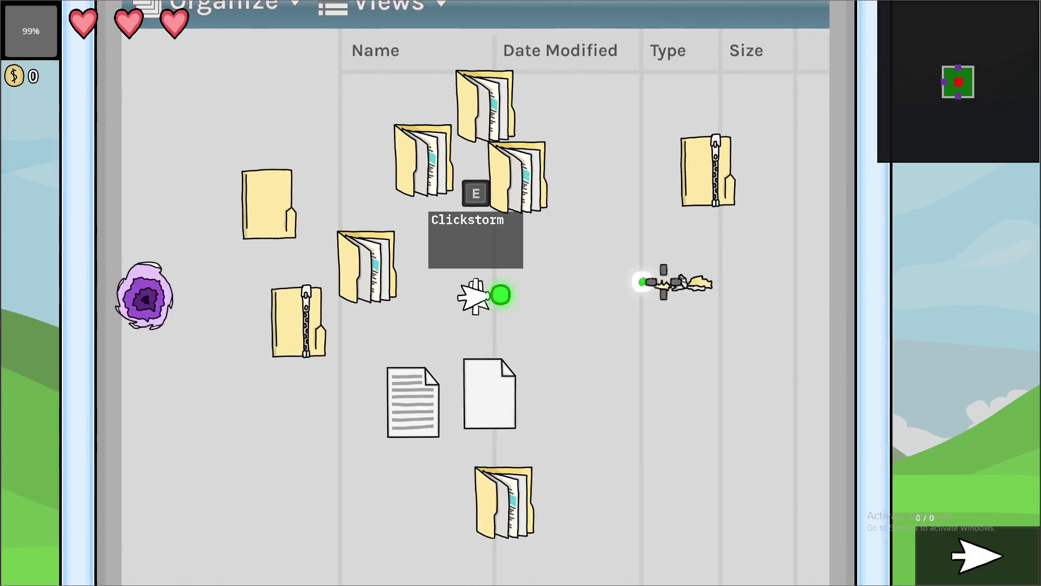
{"action": "left_click", "coordinate": [664, 282]}
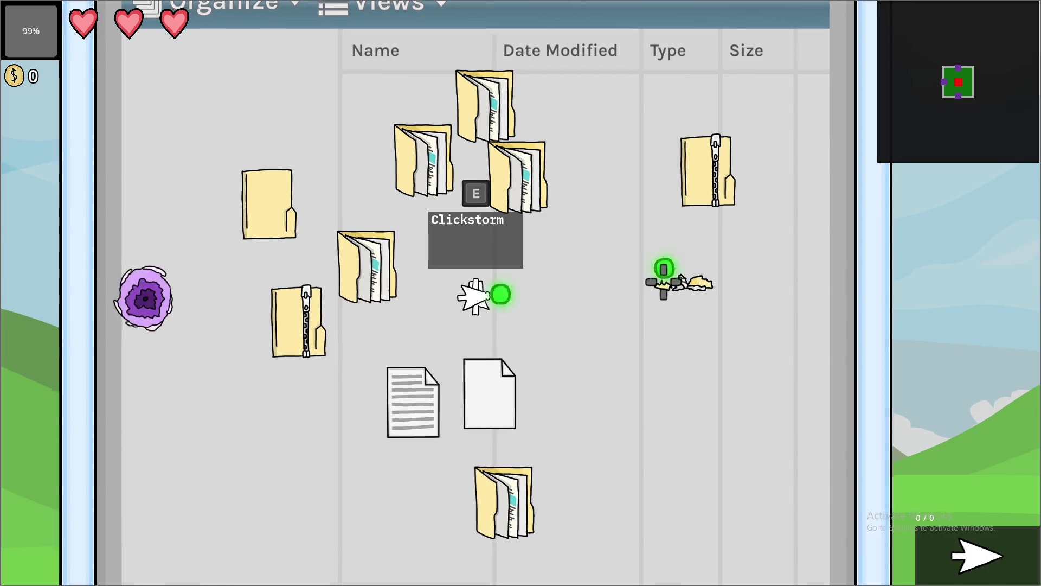
{"action": "left_click", "coordinate": [663, 282]}
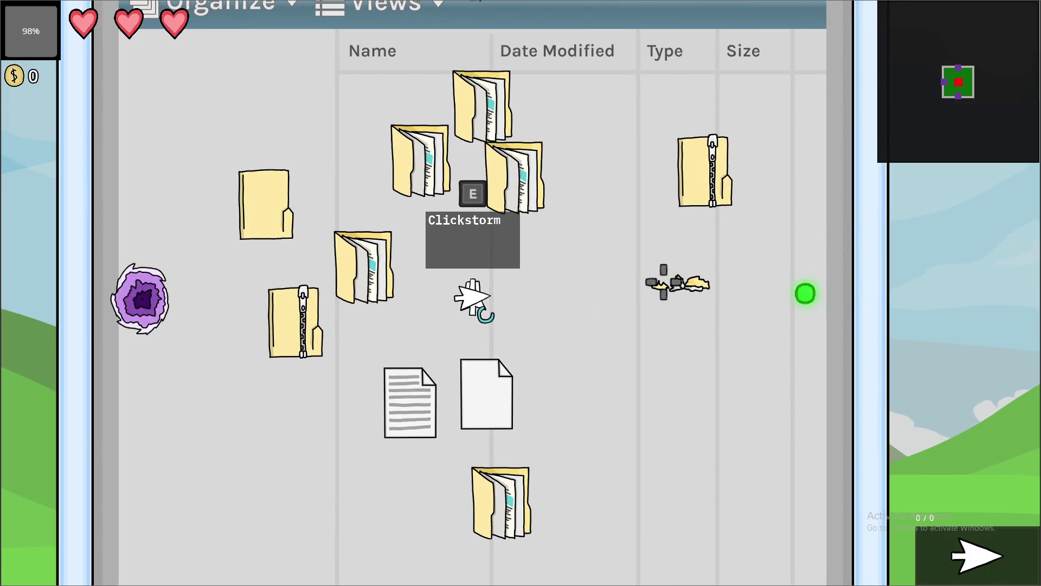
- Move sideways, keep firing through a reload, then stop the game with F8
{"action": "key", "text": "d"}
{"action": "key", "text": "e"}
{"action": "left_click", "coordinate": [624, 262]}
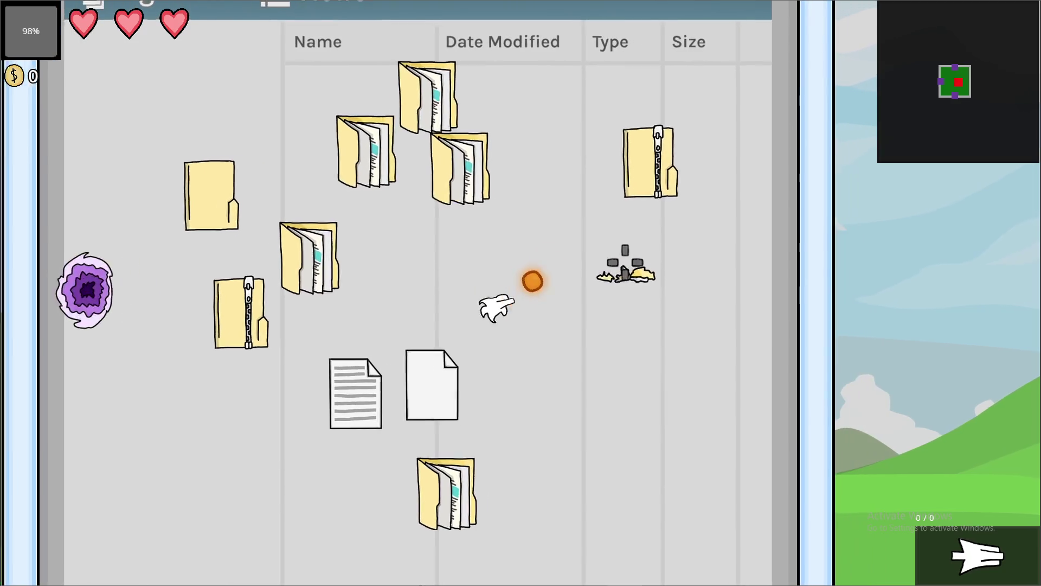
{"action": "left_click", "coordinate": [625, 262]}
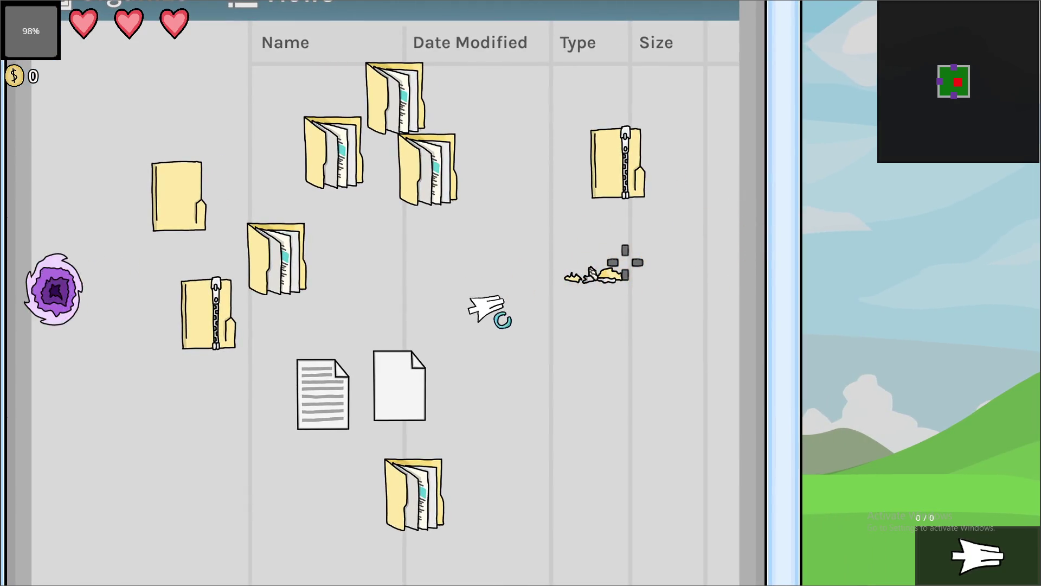
{"action": "key", "text": "a"}
{"action": "left_click", "coordinate": [625, 267]}
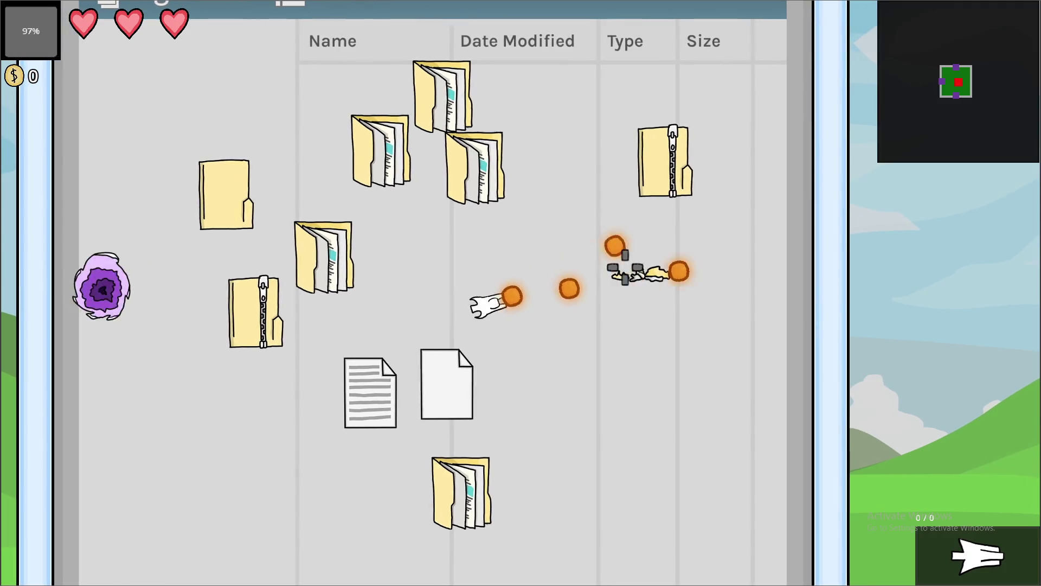
{"action": "key", "text": "F8"}
{"action": "scroll", "coordinate": [622, 282], "scroll_direction": "up", "scroll_amount": 5}
- Remove the max_mag default from the current_mag declaration on line 14 of cursor.gd
{"action": "left_click", "coordinate": [471, 102]}
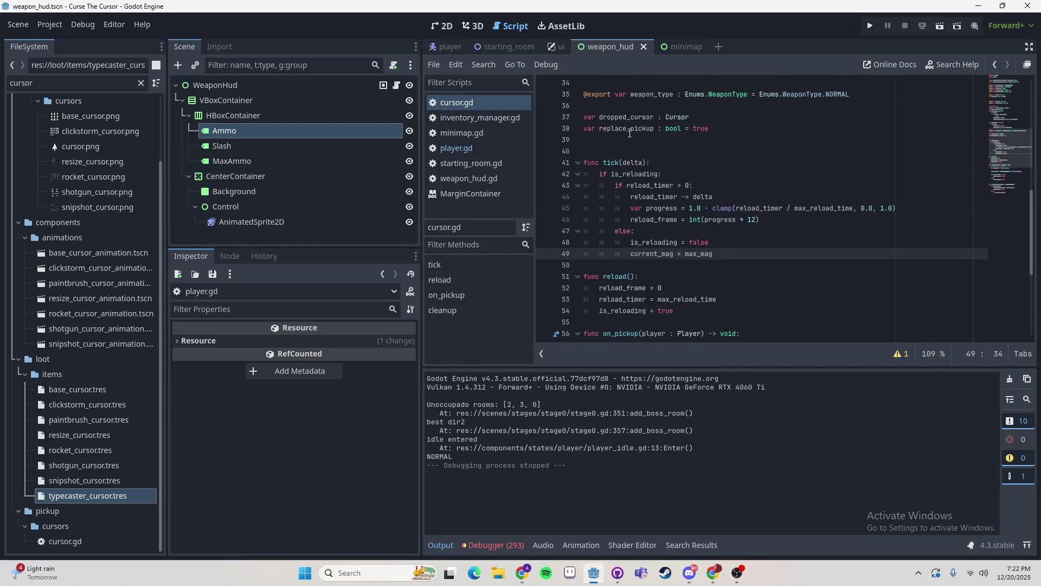
{"action": "scroll", "coordinate": [626, 129], "scroll_direction": "up", "scroll_amount": 8}
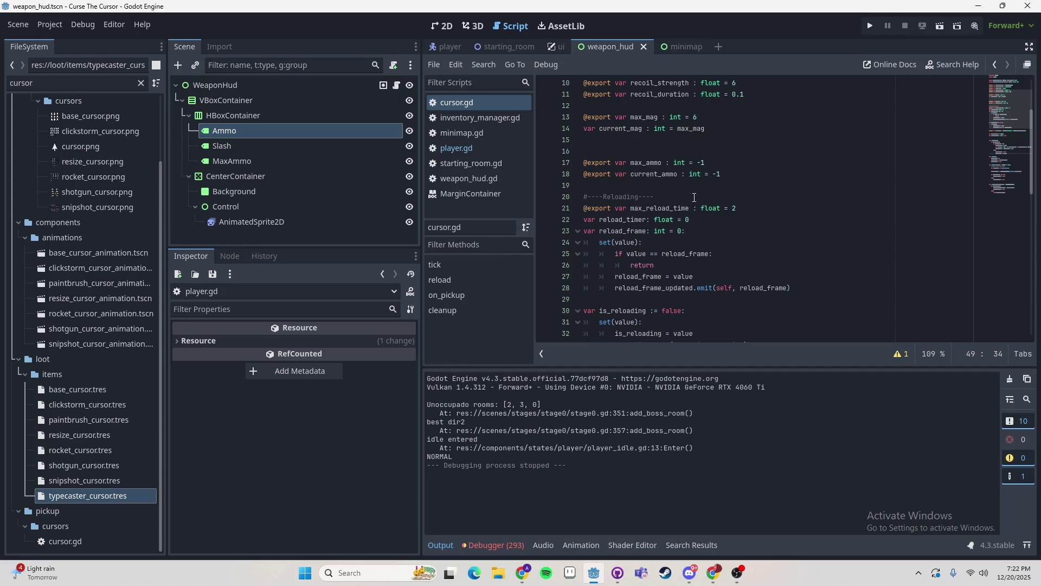
{"action": "scroll", "coordinate": [690, 156], "scroll_direction": "up", "scroll_amount": 1}
{"action": "left_click", "coordinate": [713, 161]}
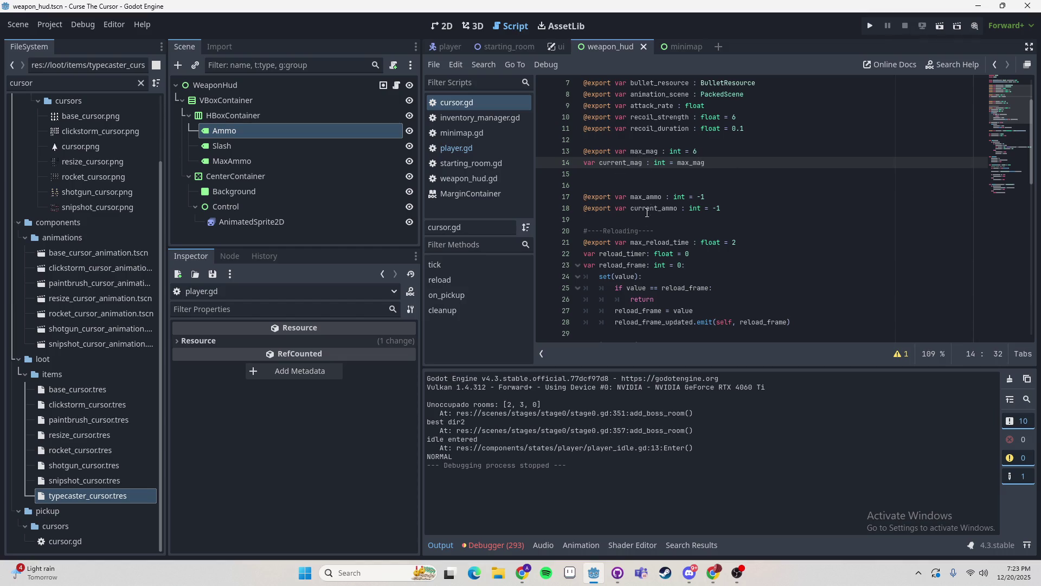
{"action": "scroll", "coordinate": [646, 217], "scroll_direction": "down", "scroll_amount": 4}
{"action": "scroll", "coordinate": [644, 231], "scroll_direction": "down", "scroll_amount": 2}
{"action": "scroll", "coordinate": [678, 211], "scroll_direction": "up", "scroll_amount": 5}
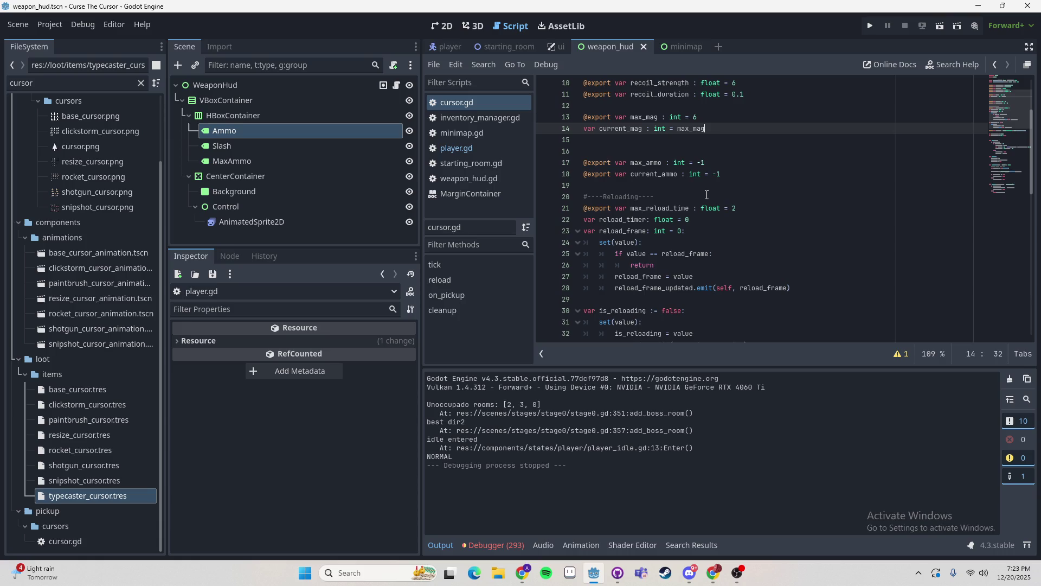
{"action": "double_click", "coordinate": [620, 130]}
{"action": "left_click", "coordinate": [718, 134]}
{"action": "key", "text": "ctrl+shift+Left"}
{"action": "key", "text": "BackSpace"}
{"action": "key", "text": "BackSpace"}
{"action": "key", "text": "BackSpace"}
- Follow new_cursor in on_pickup and jump to add_cursor's definition in inventory_manager.gd
{"action": "scroll", "coordinate": [725, 216], "scroll_direction": "down", "scroll_amount": 14}
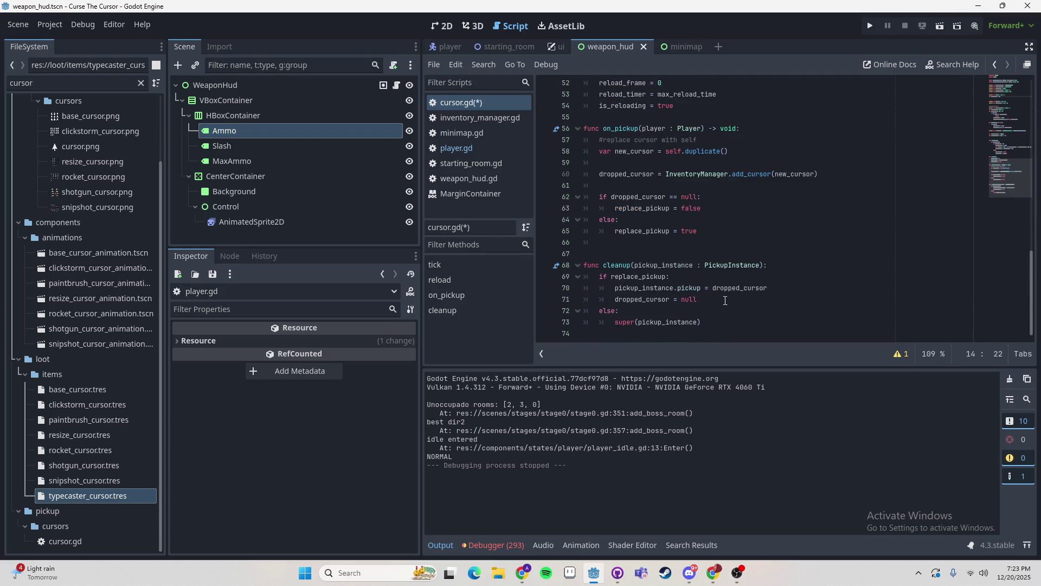
{"action": "left_click", "coordinate": [620, 129]}
{"action": "left_click", "coordinate": [743, 151]}
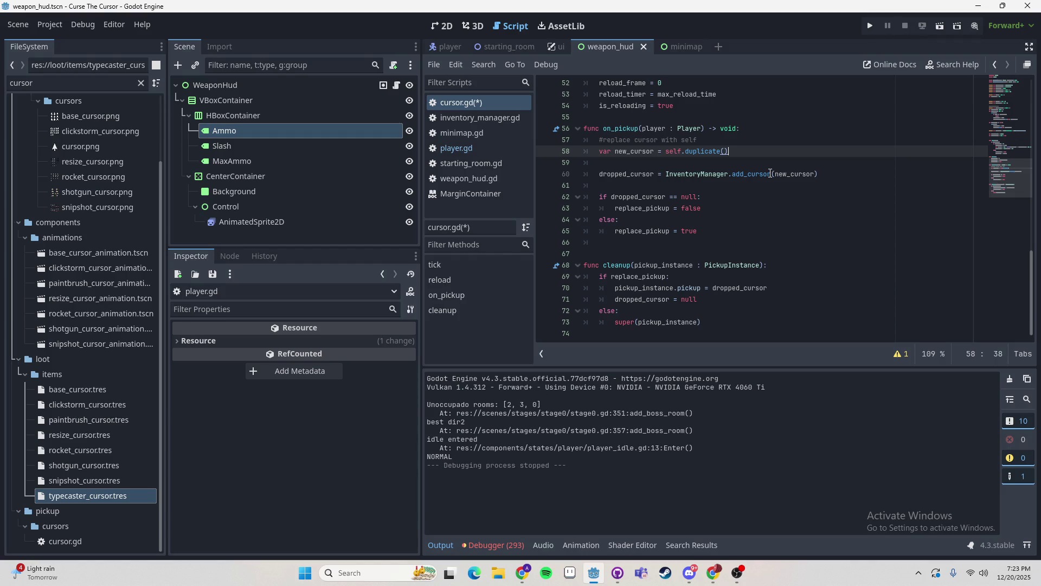
{"action": "key", "text": "Down"}
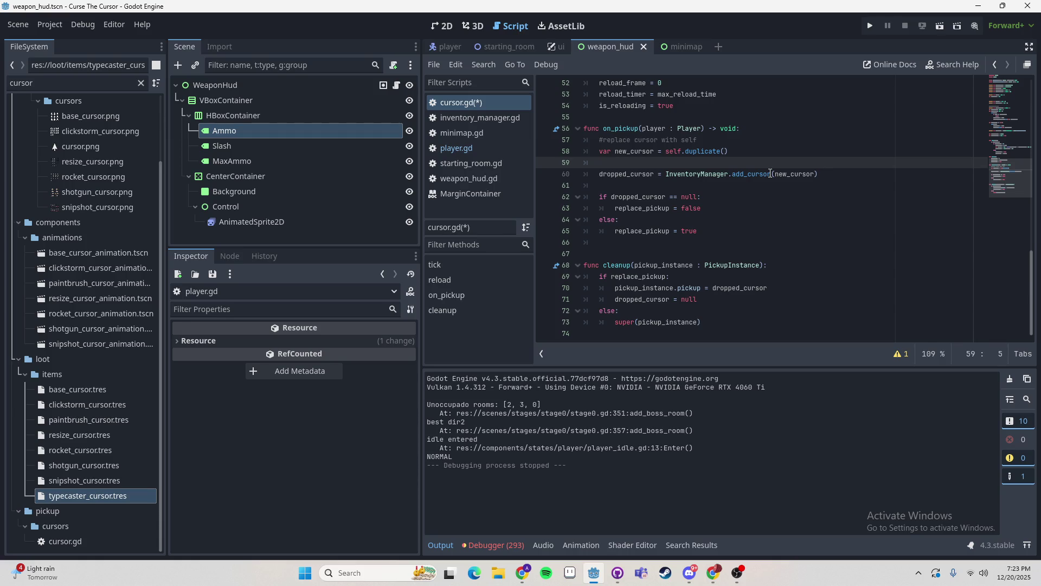
{"action": "left_click", "coordinate": [837, 179]}
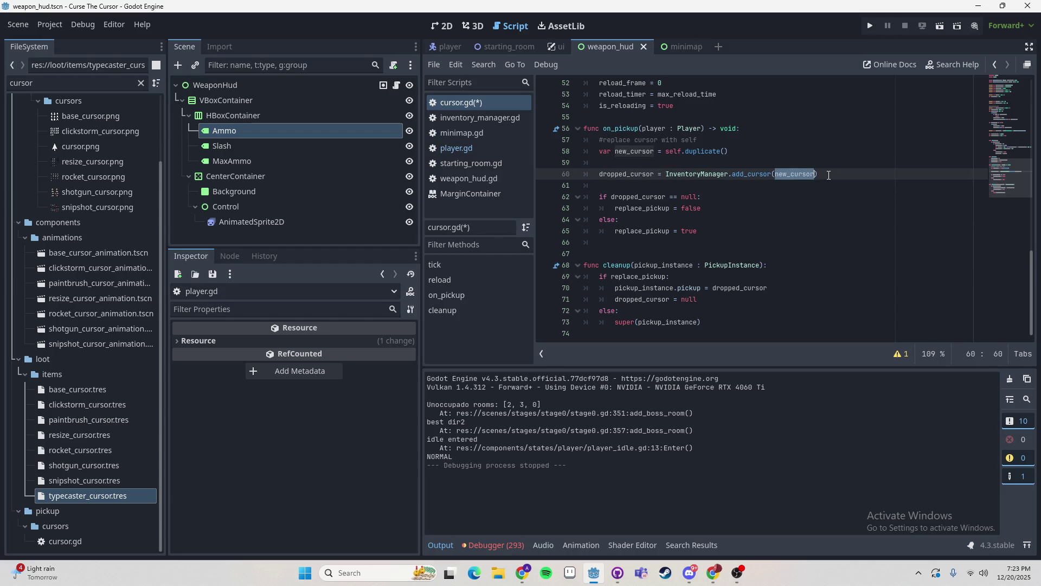
{"action": "left_click", "coordinate": [799, 175]}
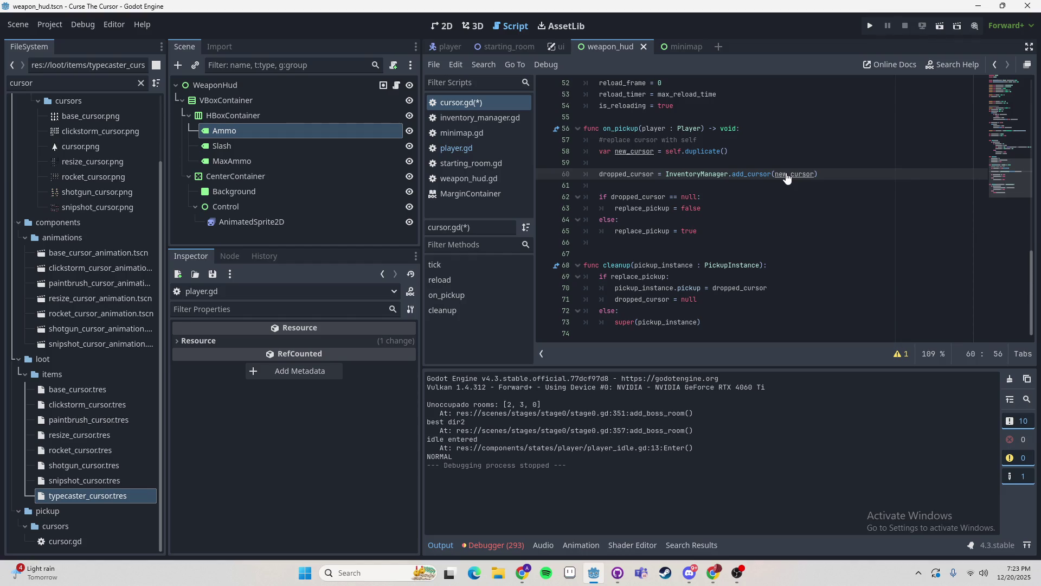
{"action": "left_click", "coordinate": [787, 179], "text": "ctrl"}
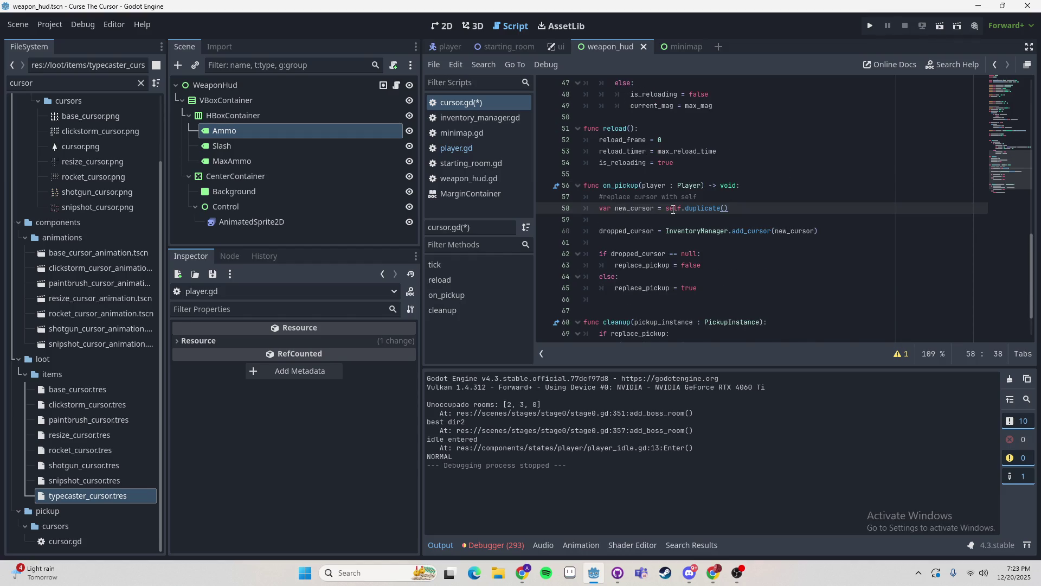
{"action": "left_click", "coordinate": [754, 232], "text": "ctrl"}
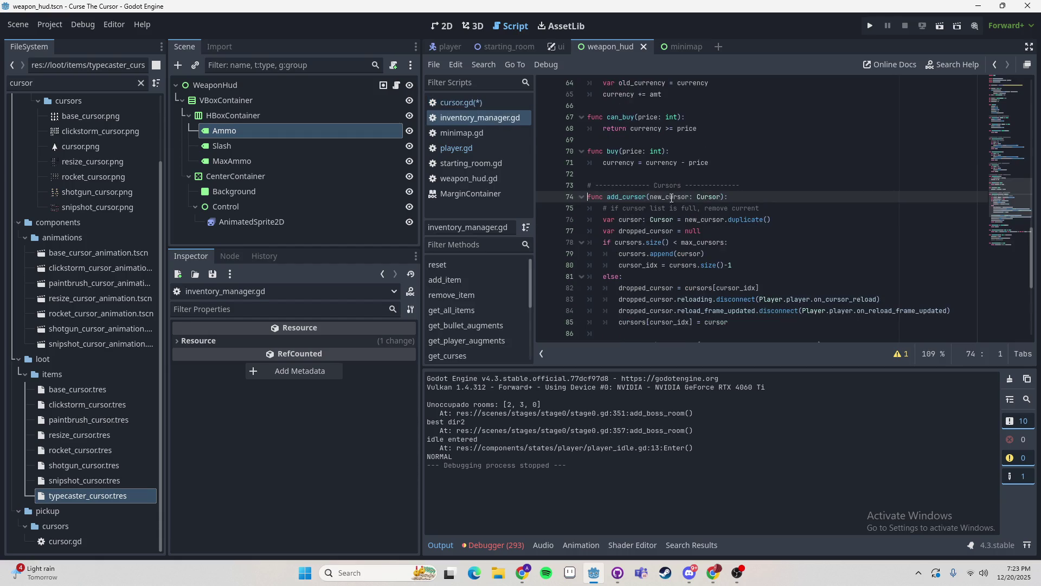
- Inspect new_cursor.duplicate() on line 76 and the self duplicate on line 58 of cursor.gd
{"action": "left_click", "coordinate": [702, 219]}
{"action": "left_click", "coordinate": [812, 219]}
{"action": "double_click", "coordinate": [670, 196]}
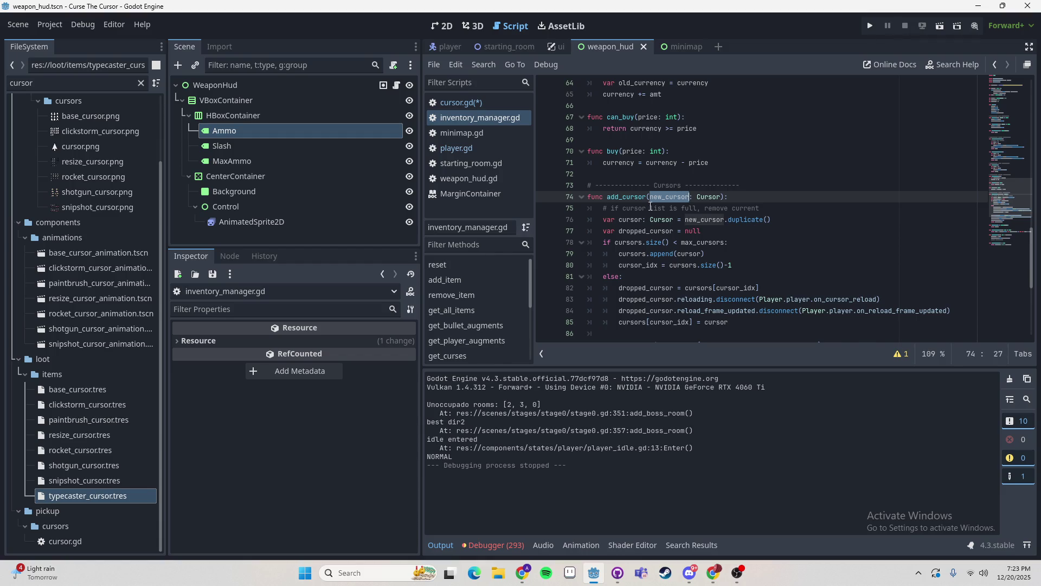
{"action": "left_click", "coordinate": [465, 103]}
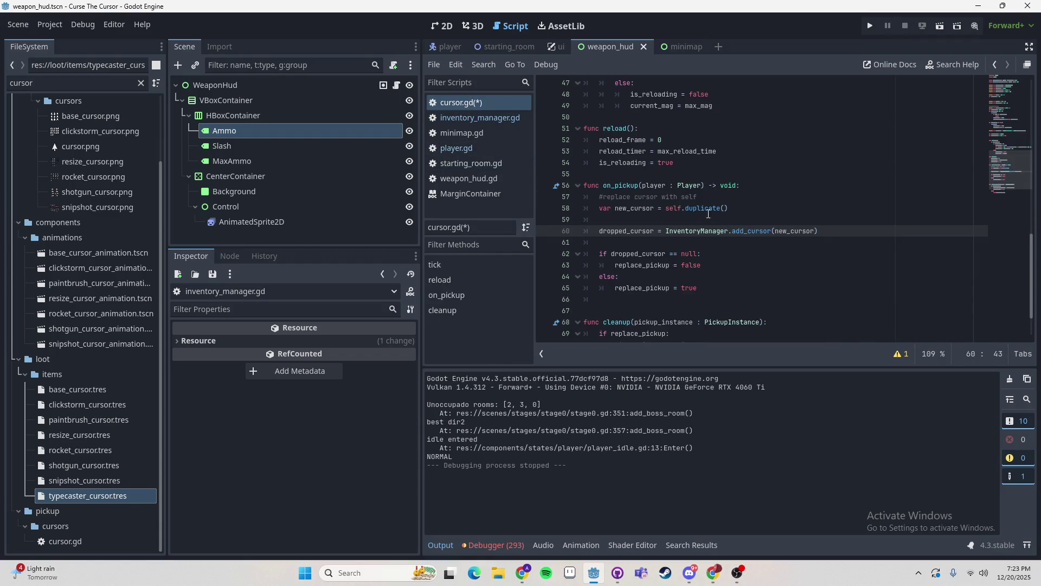
{"action": "left_click", "coordinate": [674, 208]}
{"action": "left_click", "coordinate": [667, 208]}
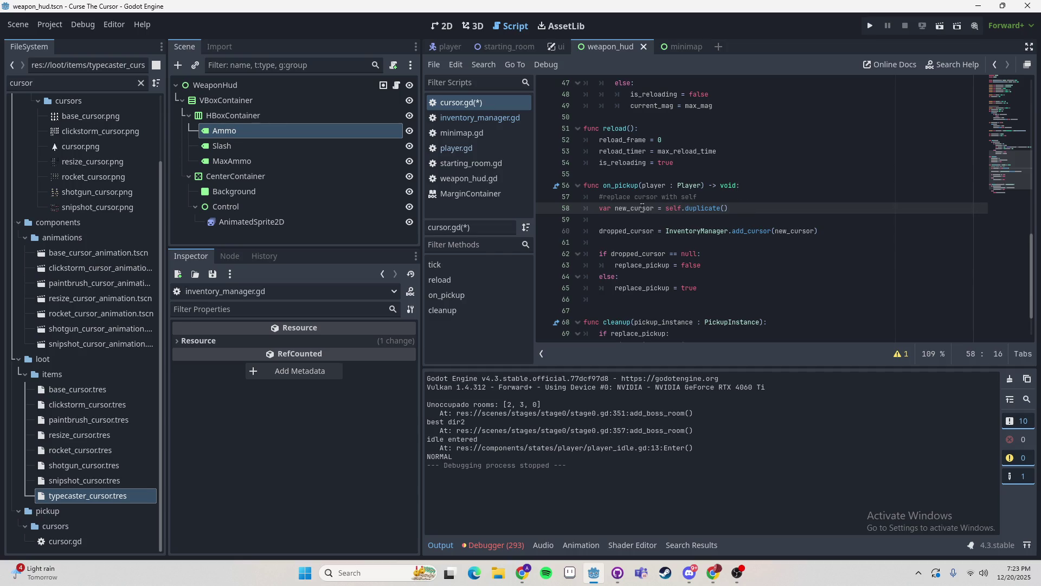
{"action": "double_click", "coordinate": [643, 208]}
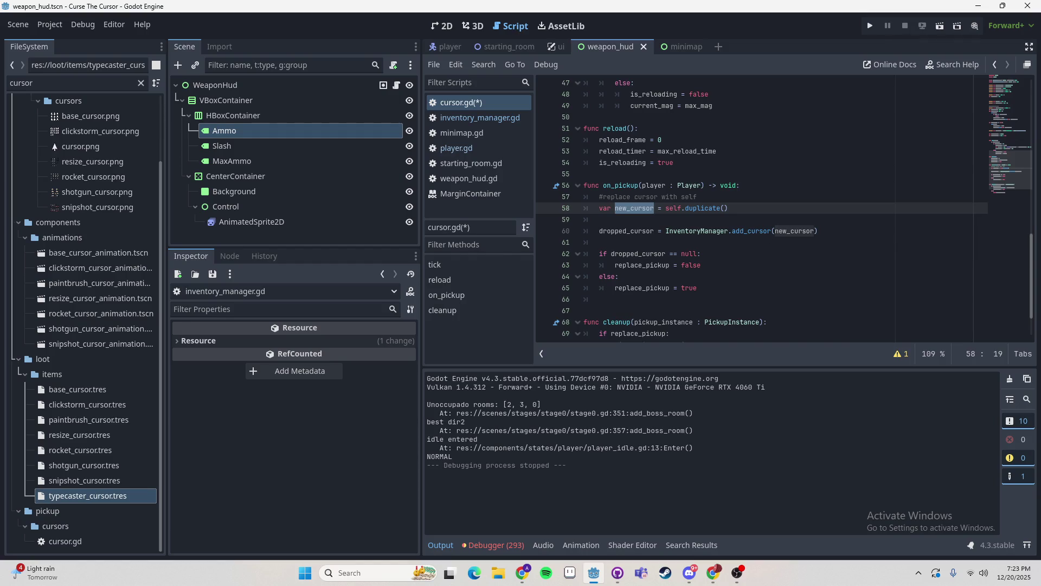
{"action": "key", "text": "alt+Tab"}
{"action": "key", "text": "alt+Tab"}
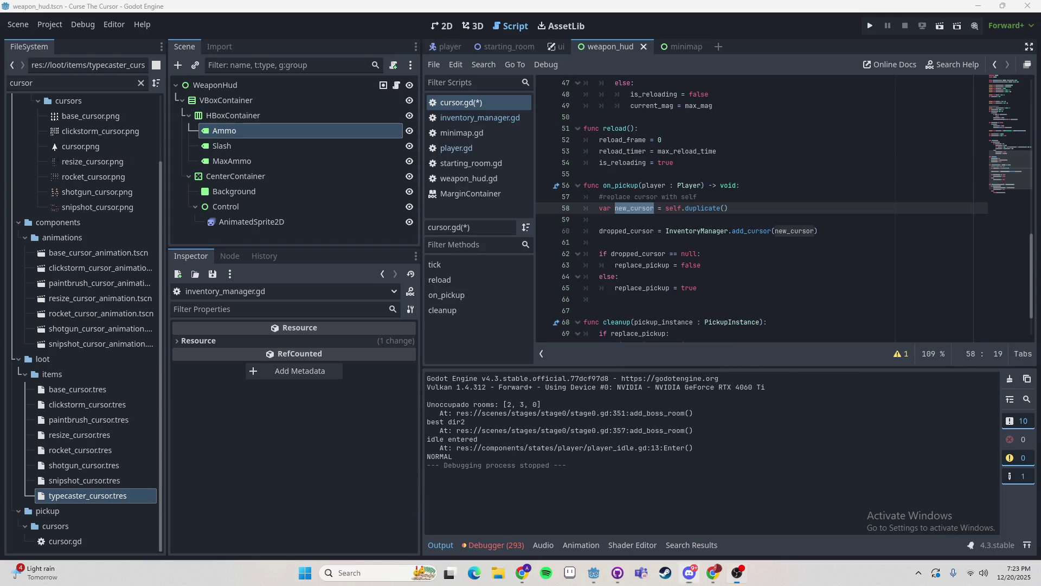
{"action": "key", "text": "alt+Tab"}
{"action": "key", "text": "alt+Tab"}
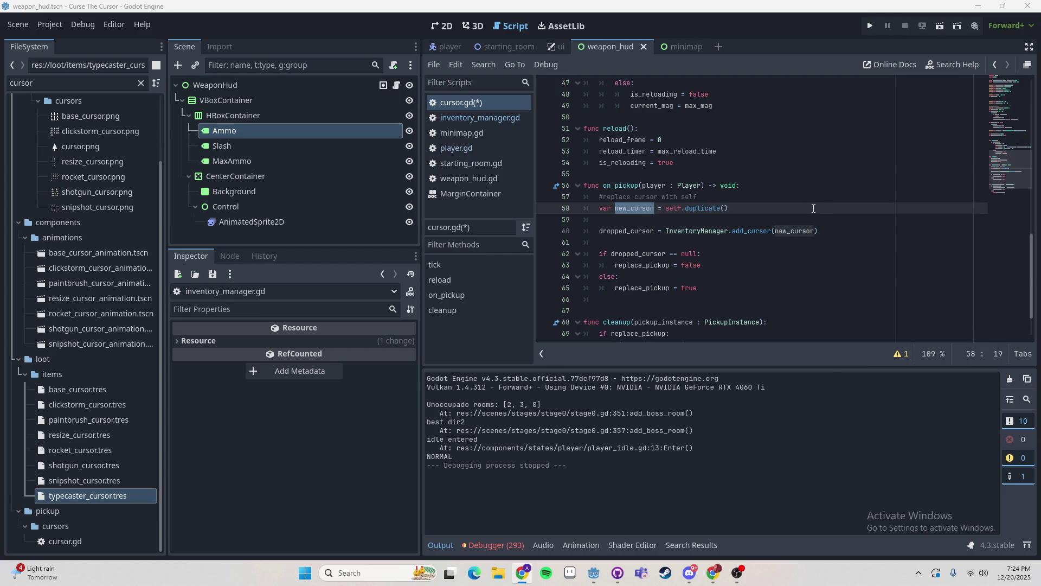
{"action": "left_click", "coordinate": [747, 212]}
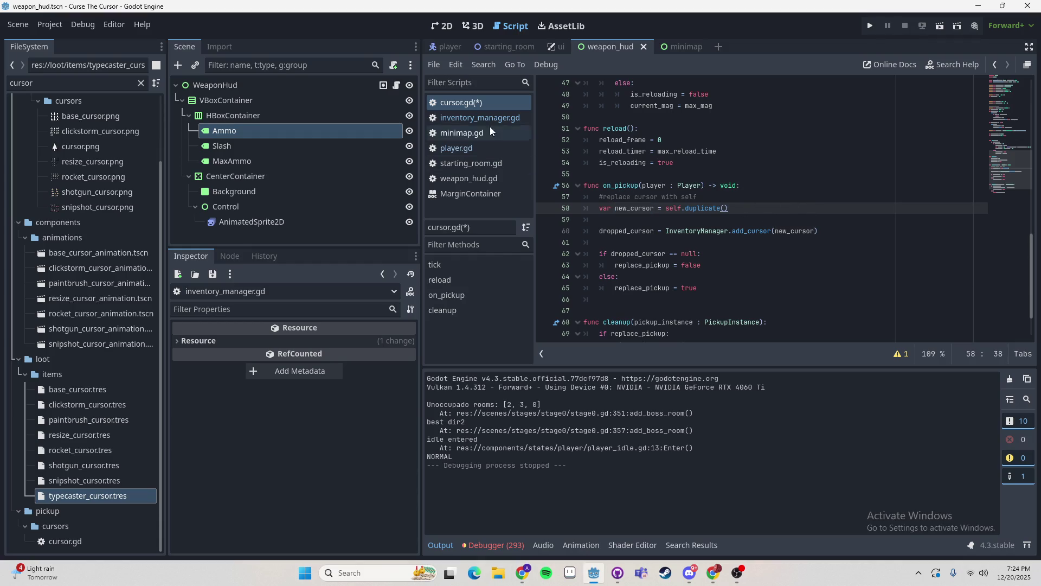
- Switch back and forth between inventory_manager.gd and cursor.gd comparing the two duplicate() calls
{"action": "left_click", "coordinate": [470, 119]}
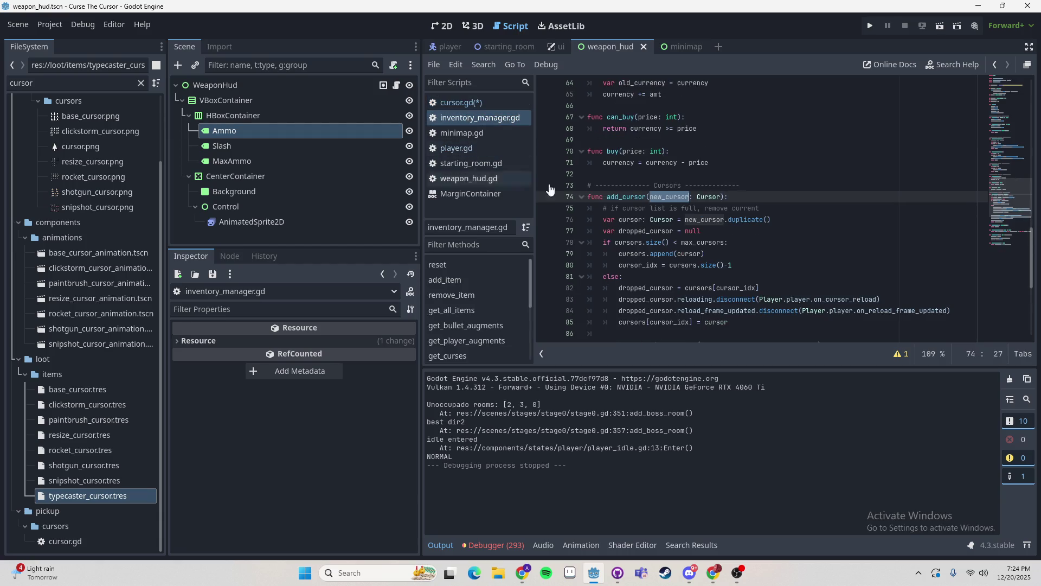
{"action": "left_click", "coordinate": [472, 108]}
{"action": "key", "text": "ctrl+shift+Left"}
{"action": "key", "text": "ctrl+shift+Left"}
{"action": "key", "text": "ctrl+shift+Left"}
{"action": "left_click", "coordinate": [748, 231]}
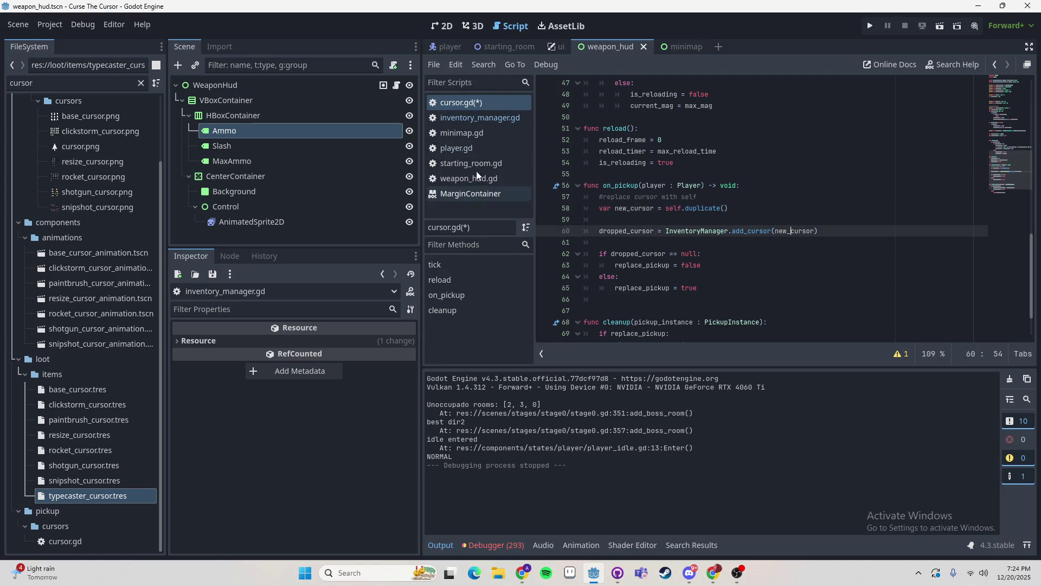
{"action": "left_click", "coordinate": [480, 118]}
{"action": "left_click", "coordinate": [715, 209]}
{"action": "left_click", "coordinate": [773, 220]}
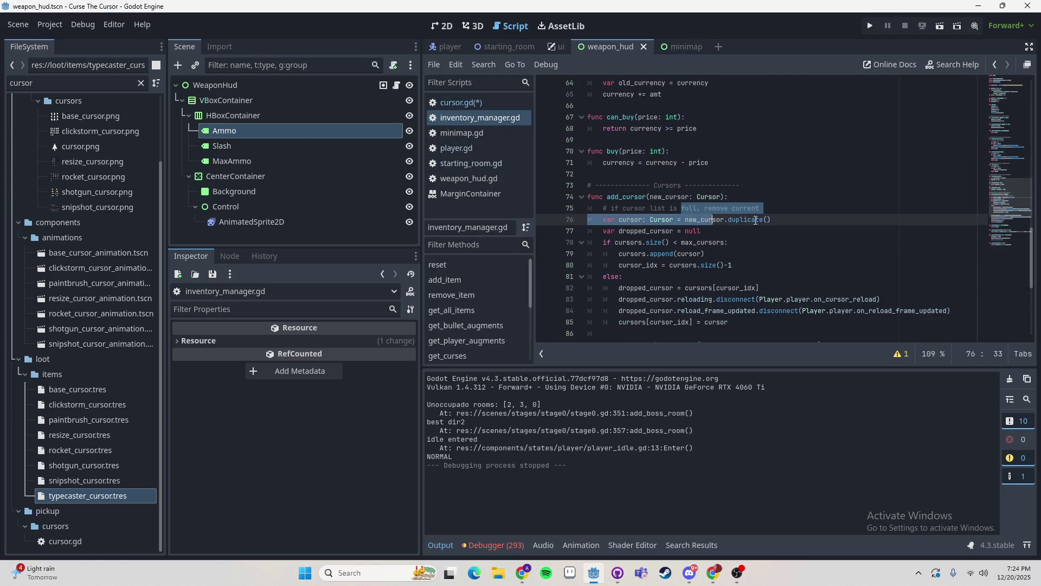
{"action": "key", "text": "ctrl+shift+Left"}
{"action": "key", "text": "ctrl+shift+Left"}
{"action": "key", "text": "ctrl+shift+Left"}
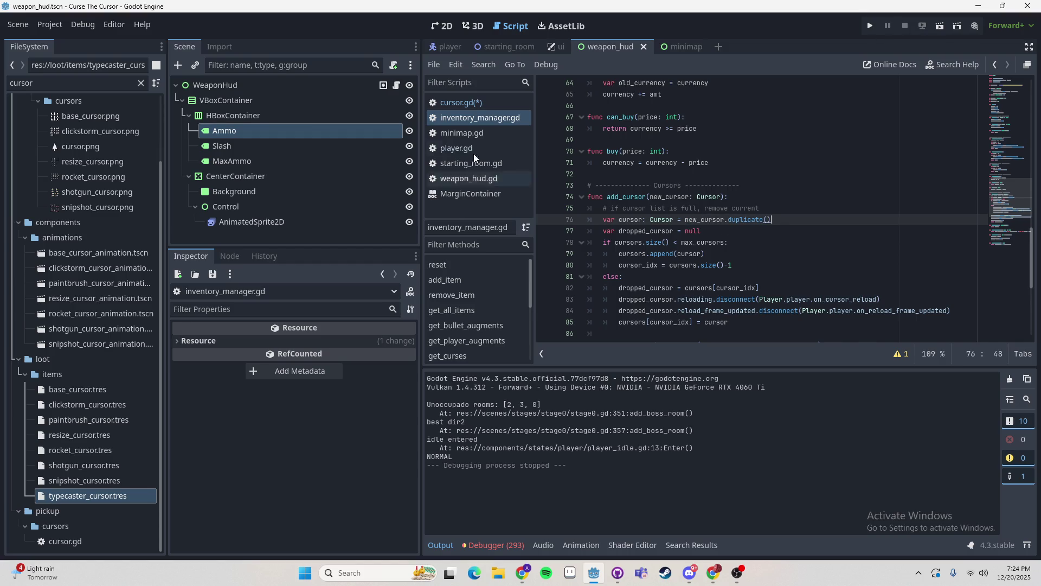
{"action": "left_click", "coordinate": [475, 109]}
{"action": "left_click", "coordinate": [474, 144]}
{"action": "left_click", "coordinate": [461, 107]}
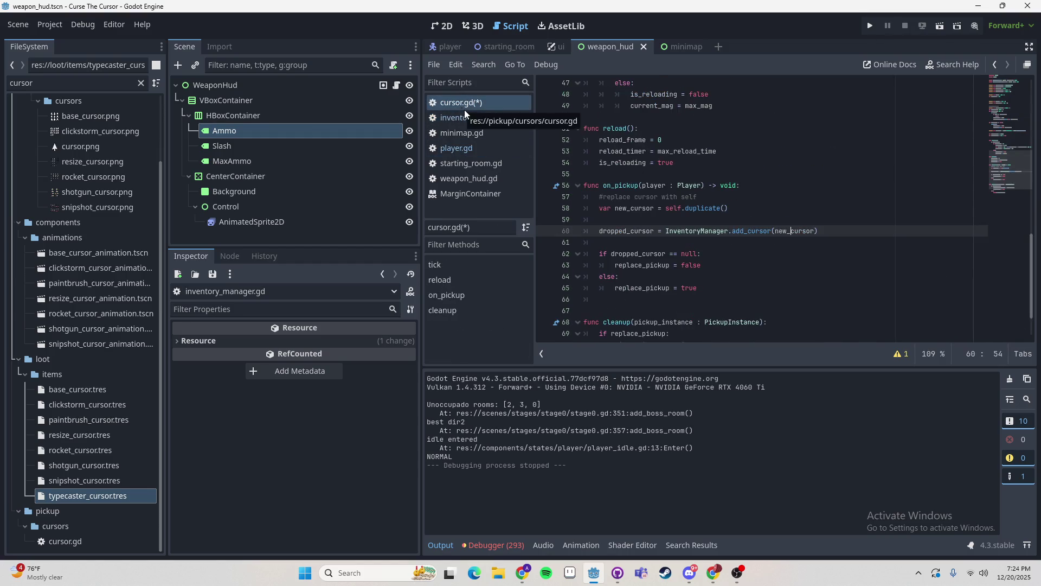
{"action": "left_click", "coordinate": [465, 112]}
{"action": "left_click", "coordinate": [467, 104]}
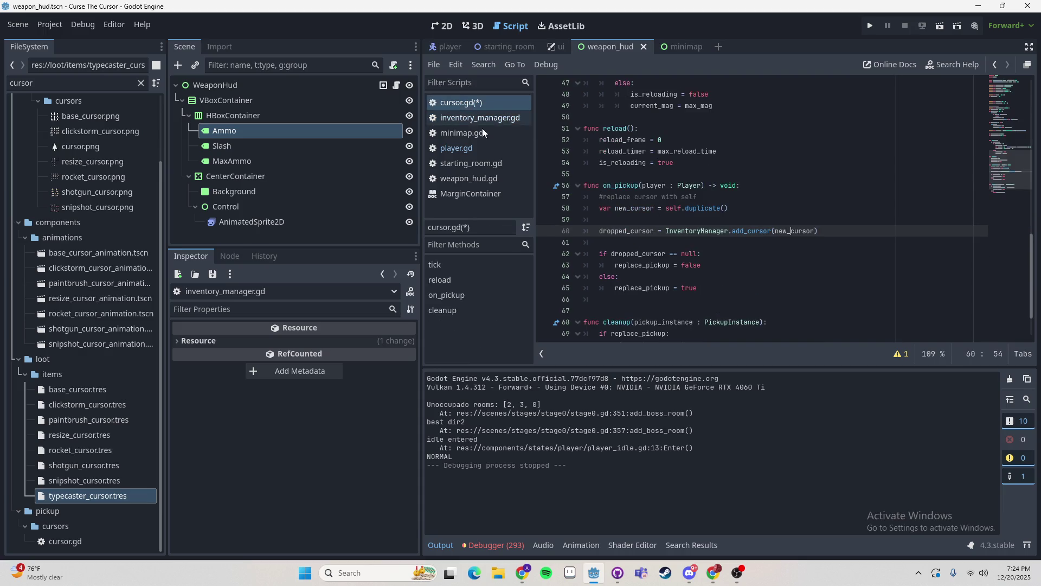
- Insert an empty line above func tick in cursor.gd for a new function
{"action": "scroll", "coordinate": [693, 214], "scroll_direction": "up", "scroll_amount": 12}
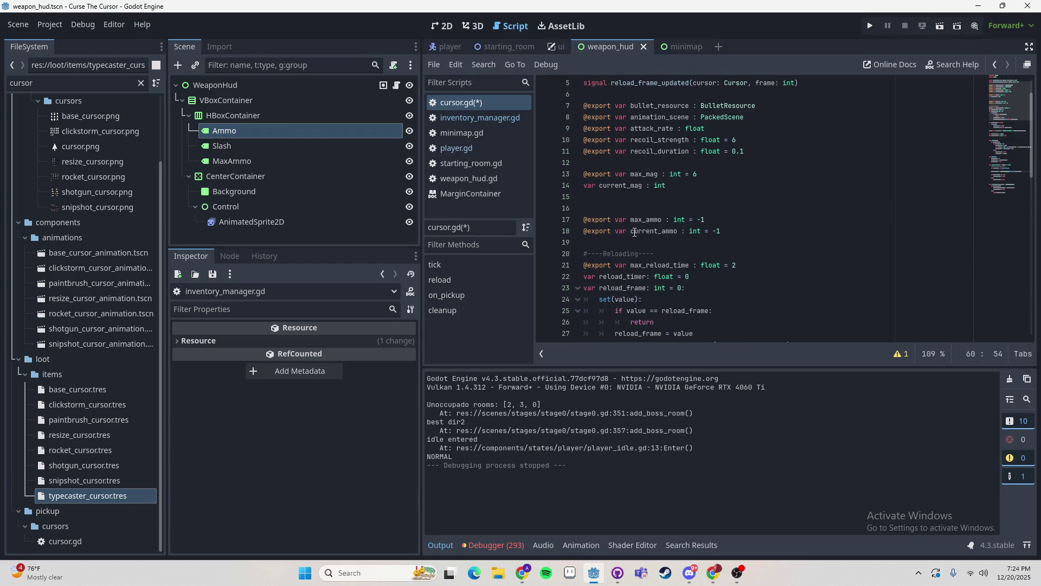
{"action": "scroll", "coordinate": [632, 204], "scroll_direction": "up", "scroll_amount": 1}
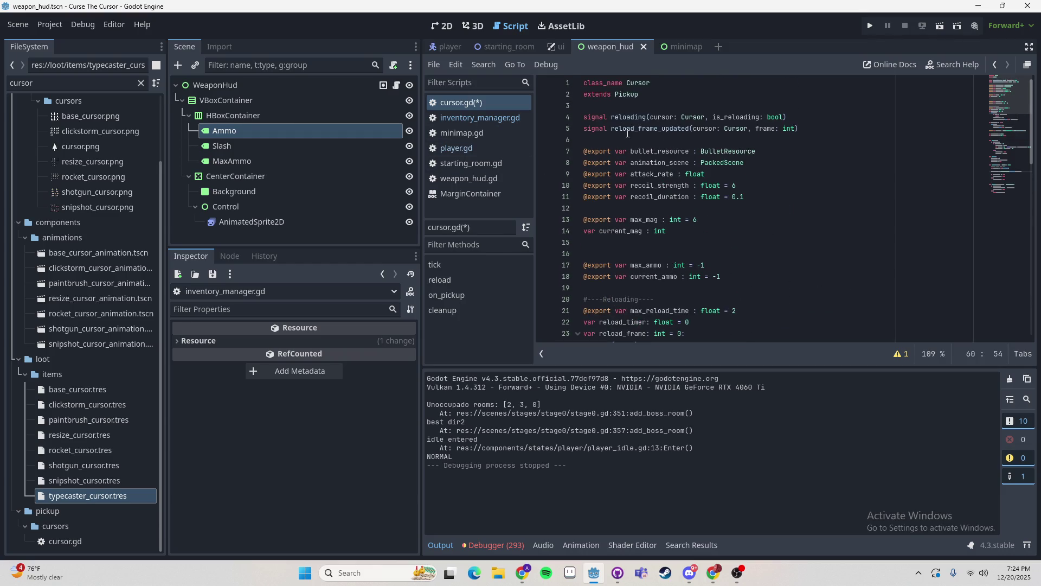
{"action": "scroll", "coordinate": [627, 133], "scroll_direction": "down", "scroll_amount": 6}
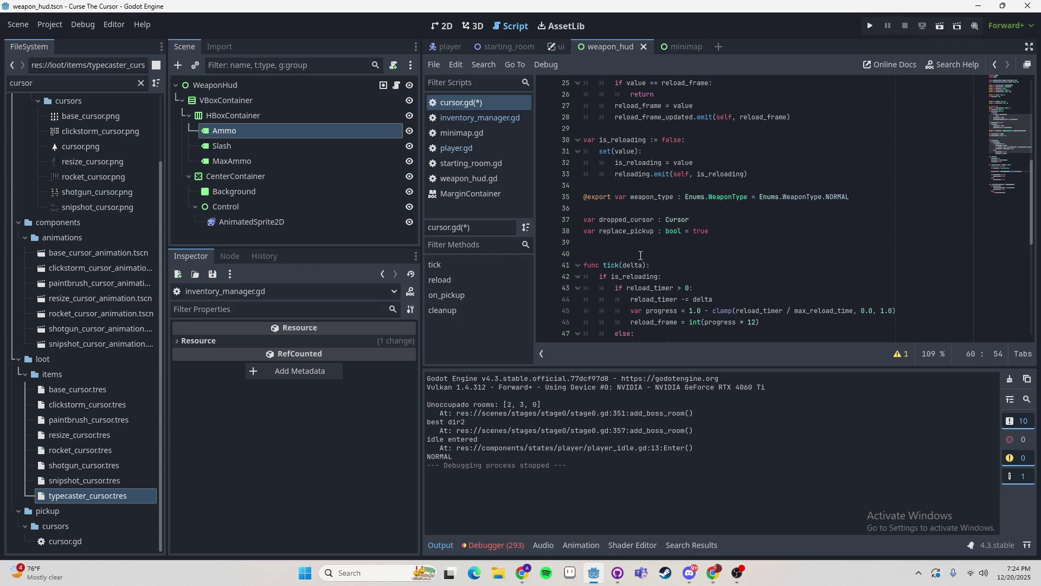
{"action": "left_click", "coordinate": [640, 253]}
{"action": "key", "text": "Return"}
{"action": "key", "text": "Up"}
- Write func _init() in cursor.gd setting current_mag = max_mag, and save the script
{"action": "type", "text": "func "}
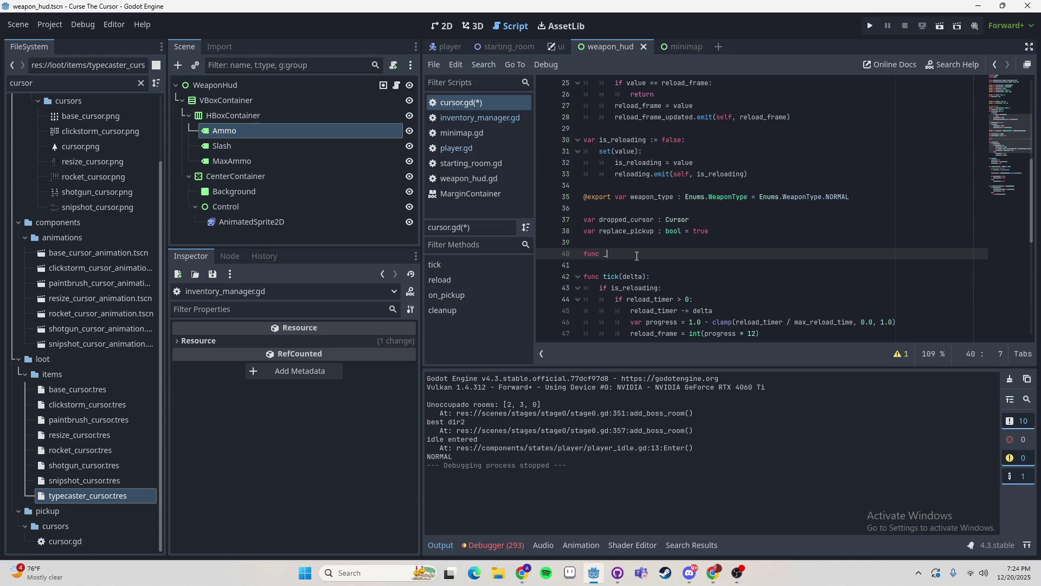
{"action": "type", "text": "init()"}
{"action": "key", "text": "Return"}
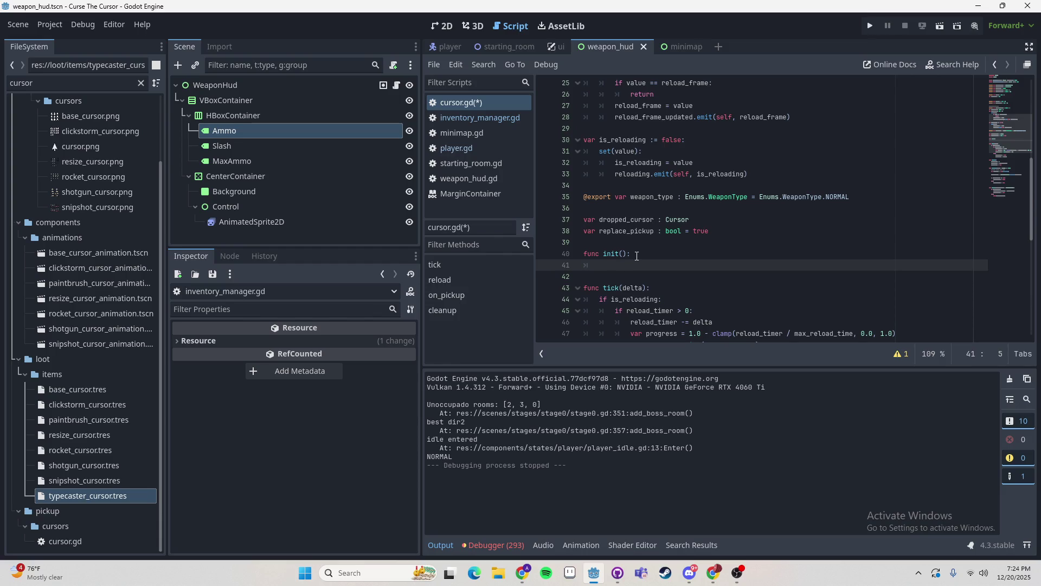
{"action": "scroll", "coordinate": [638, 256], "scroll_direction": "up", "scroll_amount": 3}
{"action": "scroll", "coordinate": [655, 204], "scroll_direction": "down", "scroll_amount": 5}
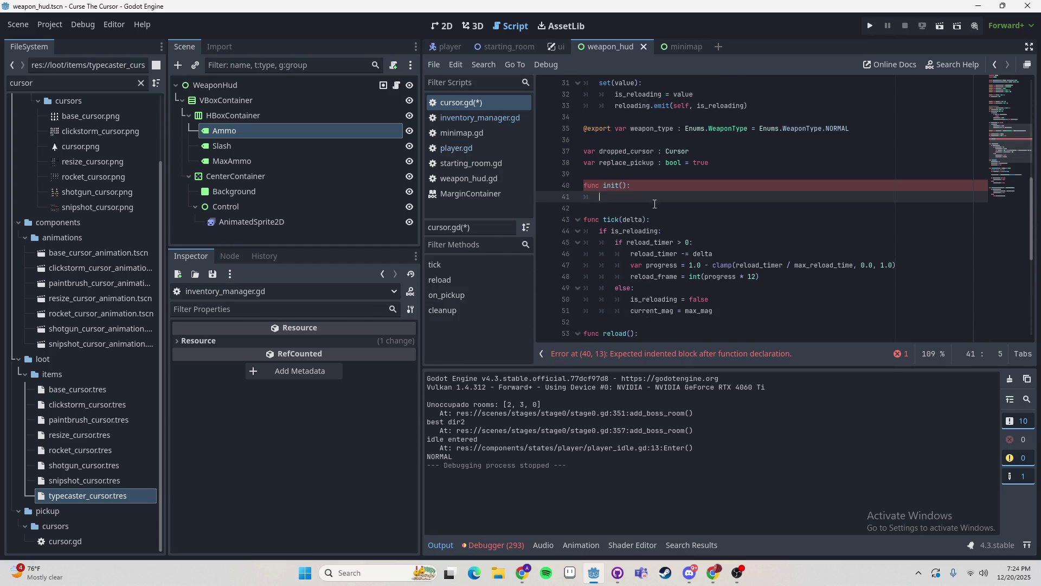
{"action": "left_click", "coordinate": [603, 178]}
{"action": "key", "text": "Down"}
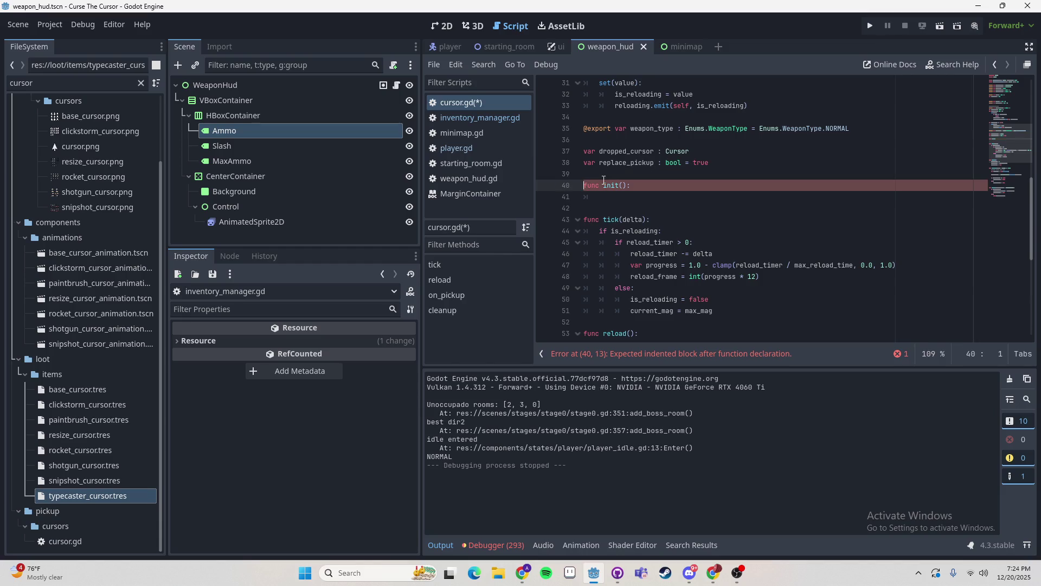
{"action": "type", "text": "_"}
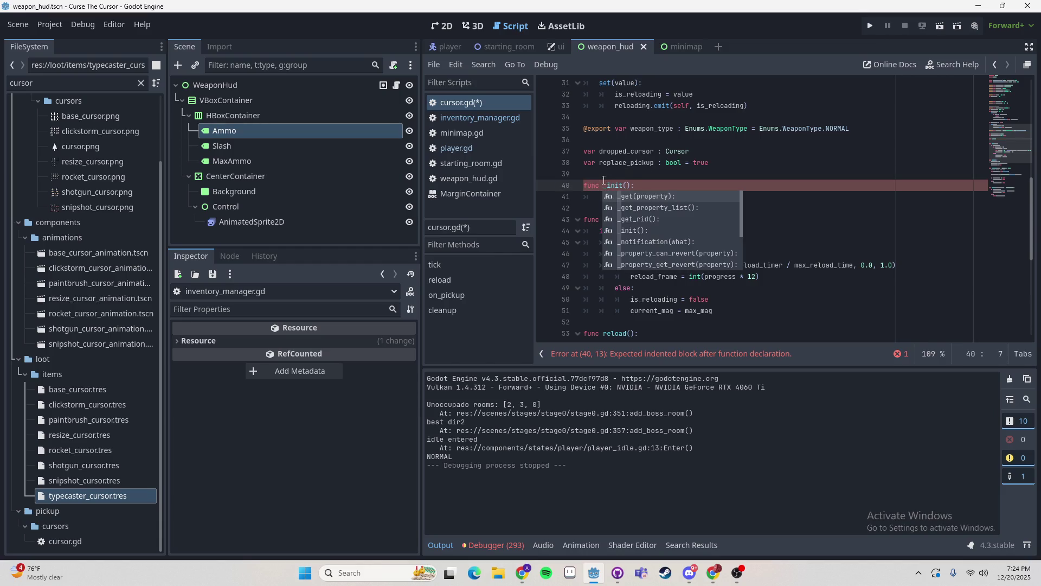
{"action": "left_click", "coordinate": [608, 186], "text": "ctrl"}
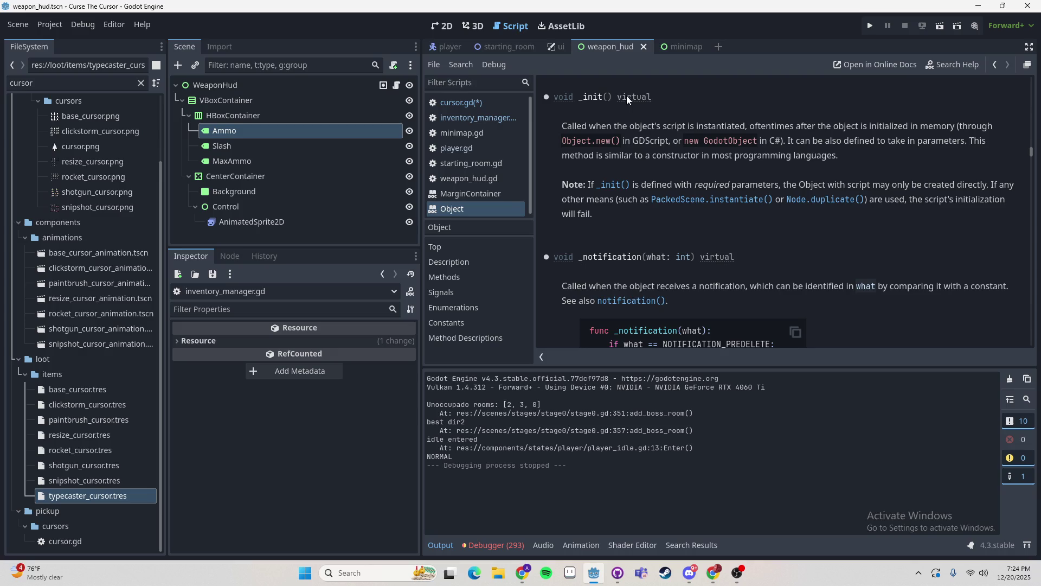
{"action": "left_click", "coordinate": [478, 103]}
{"action": "key", "text": "Return"}
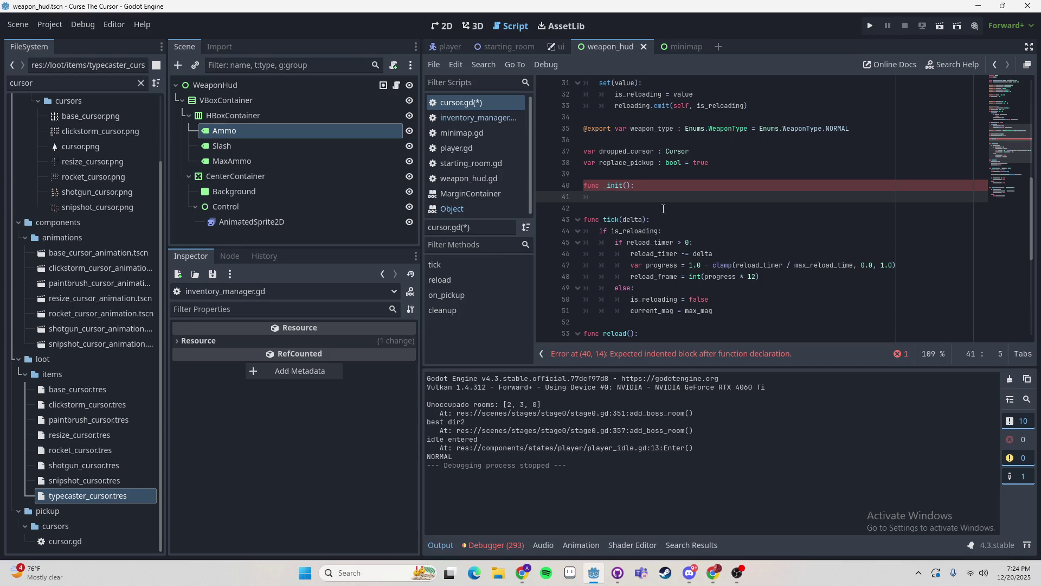
{"action": "type", "text": "current_am"}
{"action": "type", "text": "ag"}
{"action": "type", "text": "max"}
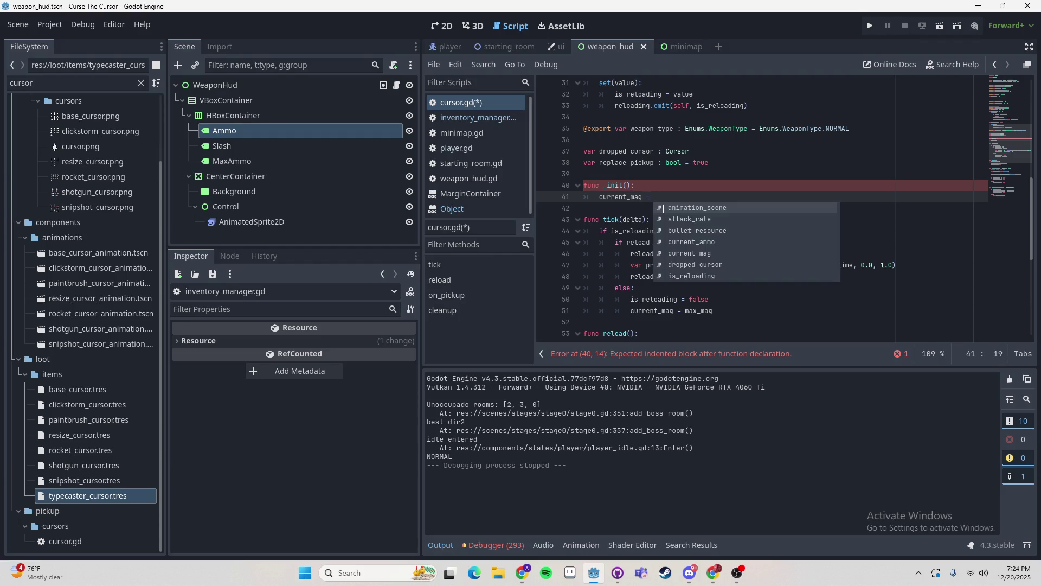
{"action": "type", "text": "_mag"}
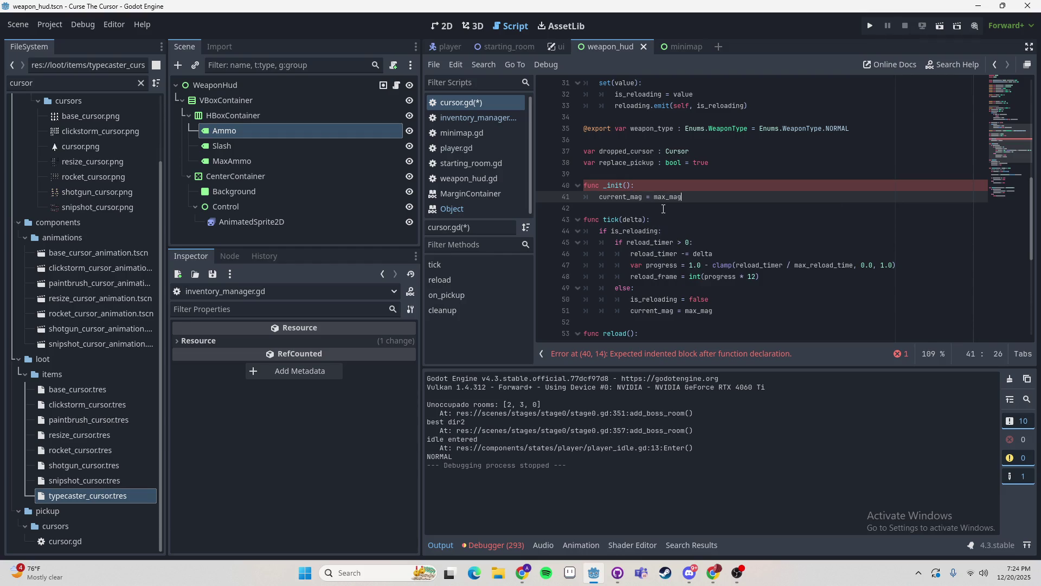
{"action": "key", "text": "ctrl+s"}
- Add '#TODO: determine double duplicate' above var new_cursor in on_pickup
{"action": "scroll", "coordinate": [737, 217], "scroll_direction": "down", "scroll_amount": 5}
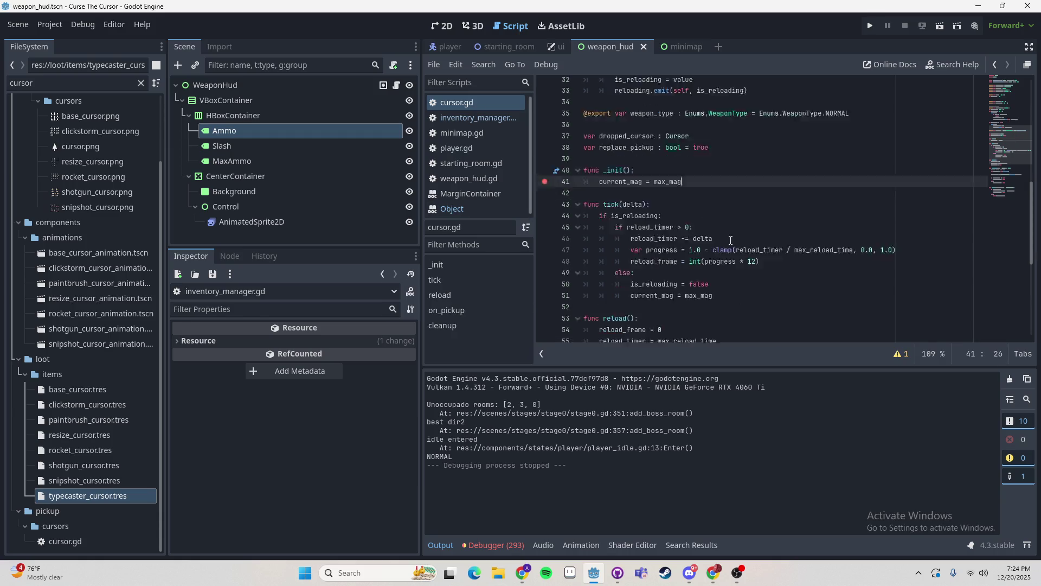
{"action": "scroll", "coordinate": [737, 217], "scroll_direction": "down", "scroll_amount": 3}
{"action": "left_click", "coordinate": [600, 150]}
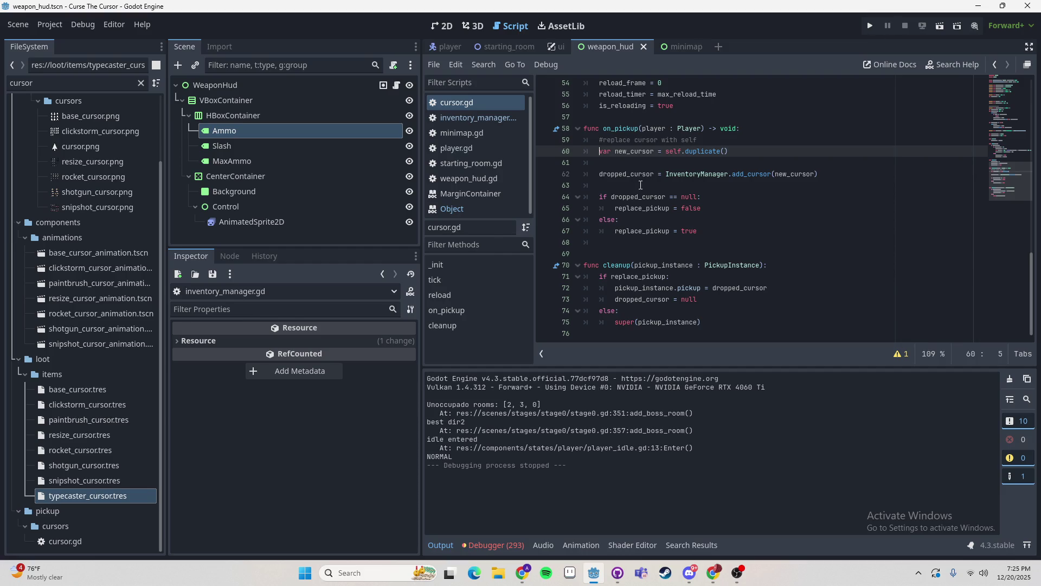
{"action": "key", "text": "Up"}
{"action": "key", "text": "End"}
{"action": "key", "text": "Return"}
{"action": "type", "text": "#TODO: determine d"}
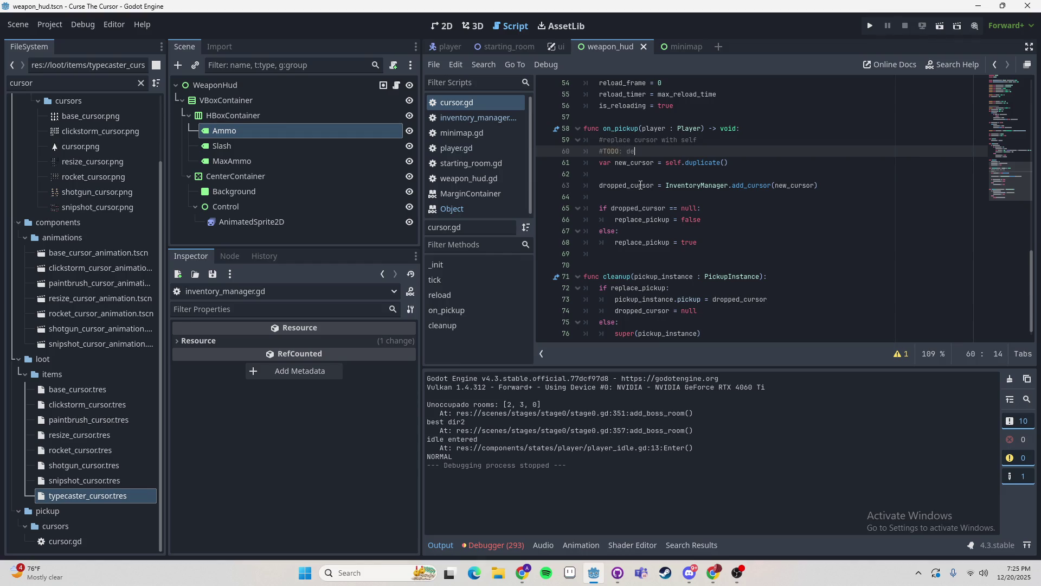
{"action": "type", "text": "ouble duplicate"}
{"action": "key", "text": "alt+Tab"}
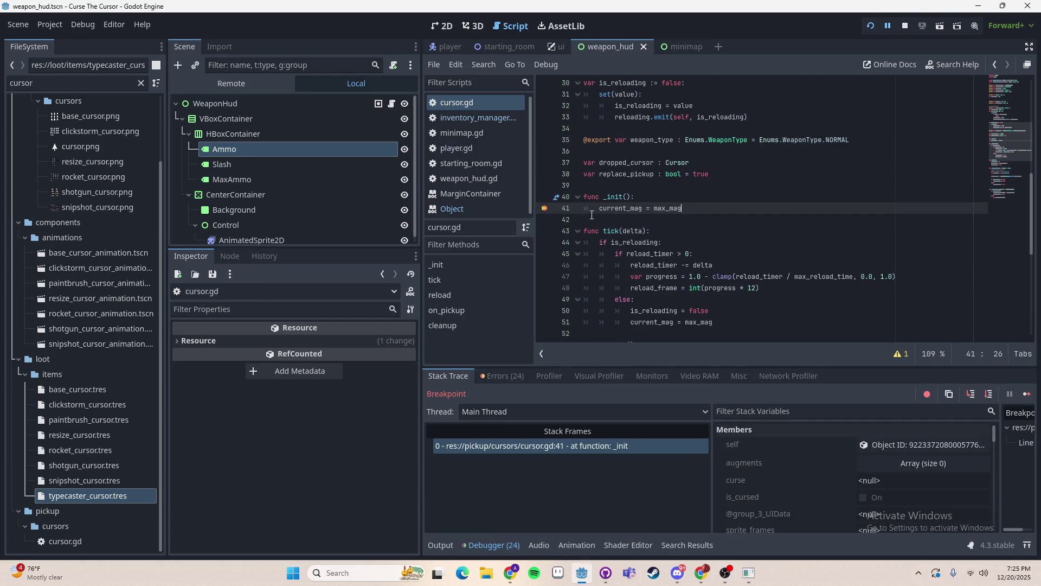
- Resume execution past the repeated _init breakpoint stops at line 41
{"action": "key", "text": "F12"}
{"action": "key", "text": "alt+Tab"}
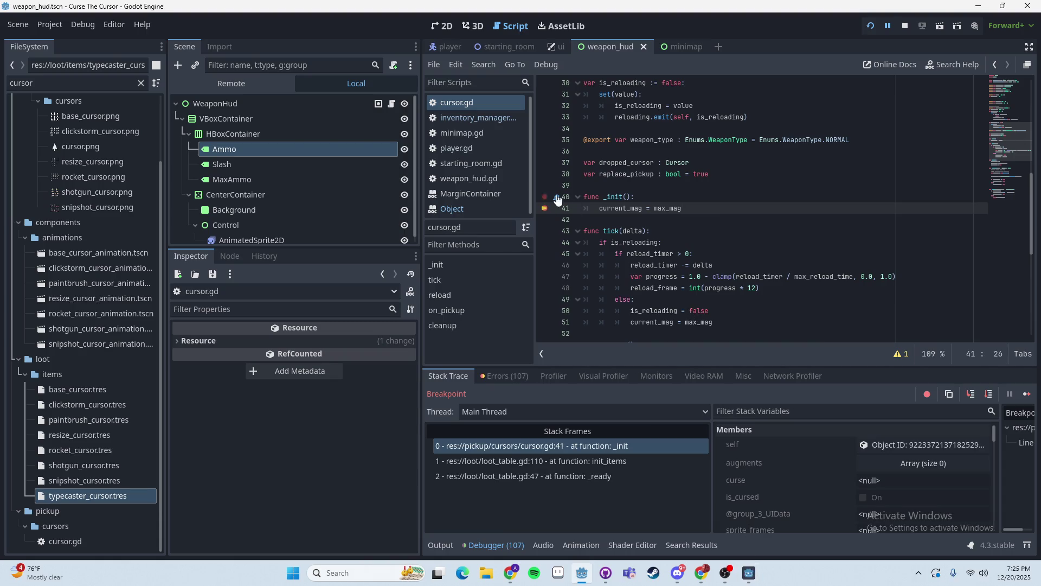
{"action": "key", "text": "F12"}
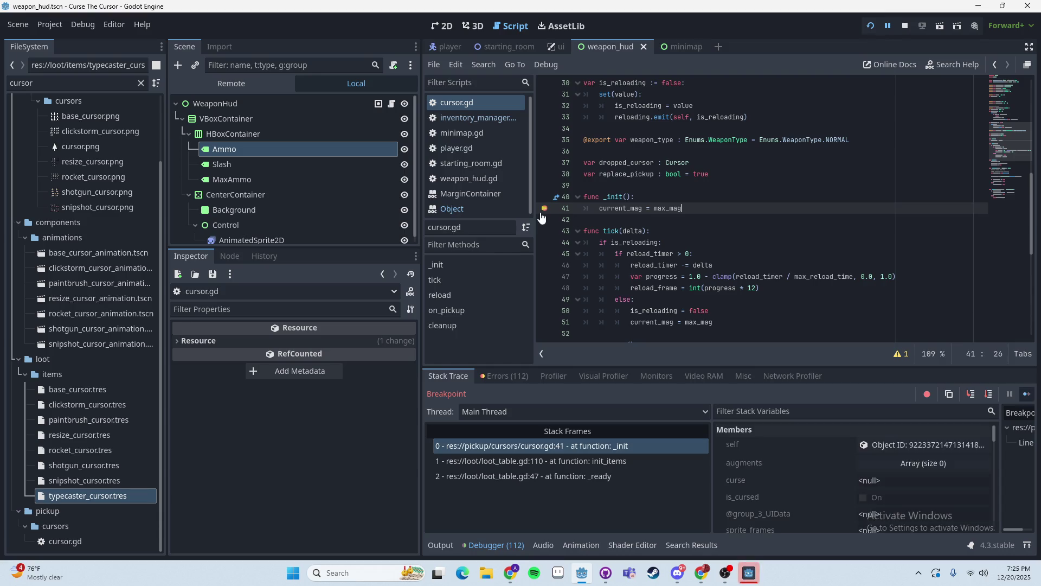
{"action": "key", "text": "F12"}
{"action": "key", "text": "F12"}
- Start a New Game, fire five shots at the crosshair, then close the game window
{"action": "left_click", "coordinate": [612, 268]}
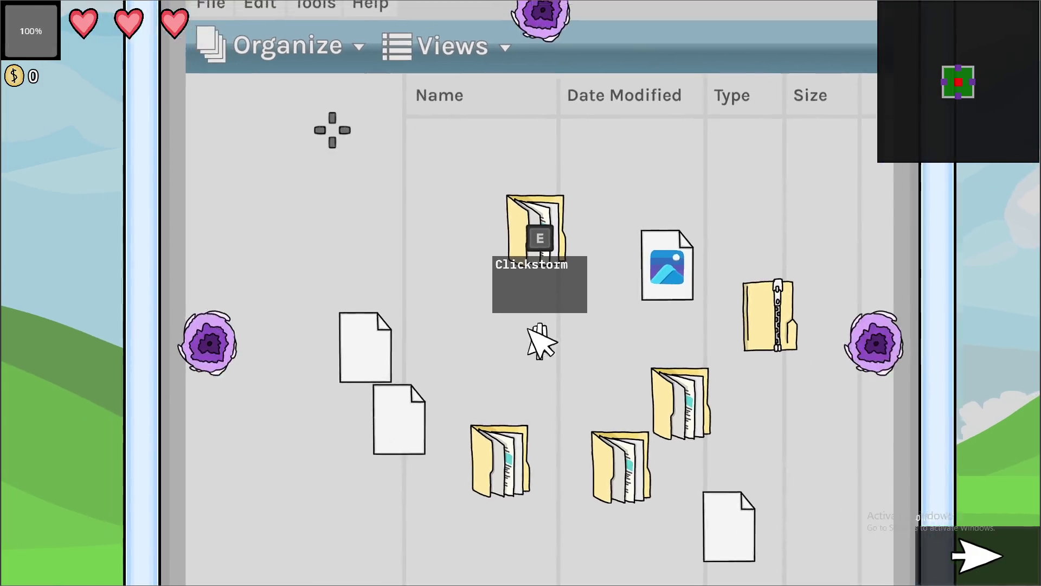
{"action": "left_click", "coordinate": [444, 210]}
{"action": "left_click", "coordinate": [444, 209]}
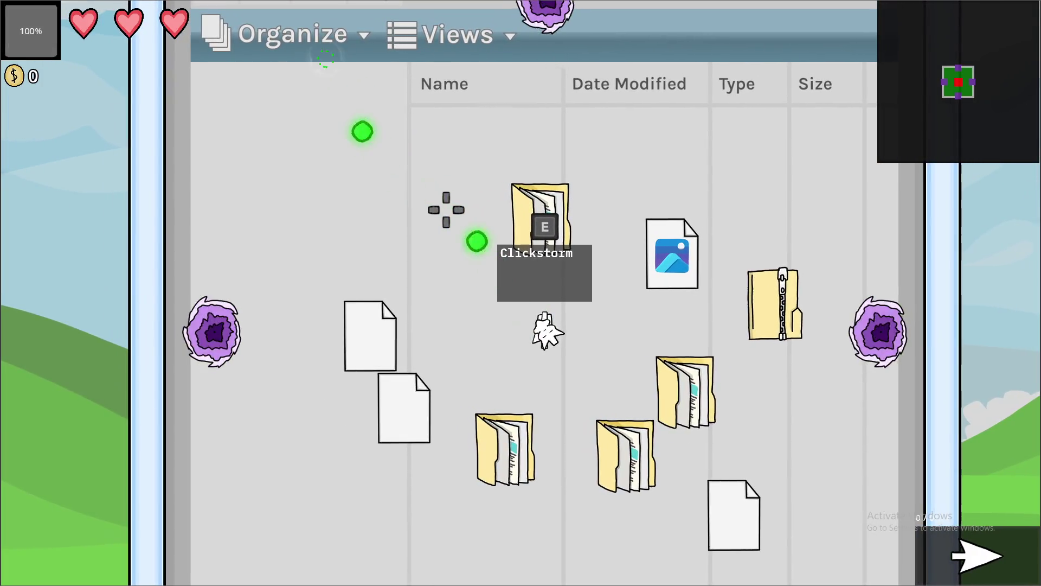
{"action": "left_click", "coordinate": [446, 210]}
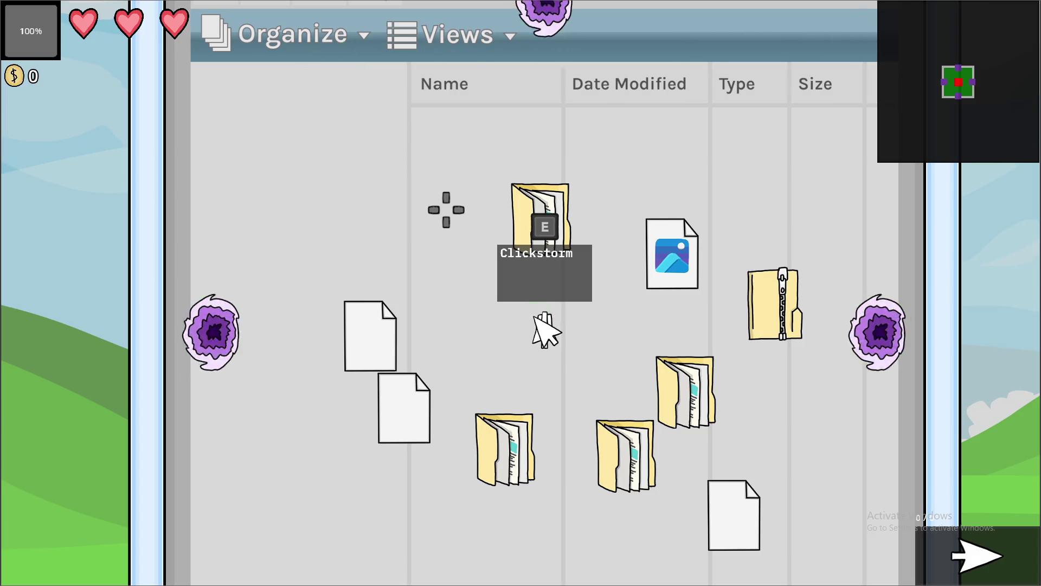
{"action": "left_click", "coordinate": [446, 209]}
{"action": "left_click", "coordinate": [446, 210]}
{"action": "left_click", "coordinate": [446, 209]}
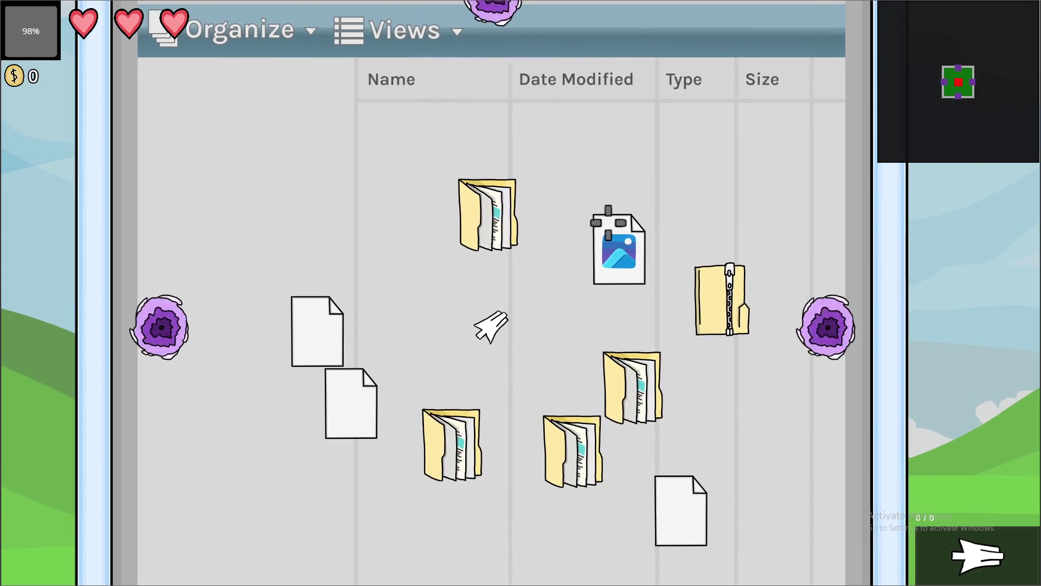
{"action": "key", "text": "alt+F4"}
- Set a breakpoint on line 41 inside cursor.gd's _init function
{"action": "left_click", "coordinate": [590, 196]}
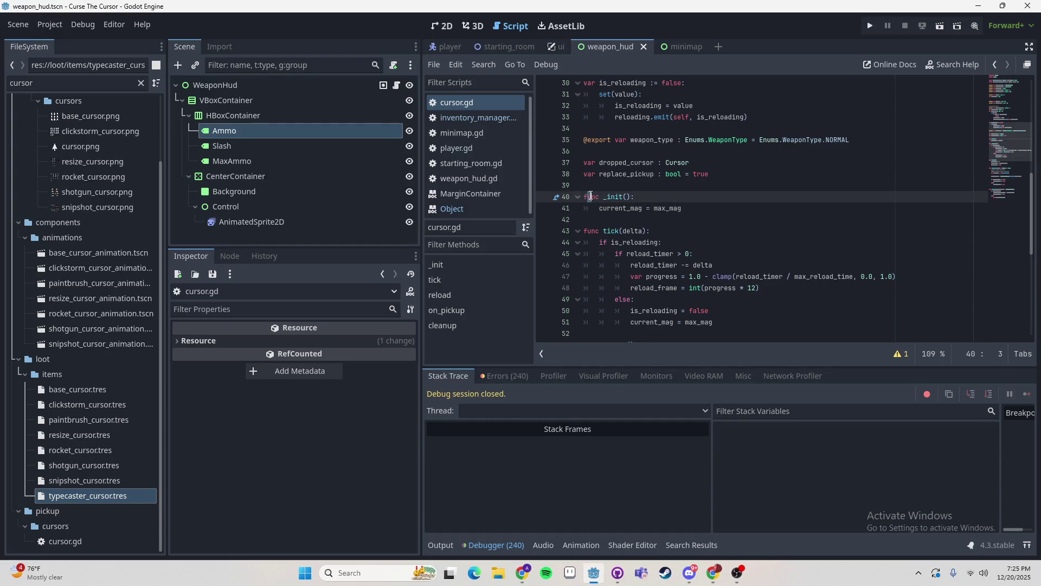
{"action": "scroll", "coordinate": [623, 212], "scroll_direction": "up", "scroll_amount": 5}
{"action": "scroll", "coordinate": [619, 143], "scroll_direction": "down", "scroll_amount": 5}
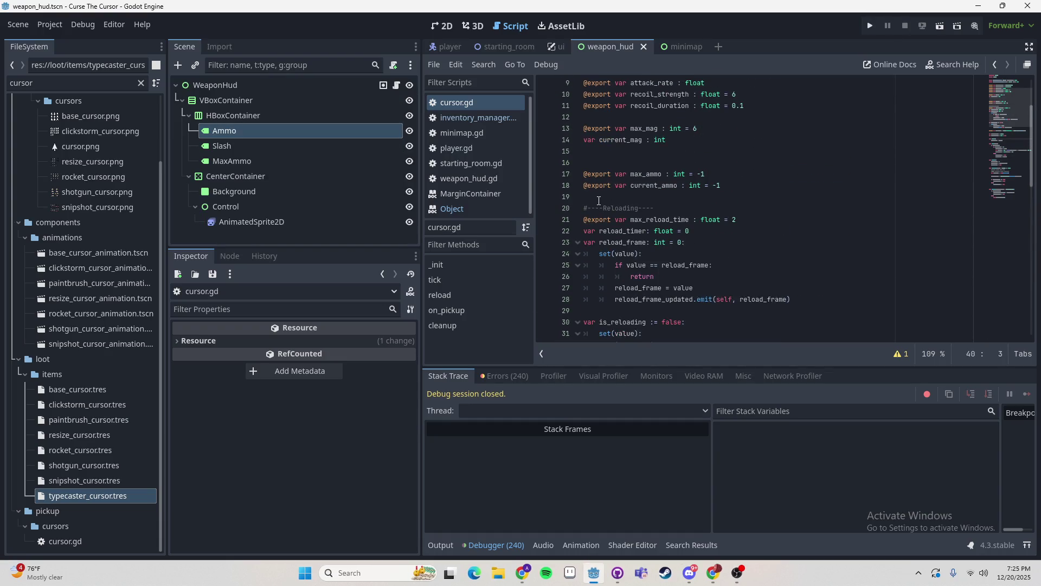
{"action": "left_click", "coordinate": [551, 208]}
- Run the game and inspect the paused cursor object: Current Mag 0, Max Mag 6
{"action": "left_click", "coordinate": [870, 25]}
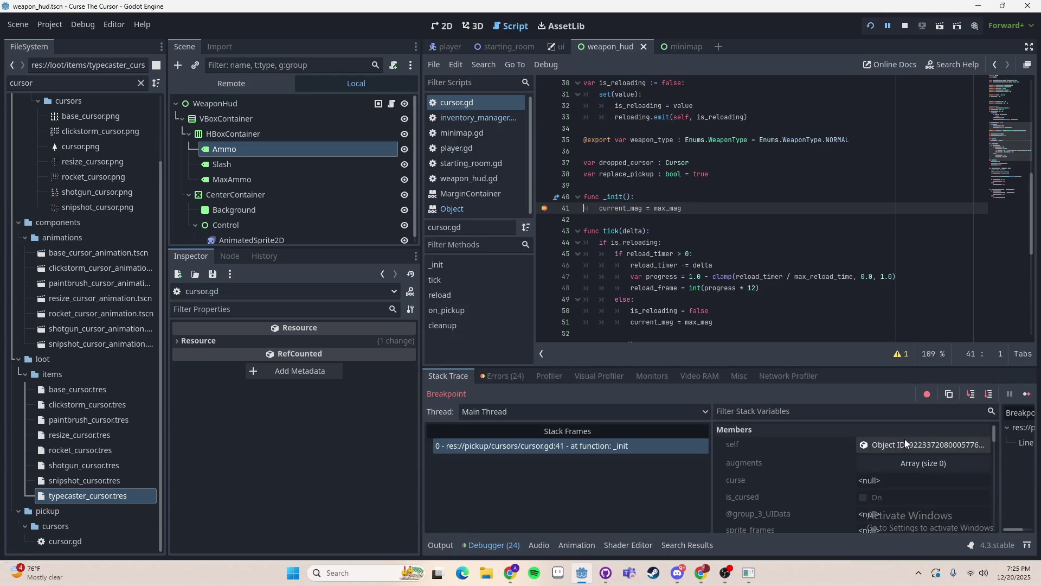
{"action": "left_click", "coordinate": [905, 440]}
{"action": "scroll", "coordinate": [325, 406], "scroll_direction": "down", "scroll_amount": 5}
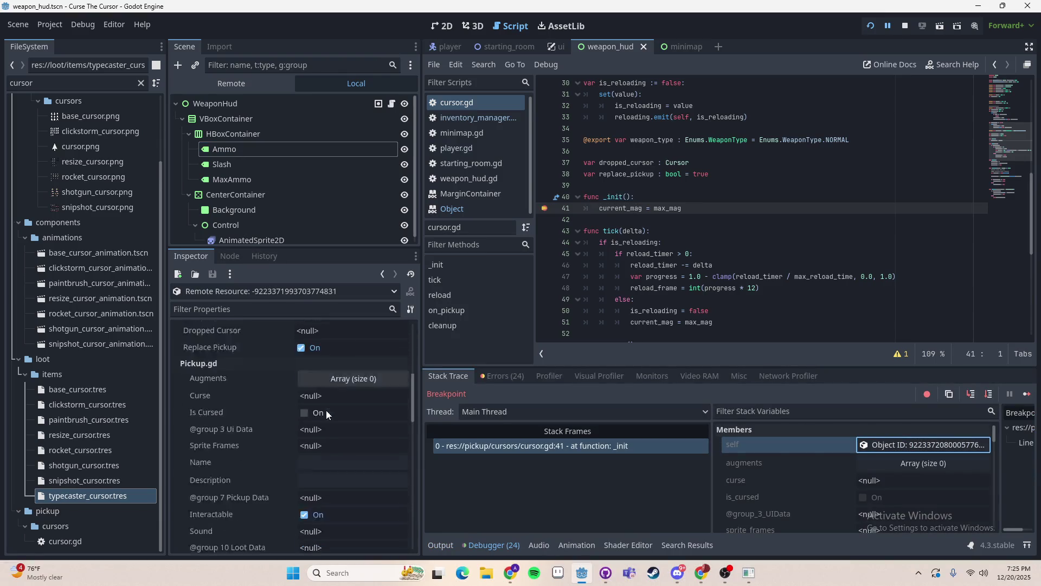
{"action": "scroll", "coordinate": [366, 444], "scroll_direction": "up", "scroll_amount": 3}
{"action": "scroll", "coordinate": [353, 444], "scroll_direction": "up", "scroll_amount": 7}
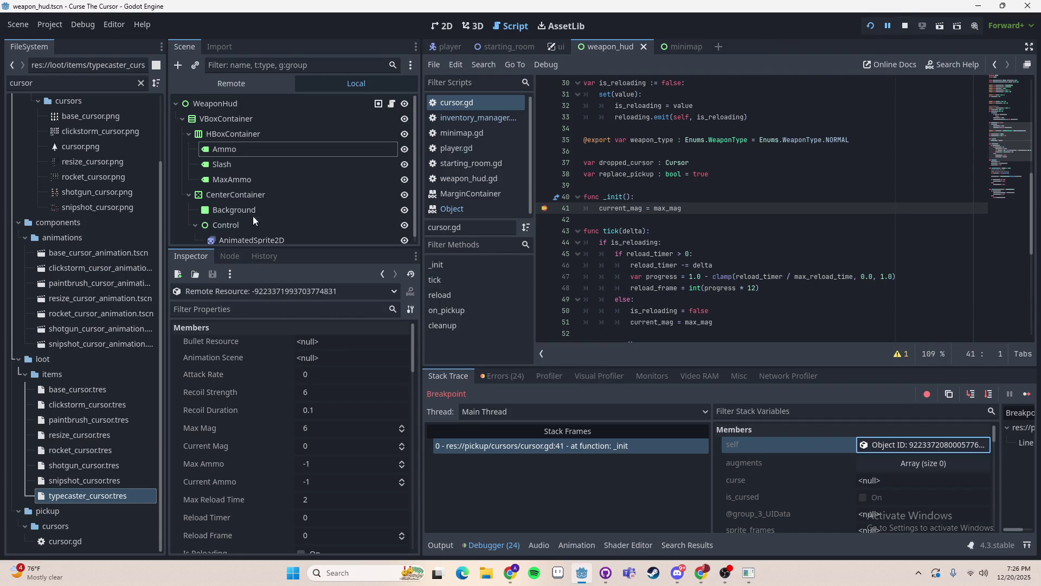
- Continue through further _init hits, inspecting each cursor object, then stop the game
{"action": "key", "text": "F12"}
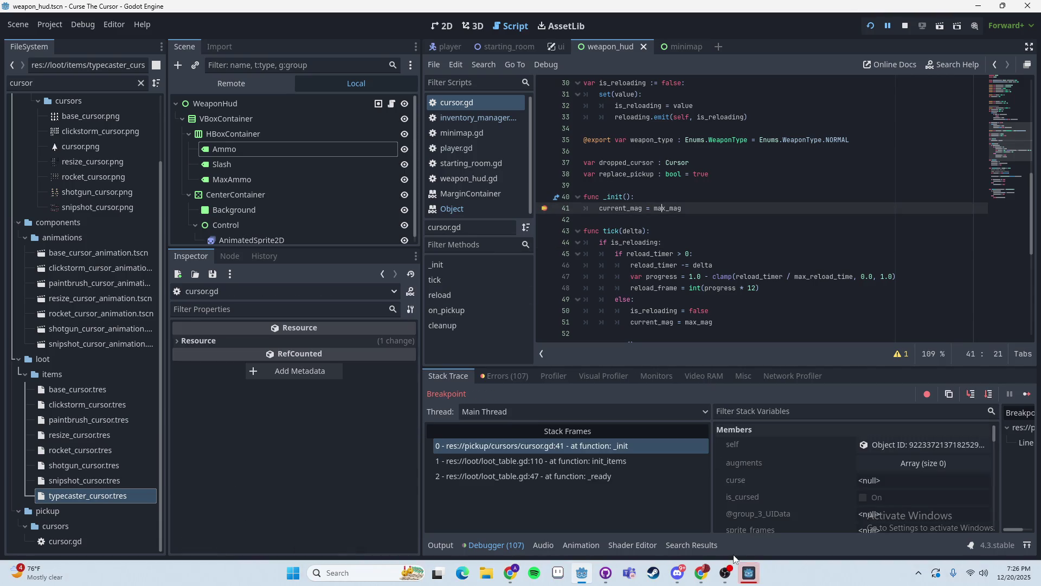
{"action": "left_click", "coordinate": [907, 444]}
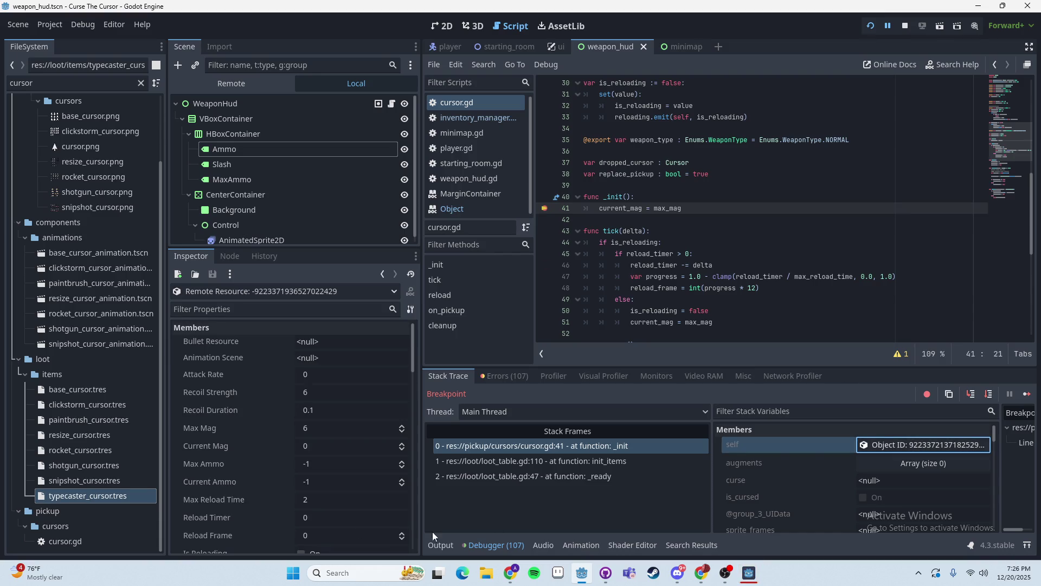
{"action": "scroll", "coordinate": [330, 490], "scroll_direction": "down", "scroll_amount": 3}
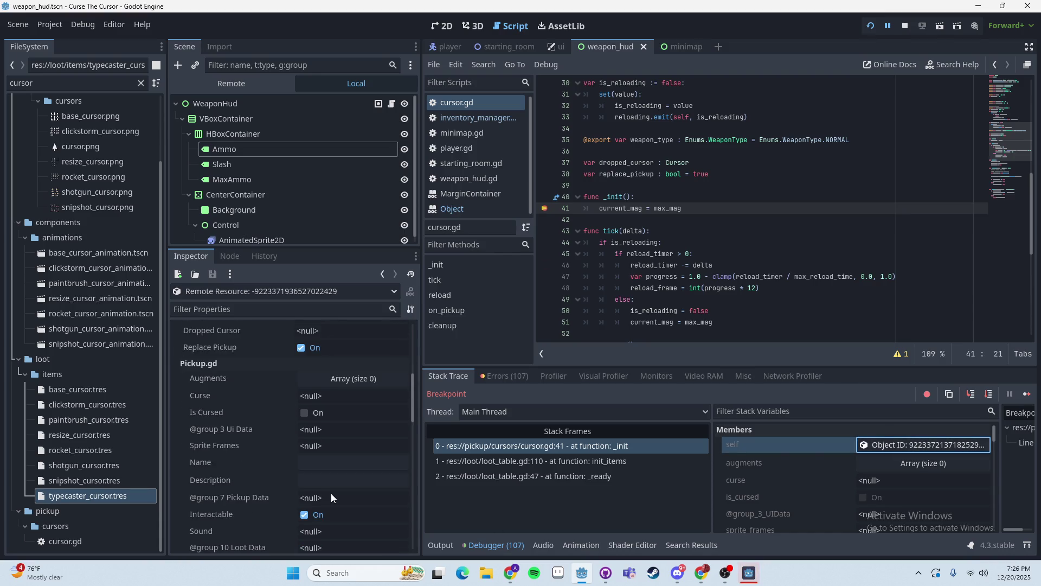
{"action": "key", "text": "F12"}
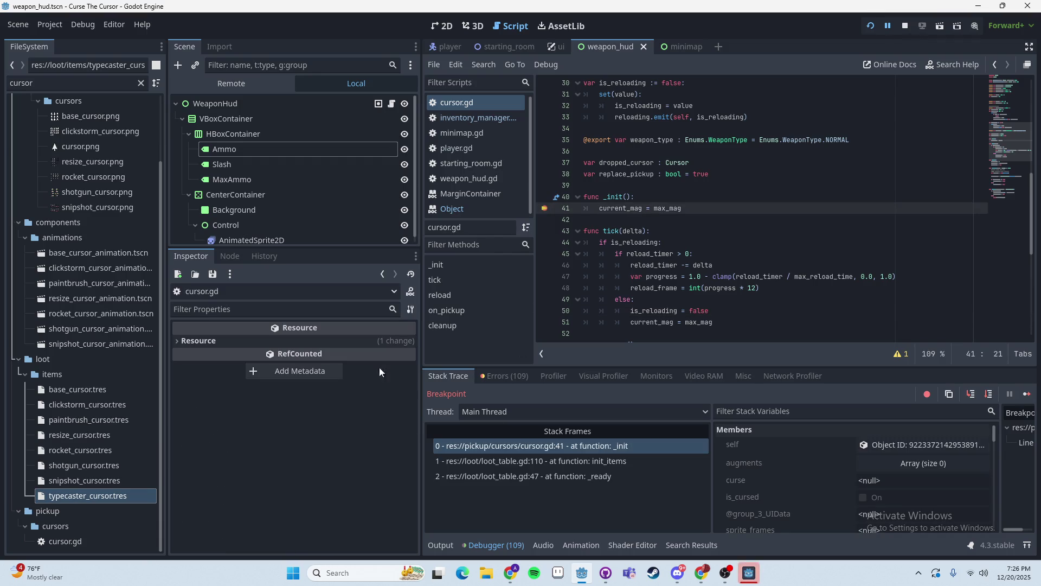
{"action": "left_click", "coordinate": [880, 445]}
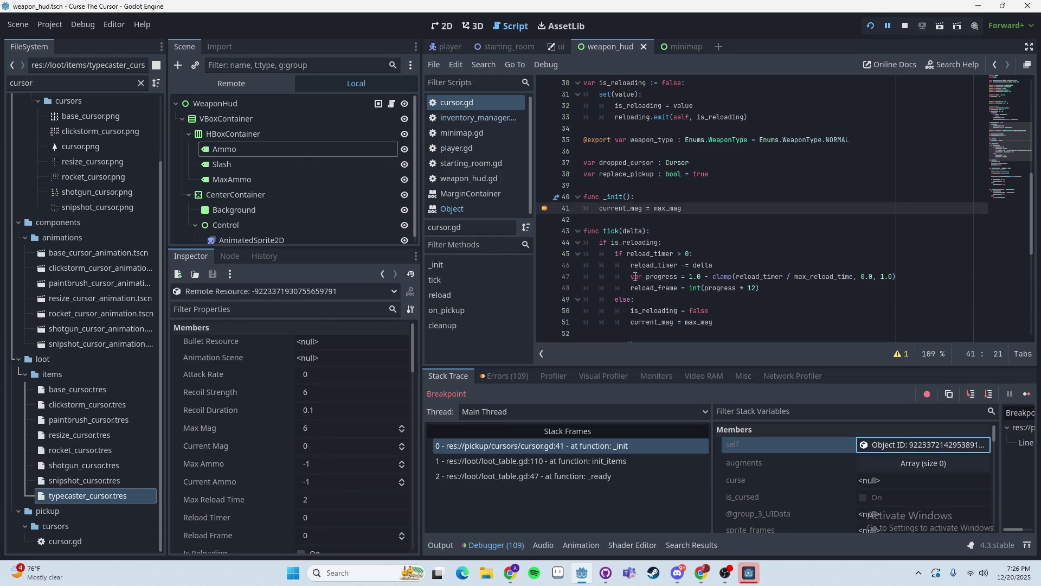
{"action": "key", "text": "F12"}
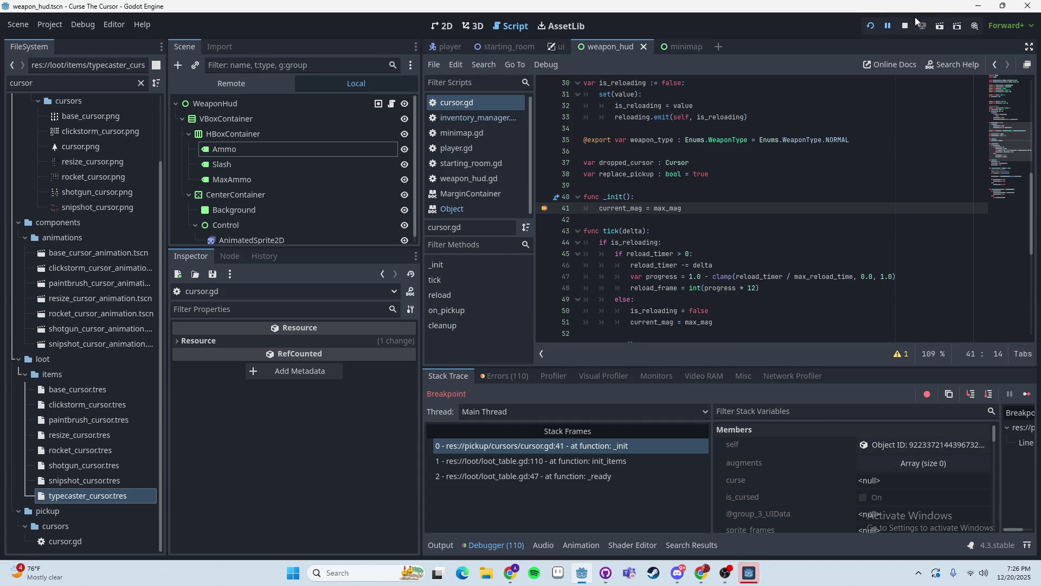
{"action": "left_click", "coordinate": [909, 26]}
{"action": "scroll", "coordinate": [616, 217], "scroll_direction": "up", "scroll_amount": 8}
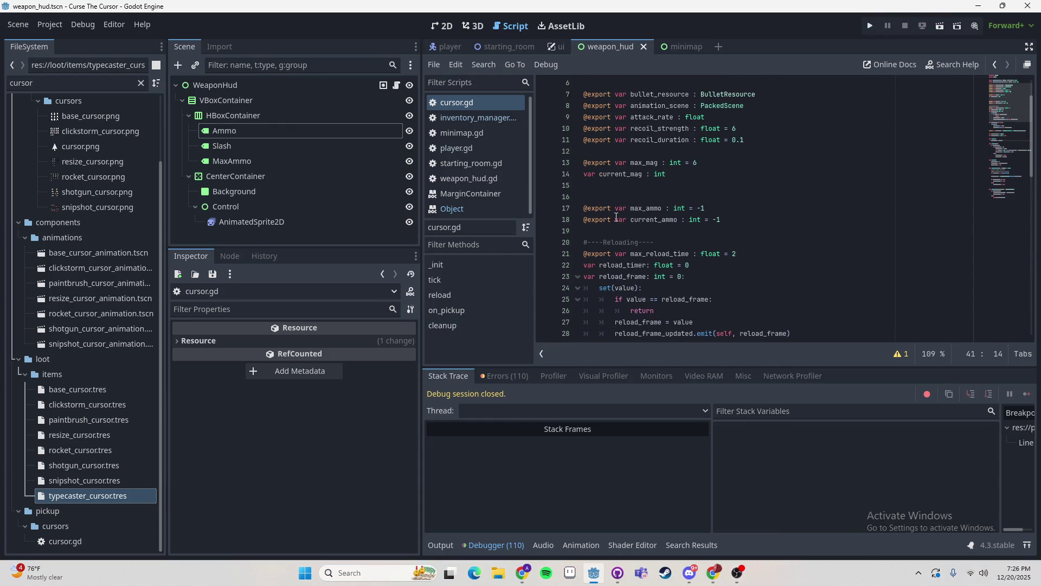
- Delete the underscore so line 40 reads func init(), and save cursor.gd
{"action": "scroll", "coordinate": [692, 164], "scroll_direction": "up", "scroll_amount": 2}
{"action": "scroll", "coordinate": [618, 129], "scroll_direction": "down", "scroll_amount": 4}
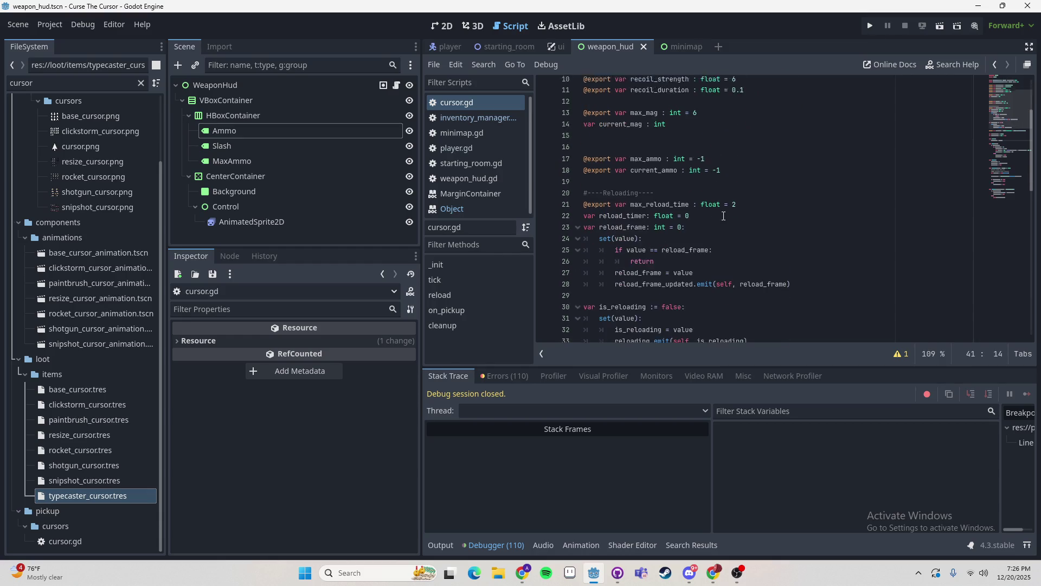
{"action": "left_click", "coordinate": [783, 170]}
{"action": "scroll", "coordinate": [724, 155], "scroll_direction": "down", "scroll_amount": 3}
{"action": "scroll", "coordinate": [700, 206], "scroll_direction": "down", "scroll_amount": 1}
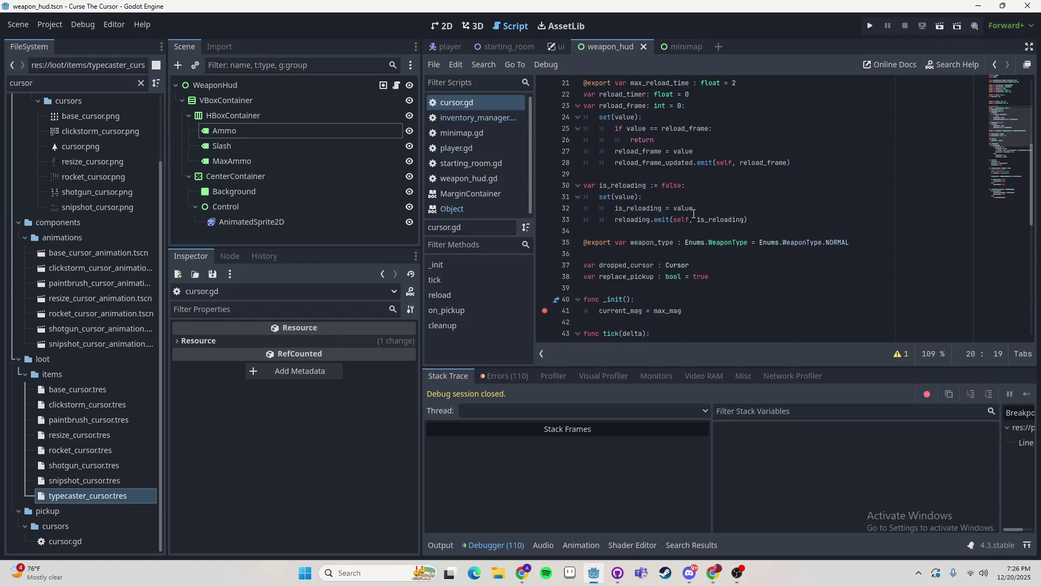
{"action": "left_click", "coordinate": [694, 273]}
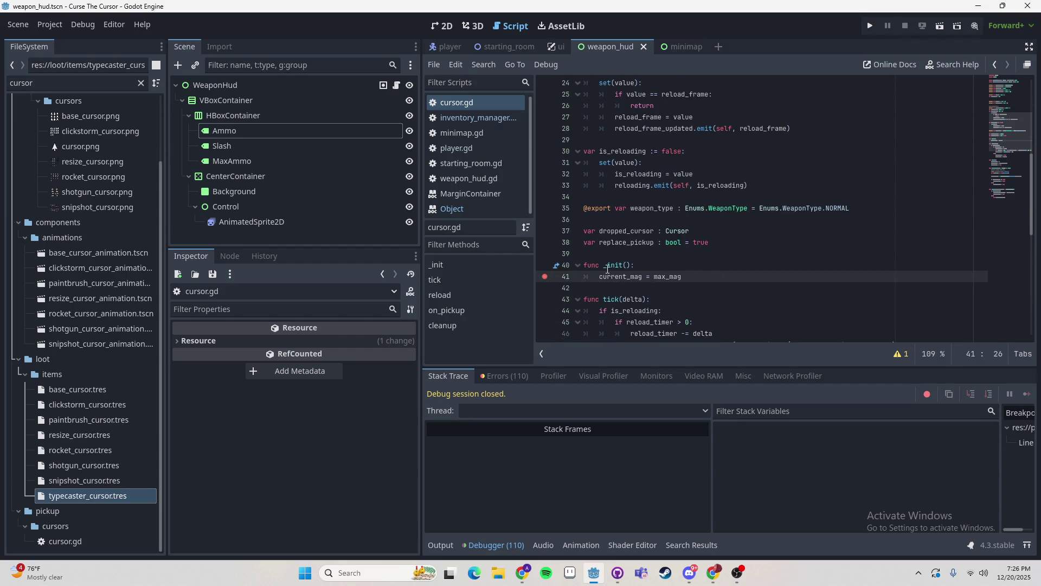
{"action": "left_click", "coordinate": [607, 266]}
{"action": "key", "text": "BackSpace"}
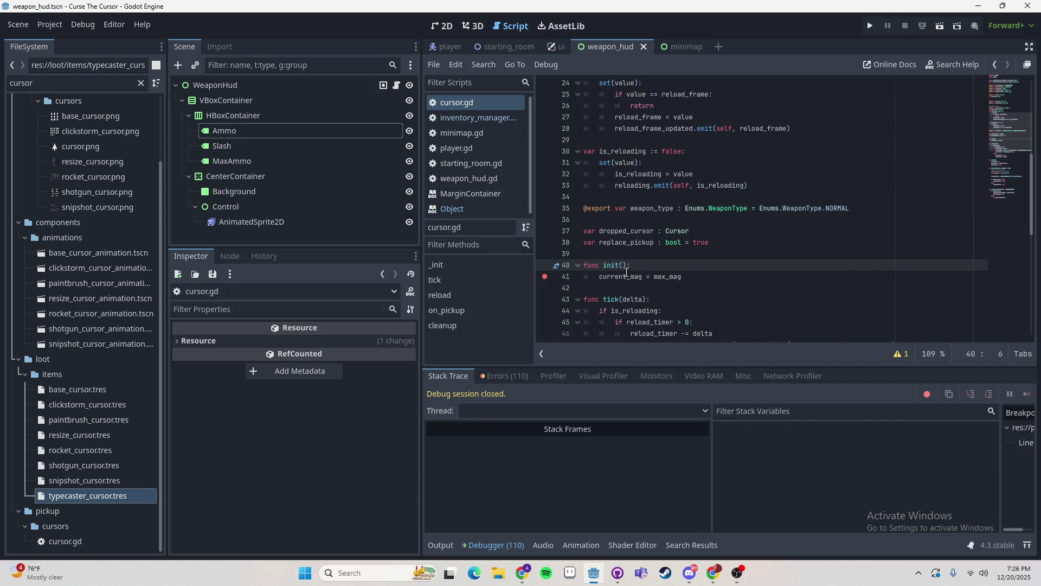
{"action": "key", "text": "End"}
{"action": "key", "text": "ctrl+s"}
- In inventory_manager.gd, add line 77 under add_cursor's duplicate call and begin typing curinit
{"action": "left_click", "coordinate": [477, 118]}
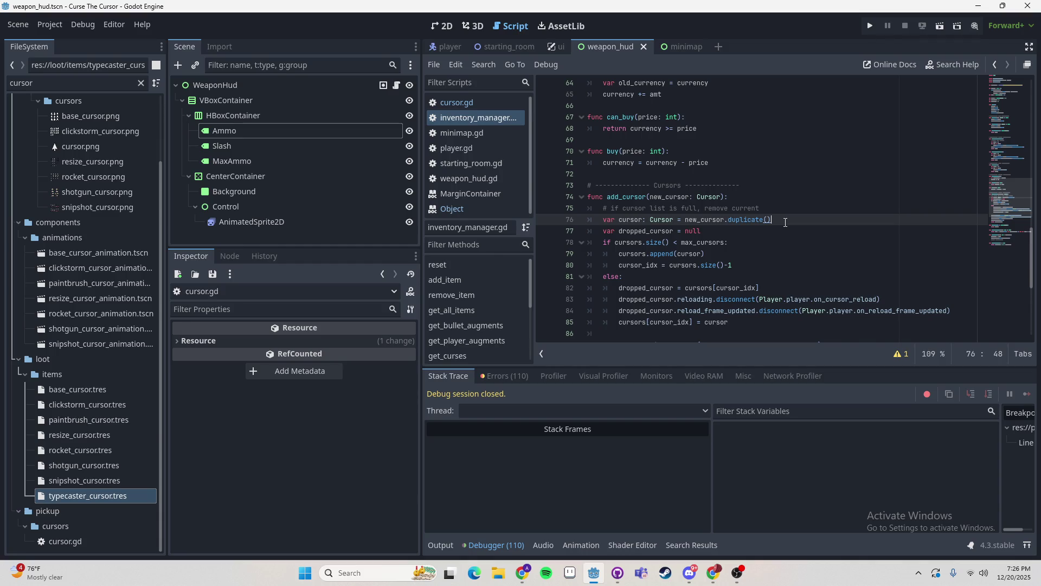
{"action": "key", "text": "Return"}
{"action": "type", "text": "init"}
{"action": "key", "text": "Down"}
{"action": "key", "text": "Up"}
{"action": "key", "text": "Home"}
{"action": "type", "text": "cur"}
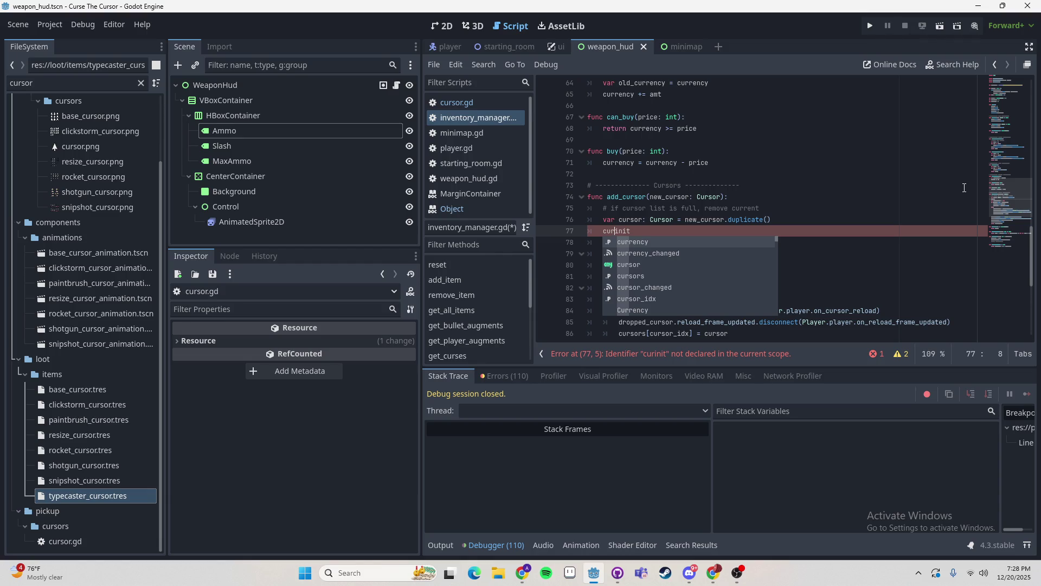
{"action": "key", "text": "alt+Tab"}
{"action": "key", "text": "alt+Tab"}
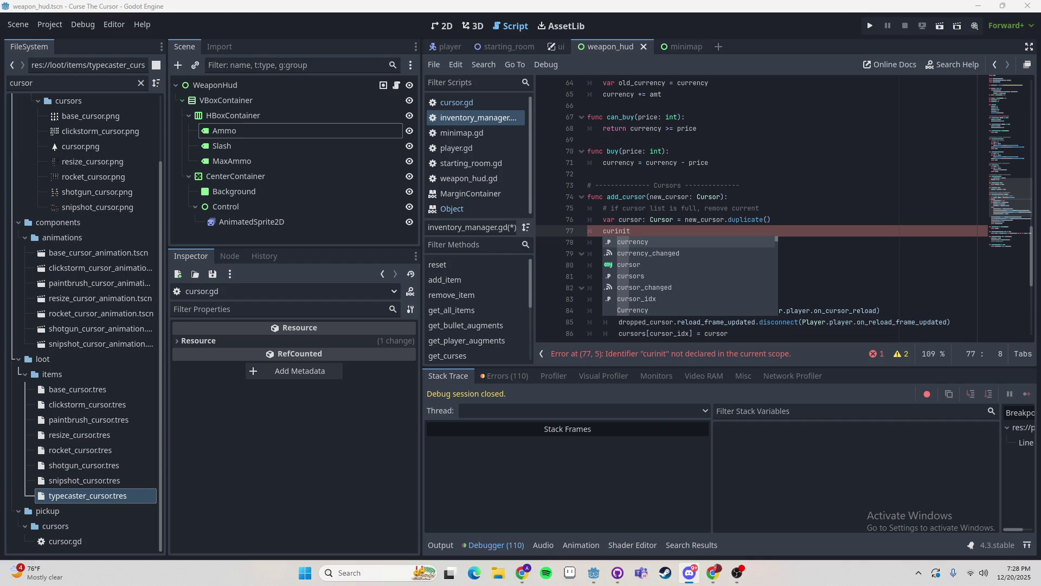
{"action": "key", "text": "alt+Tab"}
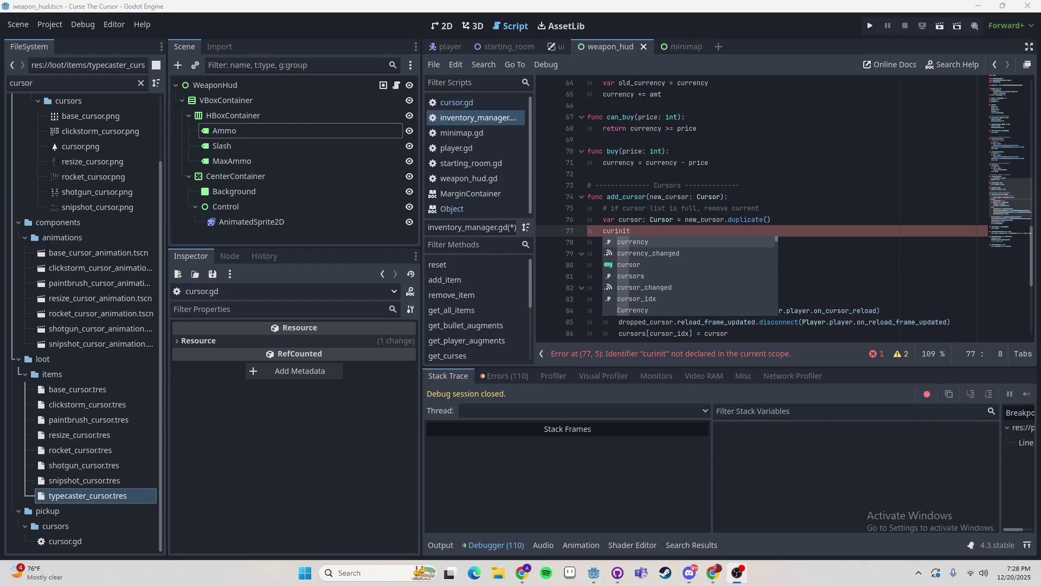
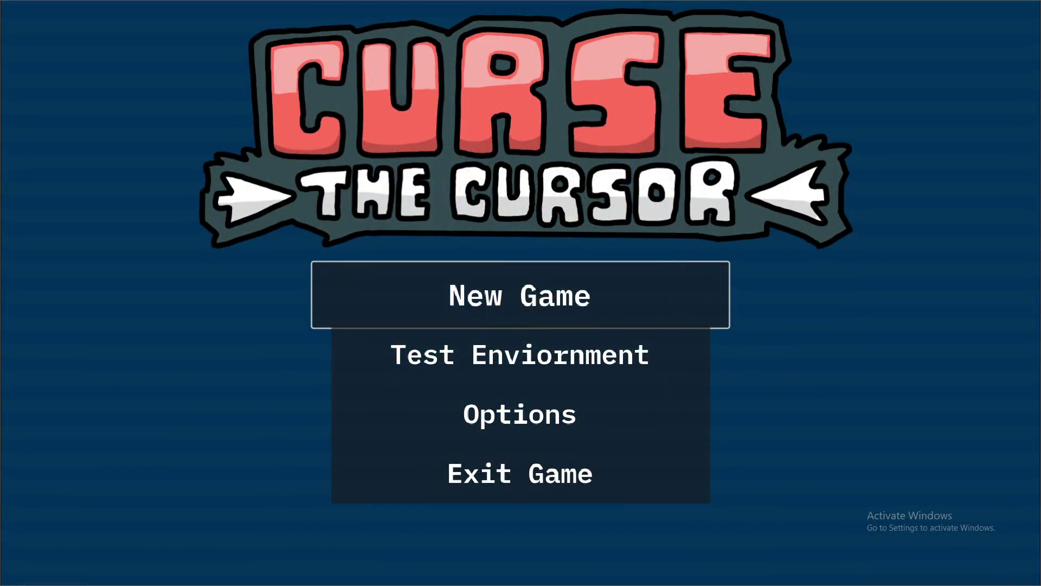
- Start a new game, continue past the cursor.gd line 41 breakpoint, and resume play
{"action": "left_click", "coordinate": [540, 333]}
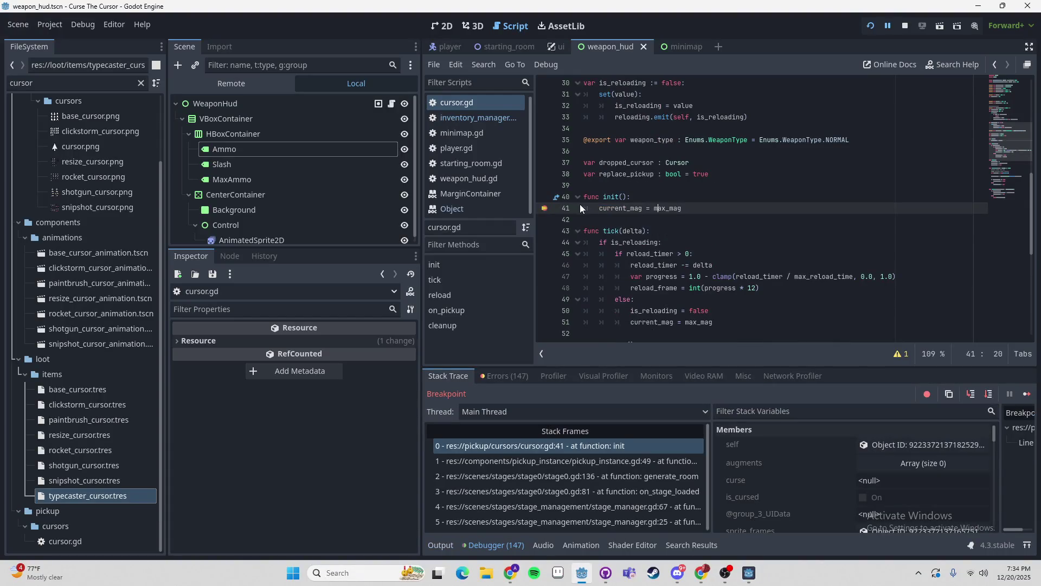
{"action": "key", "text": "F12"}
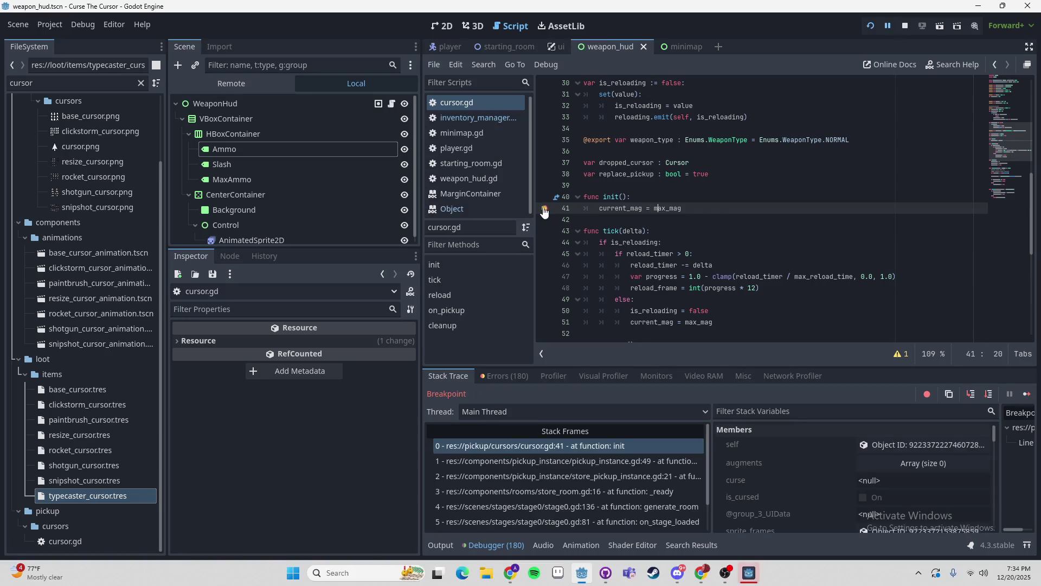
{"action": "key", "text": "F12"}
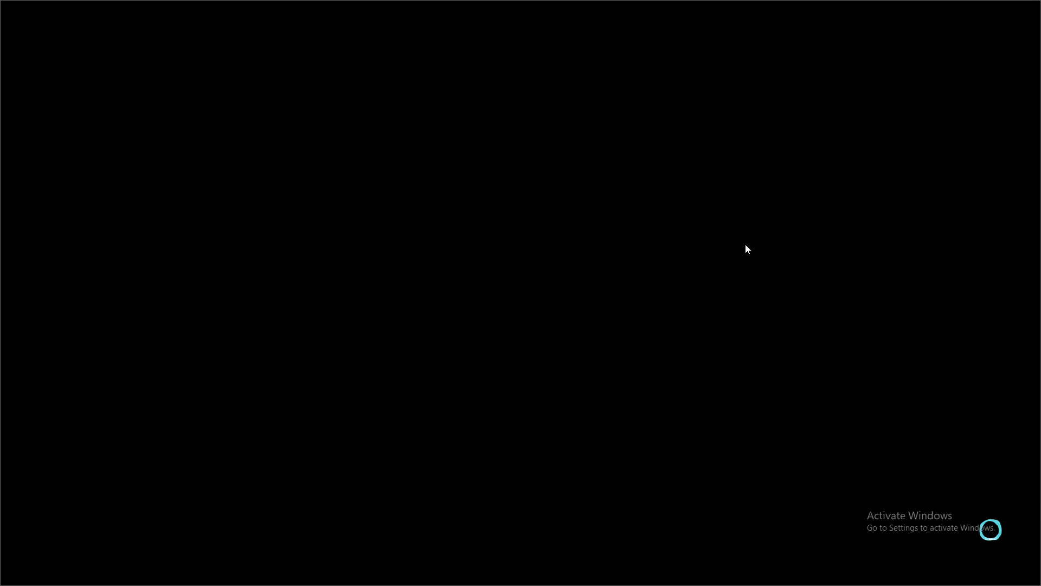
{"action": "key", "text": "e"}
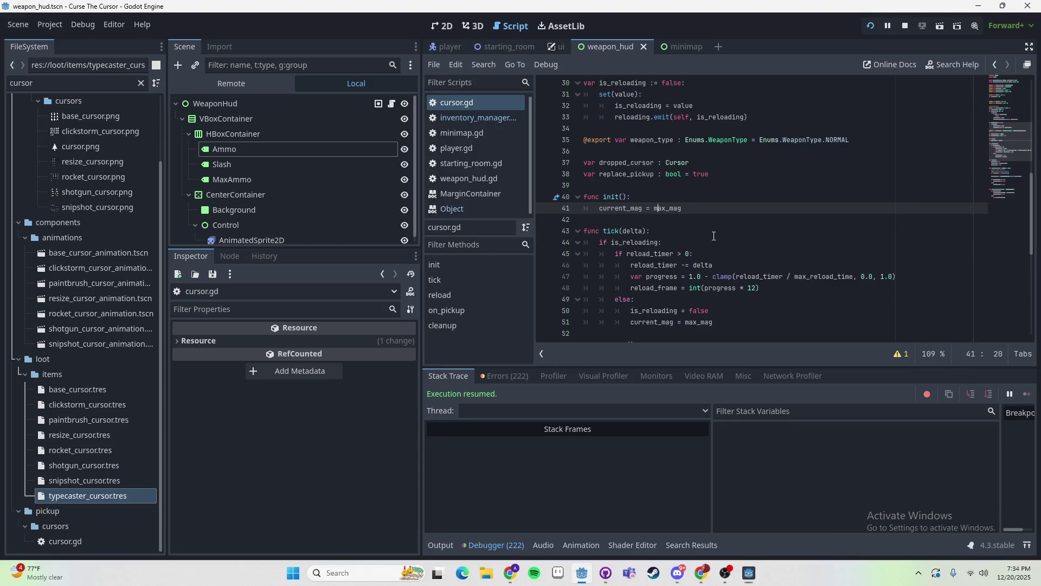
{"action": "key", "text": "Escape"}
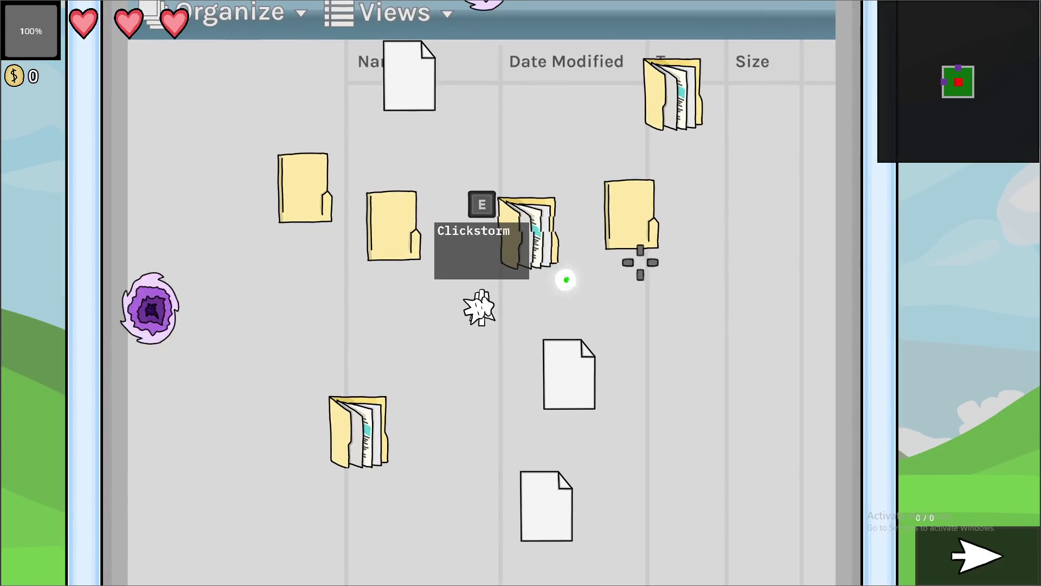
- Shoot the folders near the crosshair until one crumples, then move right and fire again
{"action": "left_click", "coordinate": [646, 270]}
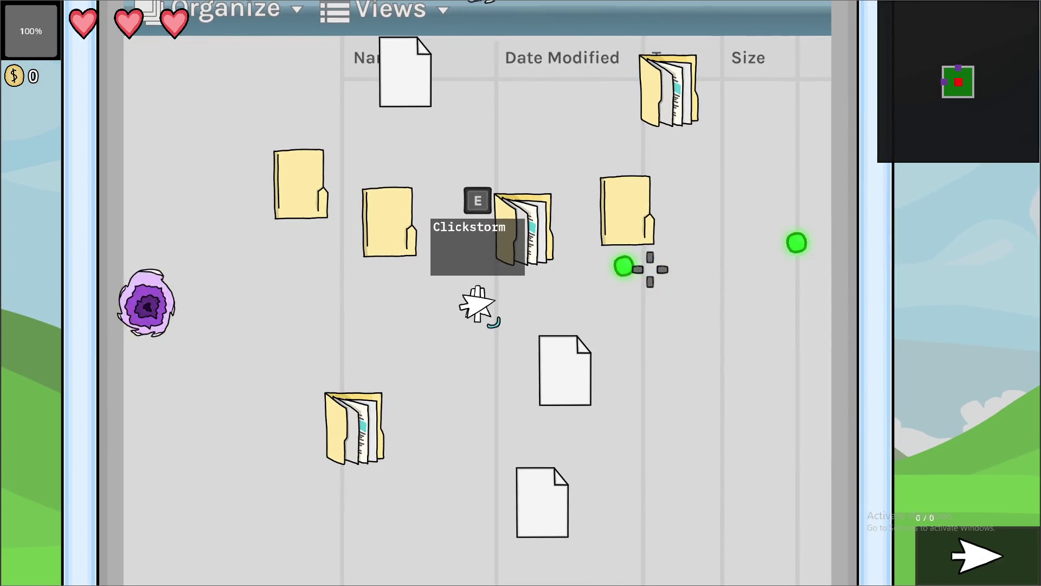
{"action": "left_click", "coordinate": [650, 269]}
{"action": "left_click", "coordinate": [650, 269]}
{"action": "left_click", "coordinate": [650, 269]}
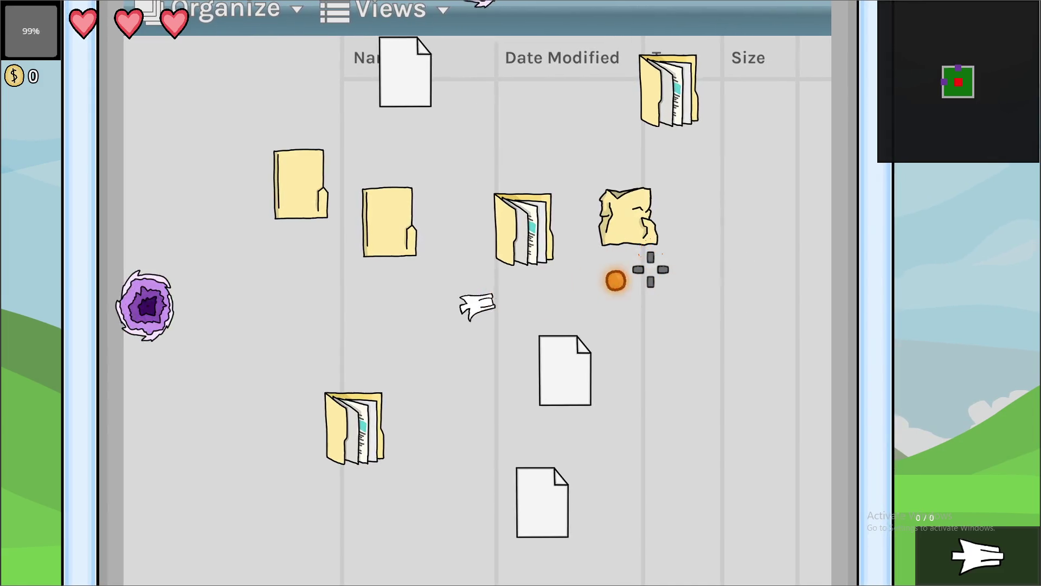
{"action": "key", "text": "d"}
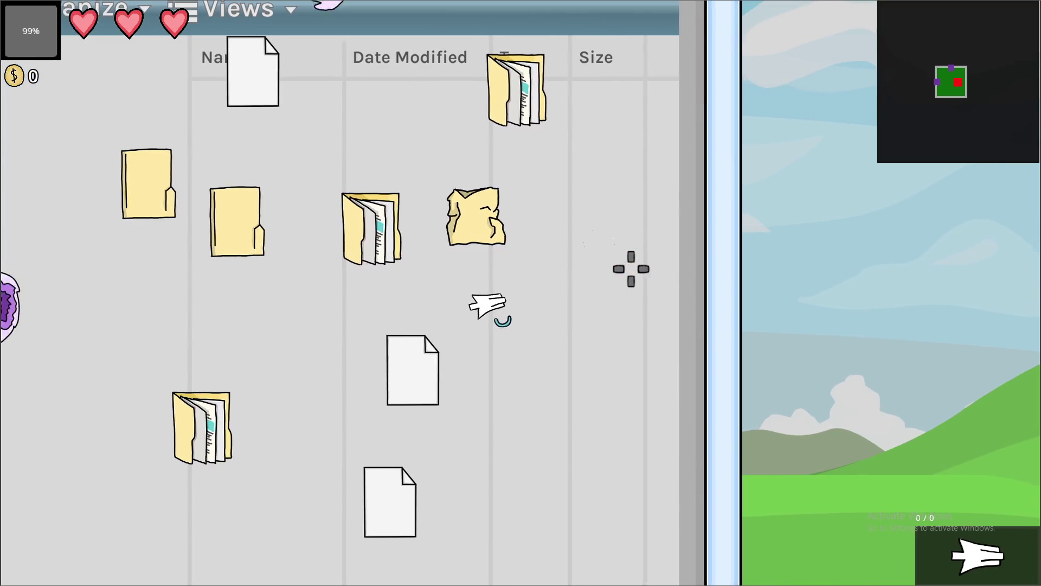
{"action": "left_click", "coordinate": [630, 268]}
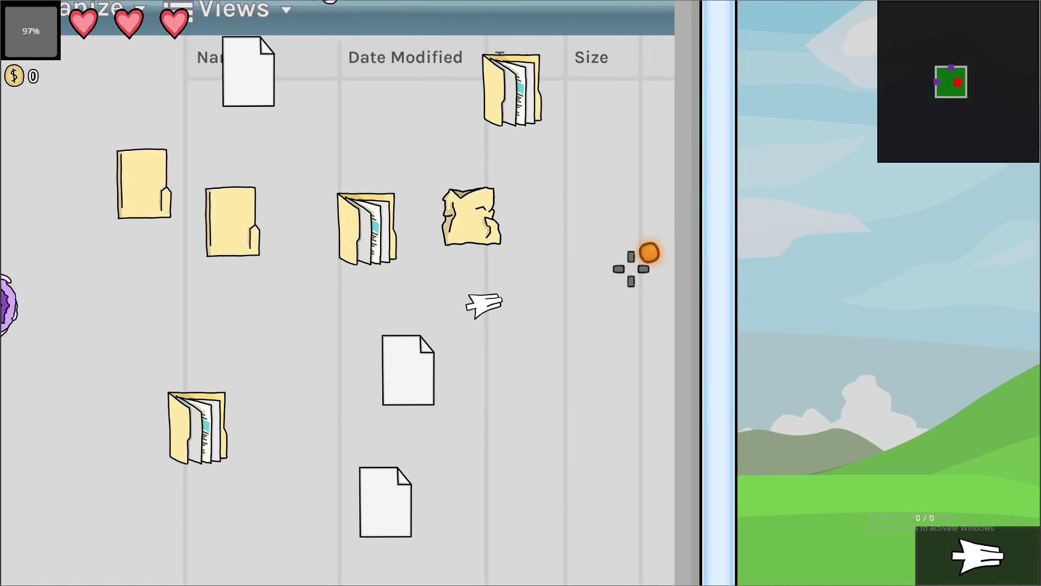
{"action": "key", "text": "alt+Tab"}
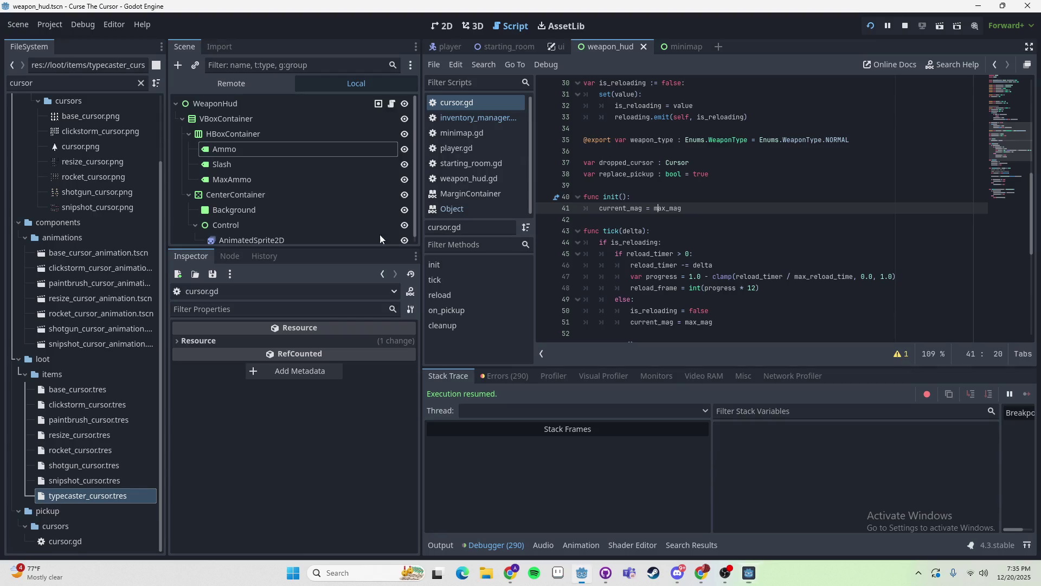
- Inspect the clickstorm_cursor.tres resource and jump back to inventory_manager.gd
{"action": "left_click", "coordinate": [83, 405]}
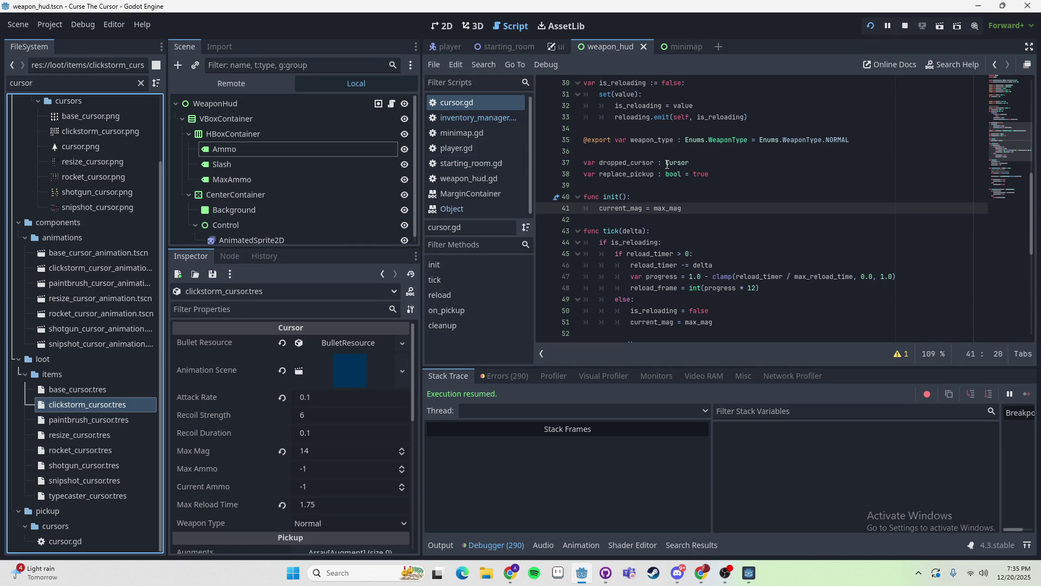
{"action": "key", "text": "alt+Left"}
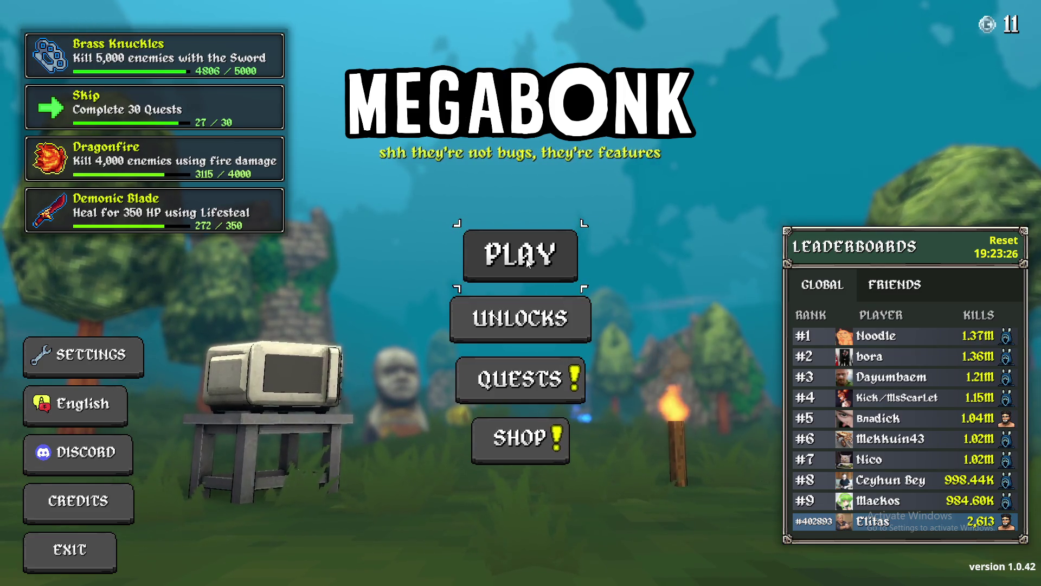
- Preview CL4NK, Megachad, Sir Oofie, Fox and Ogre, then choose Calcium and start Forest Tier 2
{"action": "key", "text": "Return"}
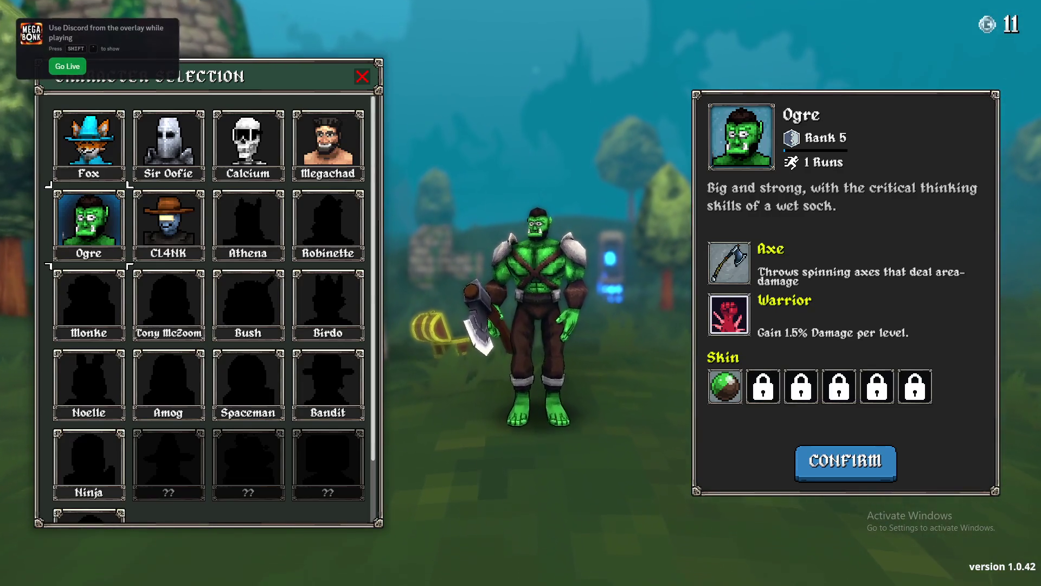
{"action": "left_click", "coordinate": [178, 223]}
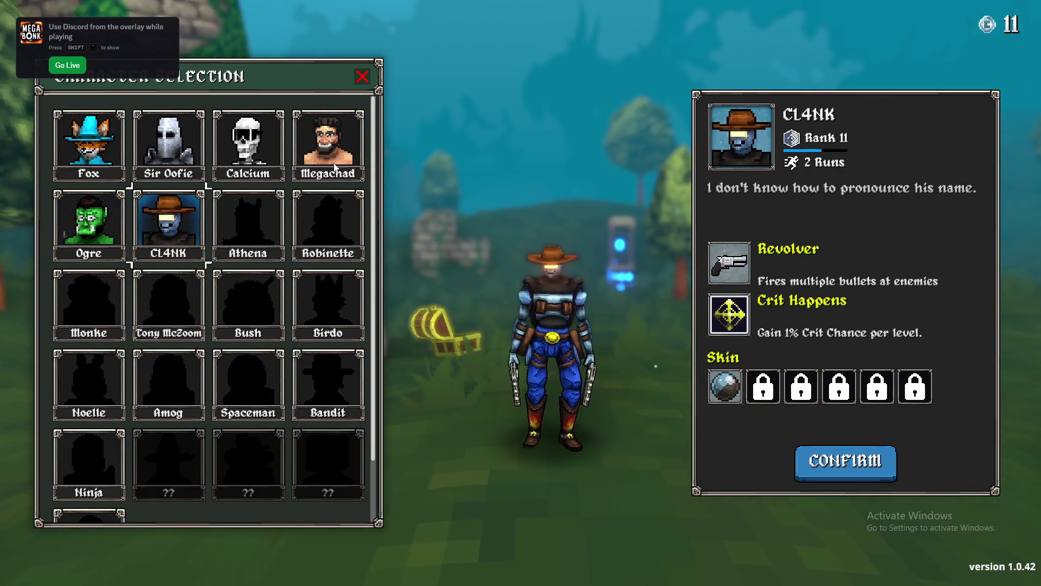
{"action": "left_click", "coordinate": [325, 149]}
{"action": "left_click", "coordinate": [169, 149]}
{"action": "left_click", "coordinate": [86, 148]}
{"action": "left_click", "coordinate": [83, 216]}
{"action": "left_click", "coordinate": [174, 145]}
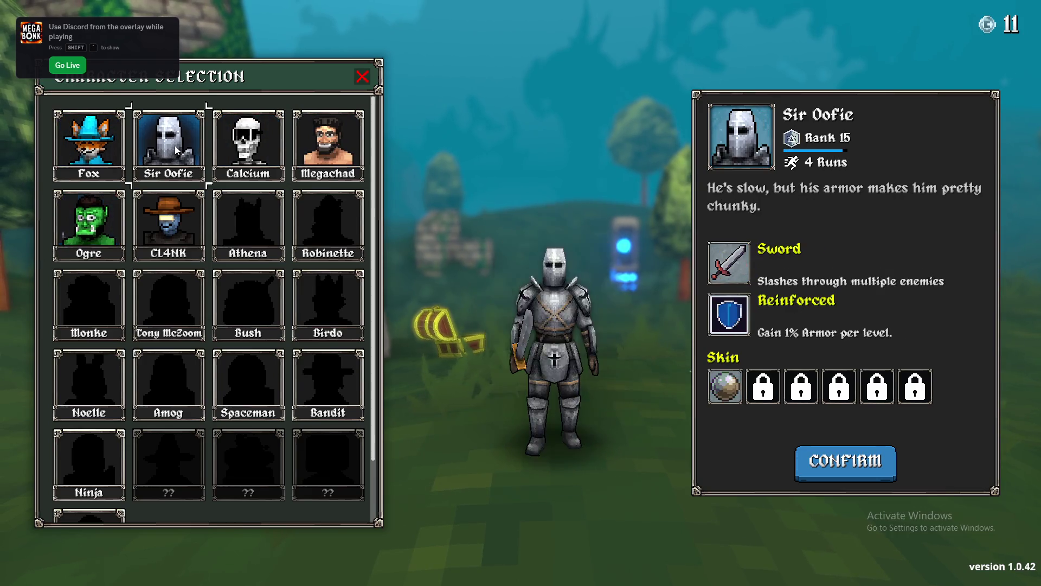
{"action": "left_click", "coordinate": [227, 140]}
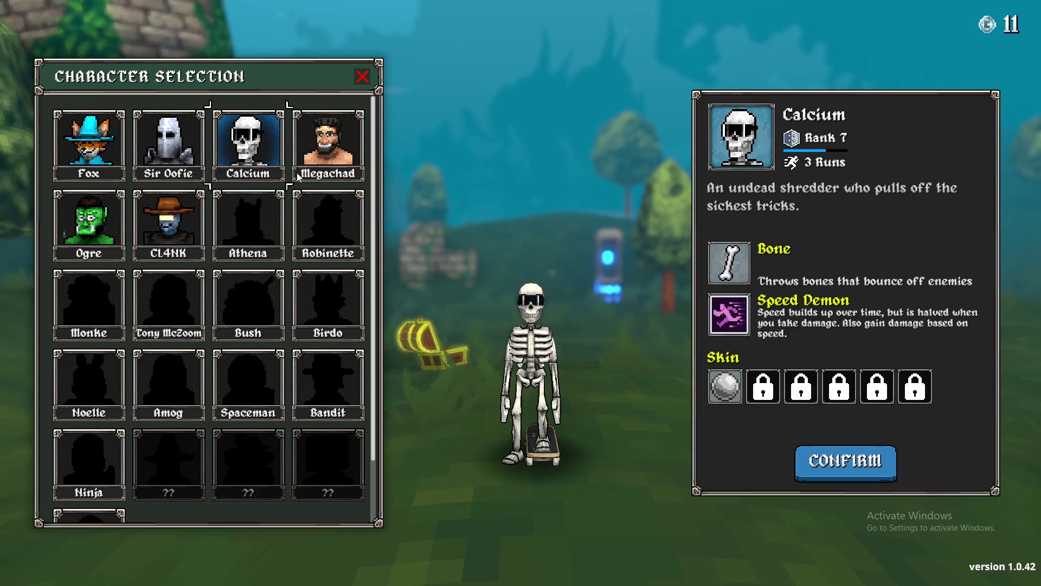
{"action": "left_click", "coordinate": [886, 451]}
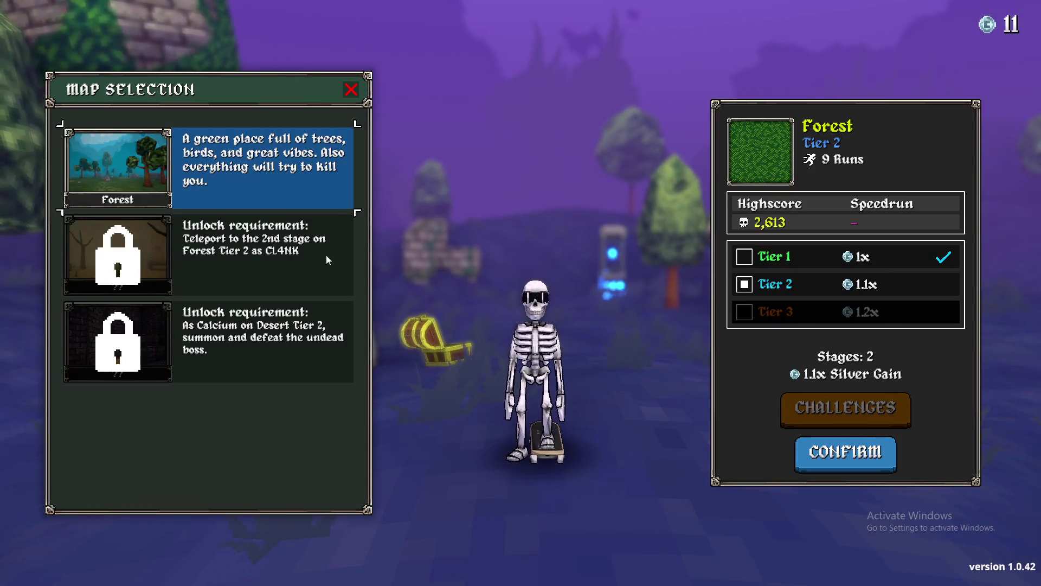
{"action": "left_click", "coordinate": [852, 458]}
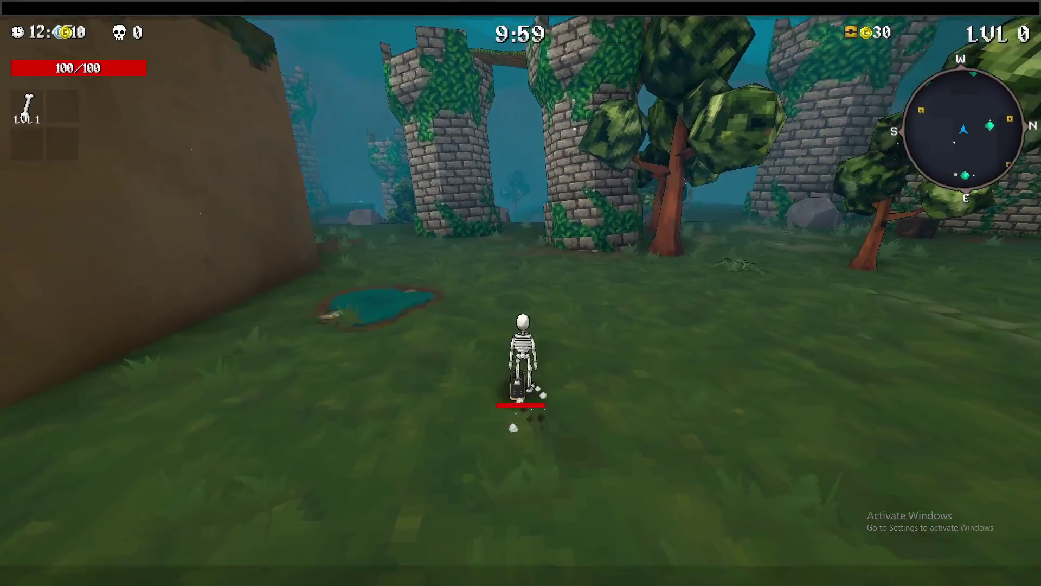
- Skate to the first shrine and take the +1 Projectile Count reward
{"action": "key", "text": "w"}
{"action": "key", "text": "w"}
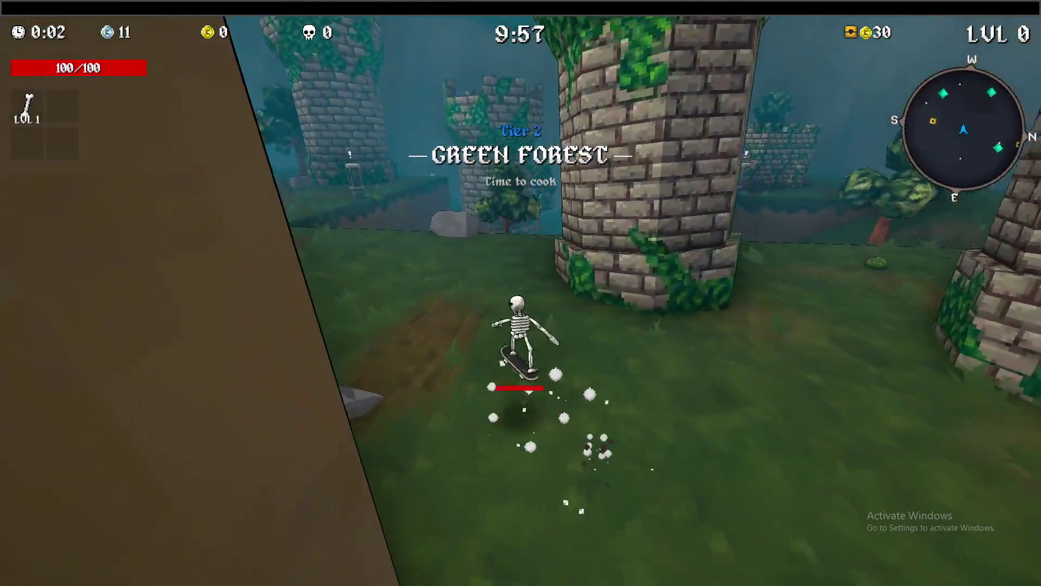
{"action": "key", "text": "d"}
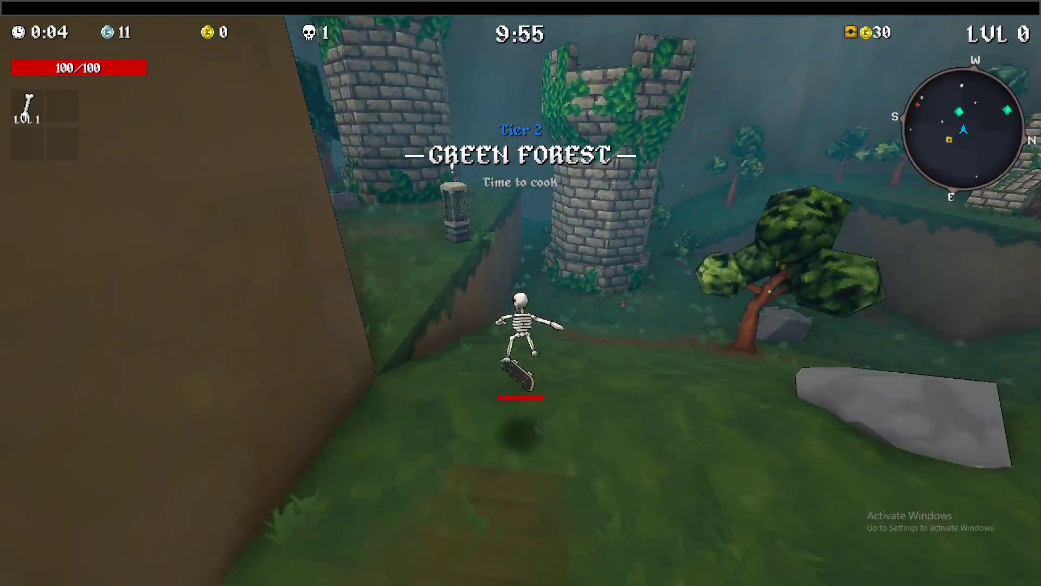
{"action": "key", "text": "a"}
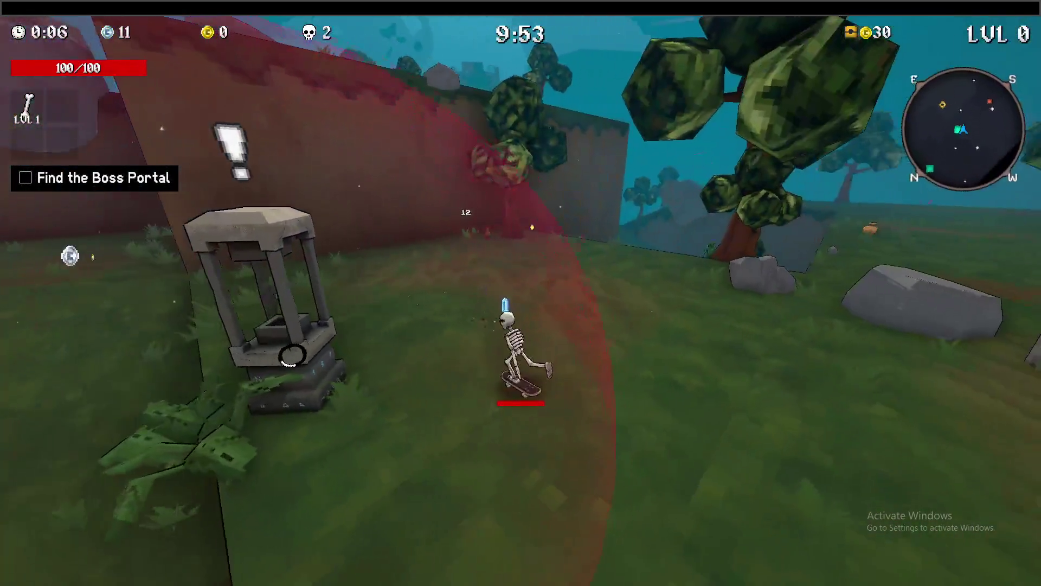
{"action": "key", "text": "a"}
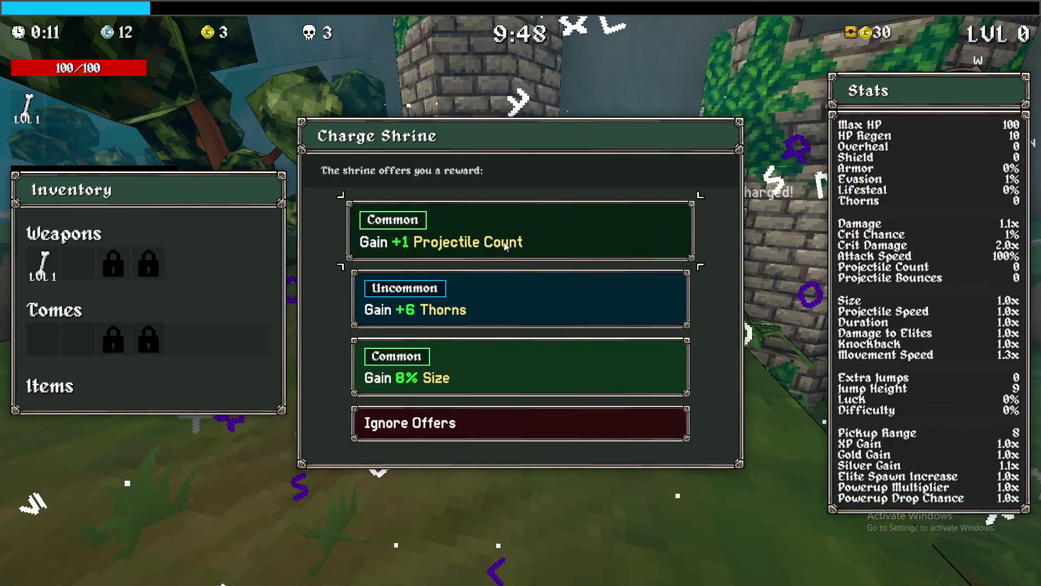
{"action": "left_click", "coordinate": [499, 247]}
{"action": "key", "text": "Escape"}
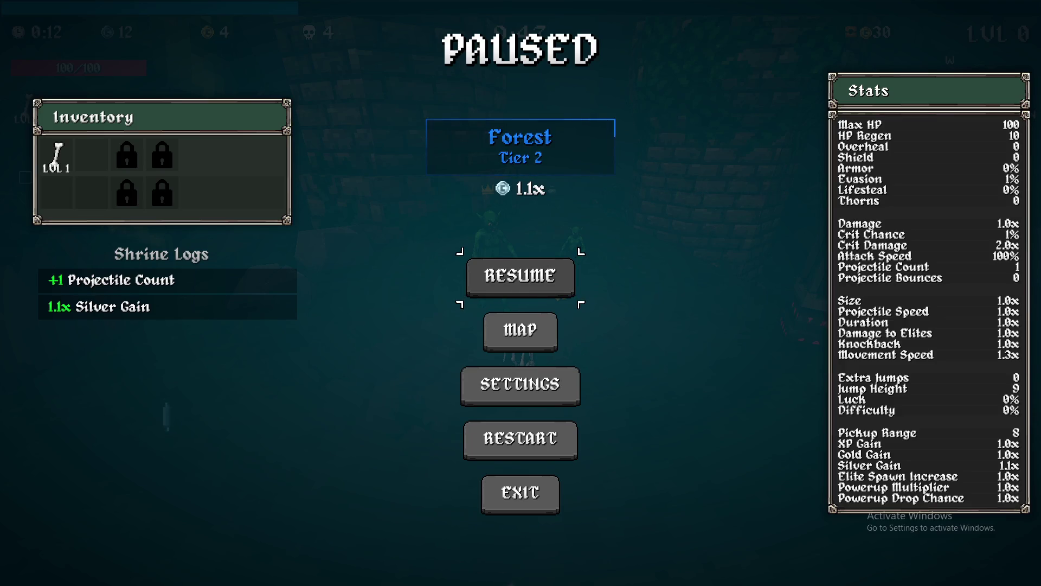
{"action": "key", "text": "Escape"}
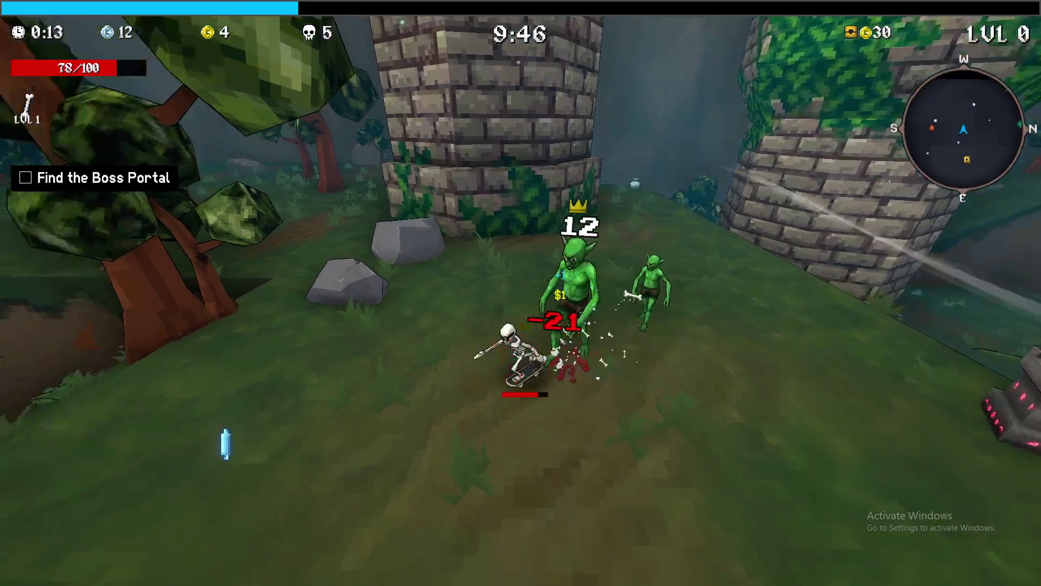
- Upgrade the Bone weapon to level 2 and take Borgar from a chest
{"action": "key", "text": "w"}
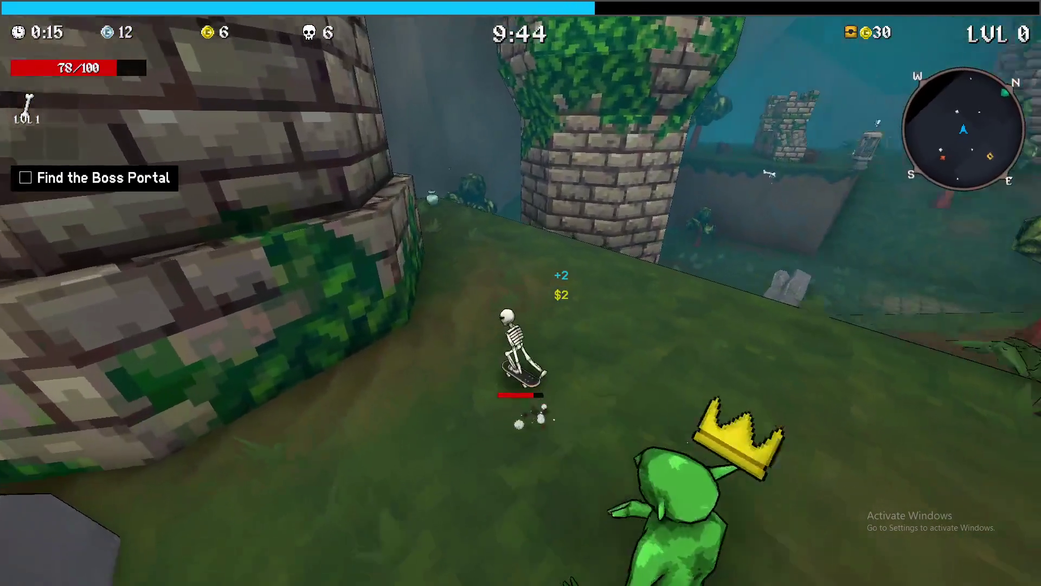
{"action": "key", "text": "w"}
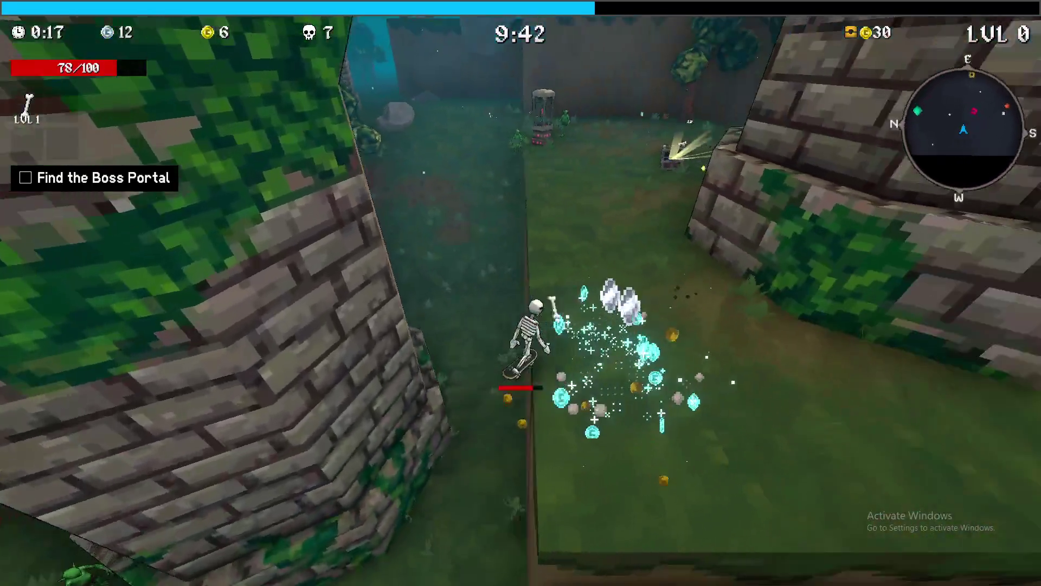
{"action": "key", "text": "w"}
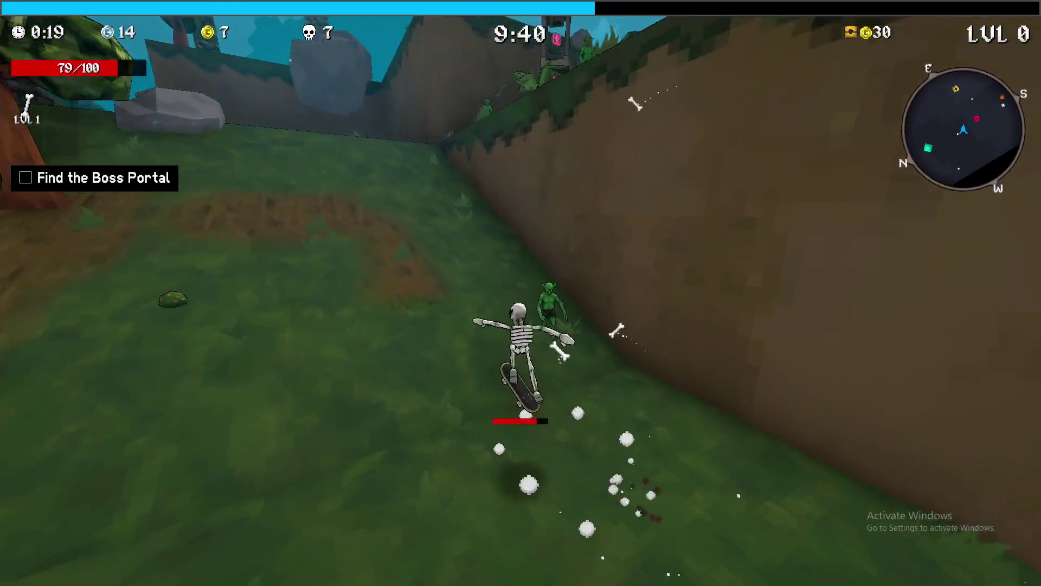
{"action": "key", "text": "w"}
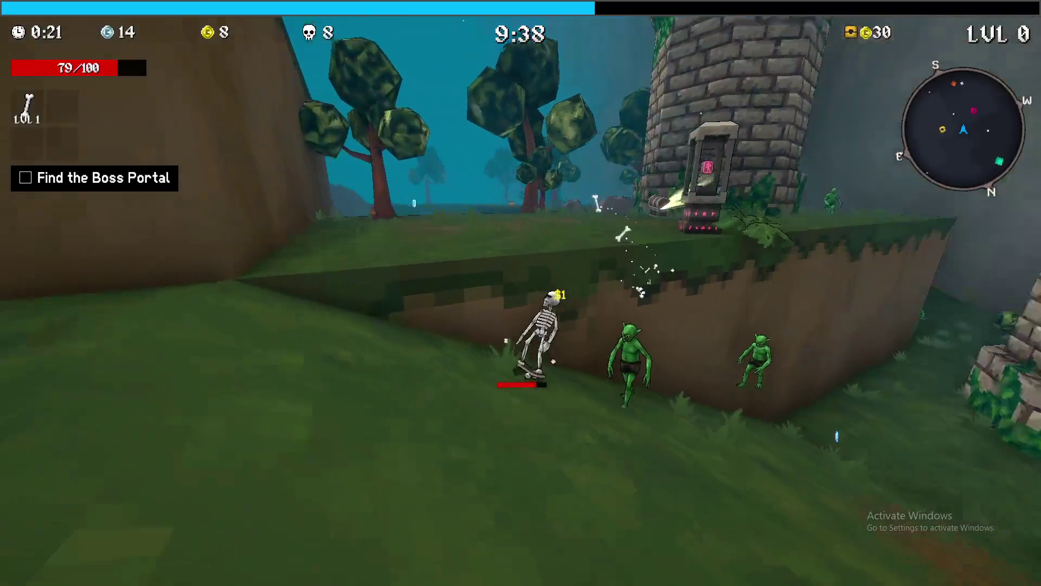
{"action": "key", "text": "w"}
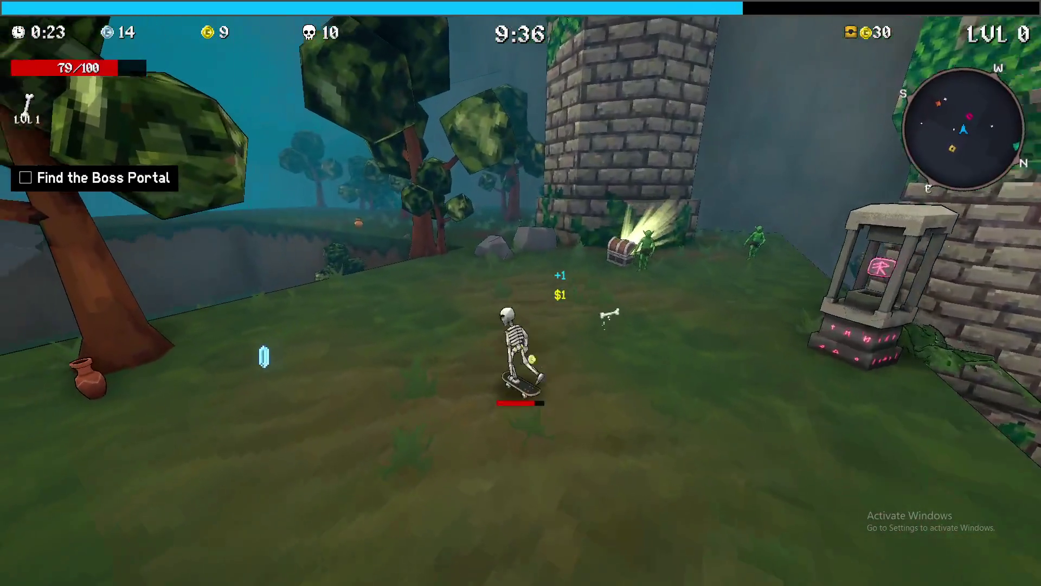
{"action": "key", "text": "w"}
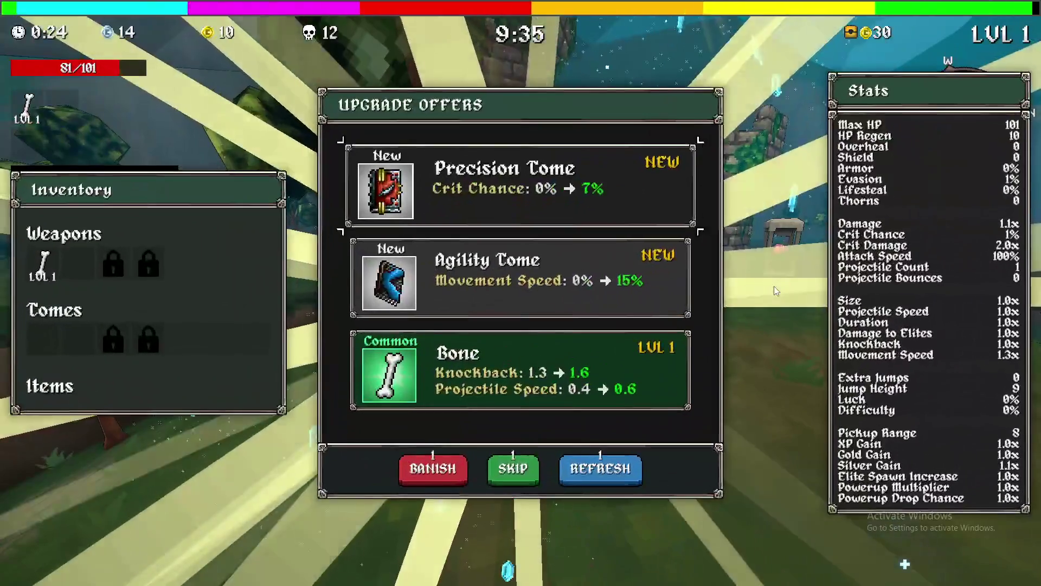
{"action": "left_click", "coordinate": [539, 378]}
{"action": "key", "text": "w"}
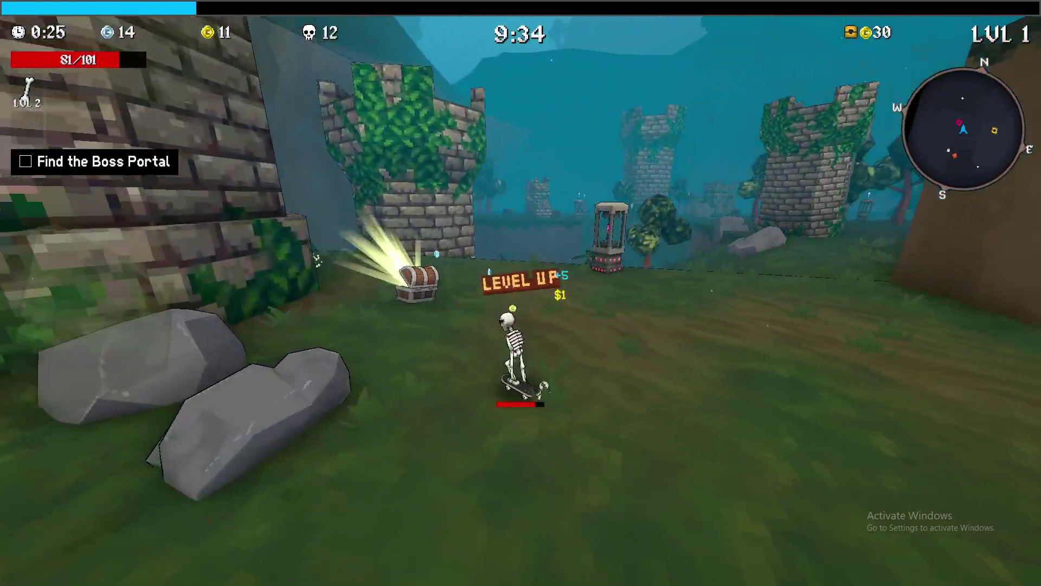
{"action": "key", "text": "e"}
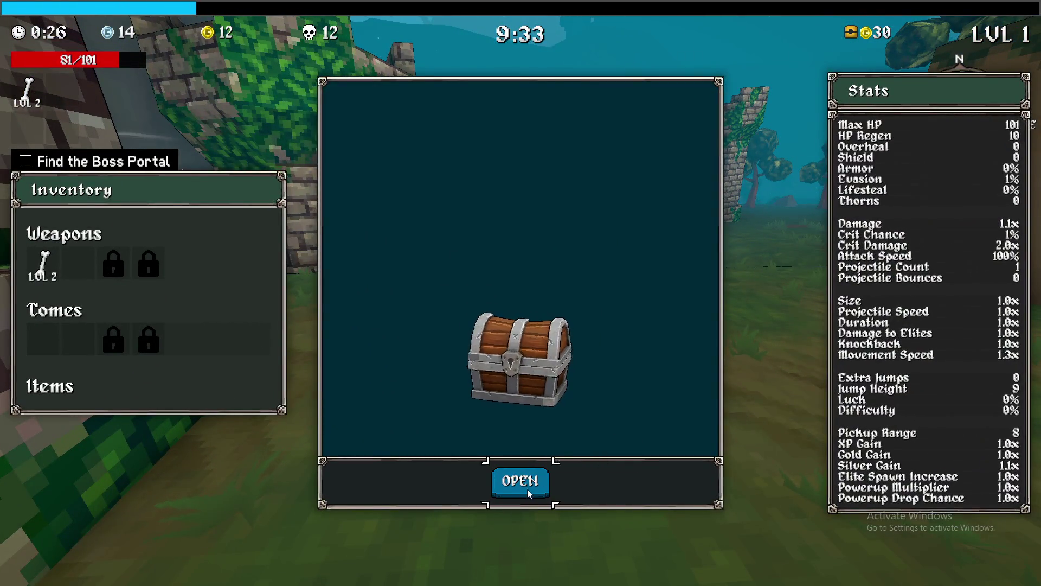
{"action": "left_click", "coordinate": [520, 481]}
{"action": "left_click", "coordinate": [564, 481]}
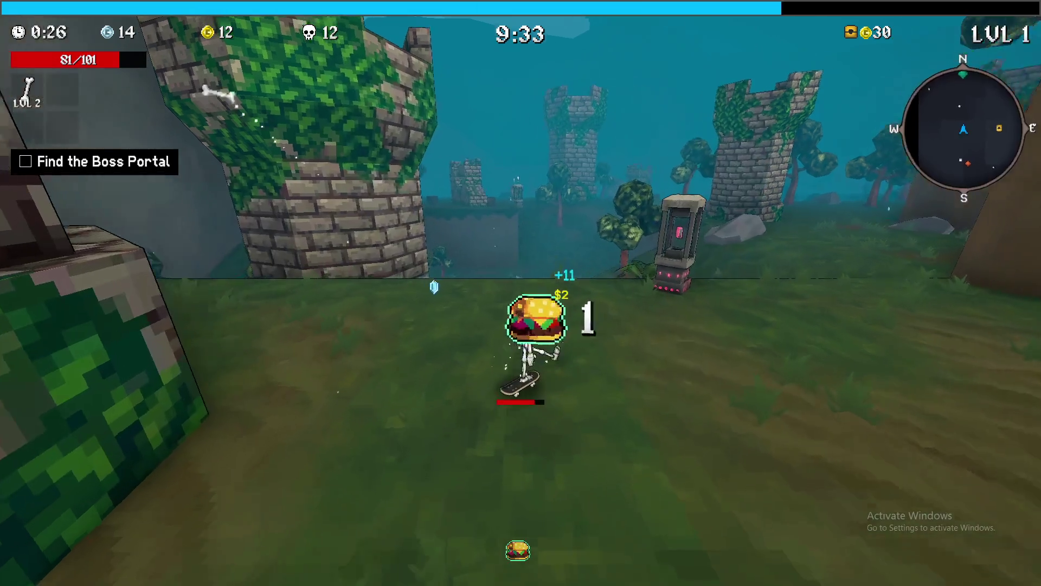
- Take the Legendary 40% Pickup Range shrine reward and upgrade Bone to level 3
{"action": "key", "text": "w"}
{"action": "key", "text": "w"}
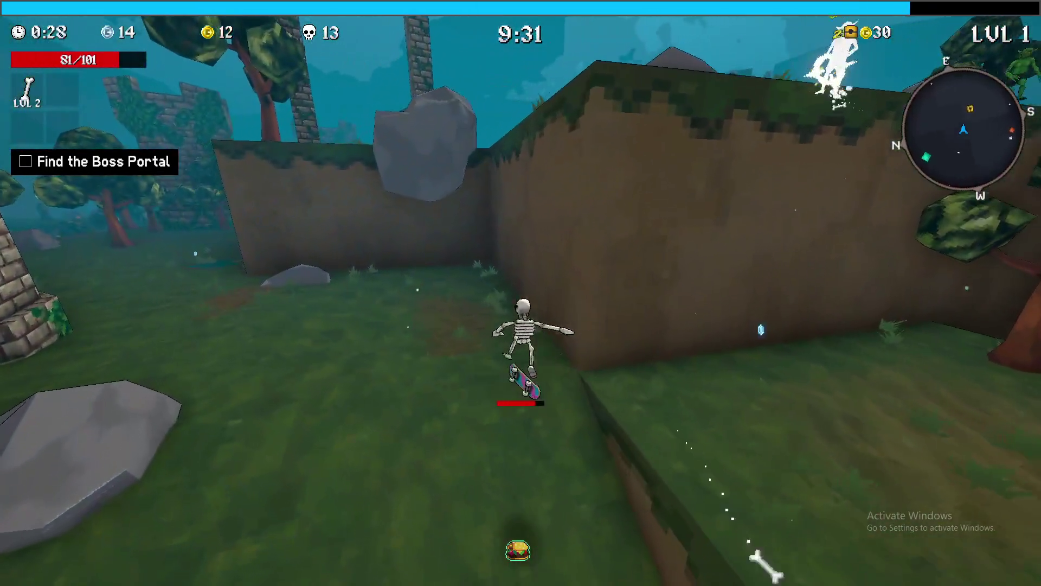
{"action": "key", "text": "w"}
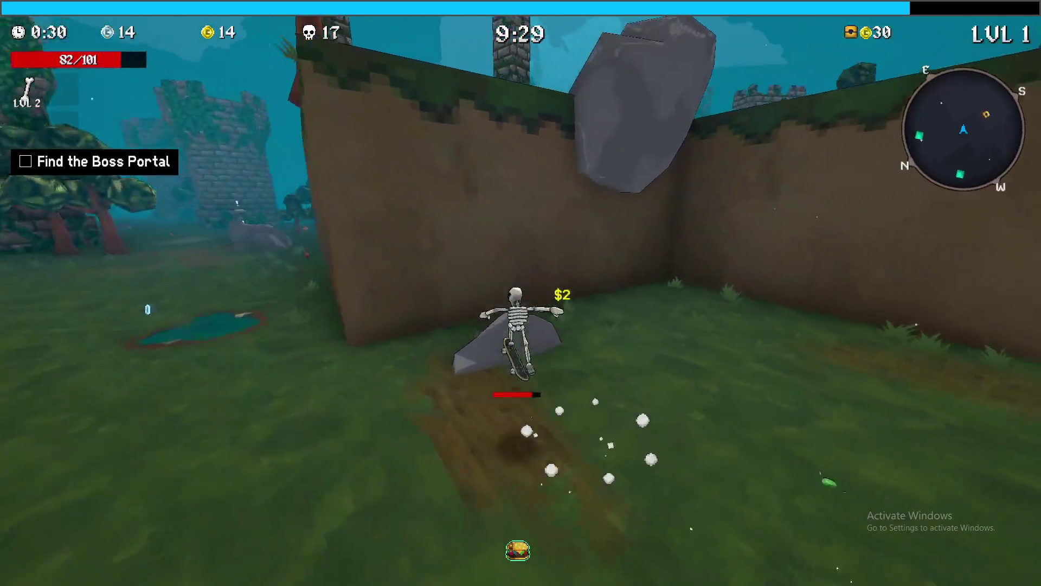
{"action": "key", "text": "w"}
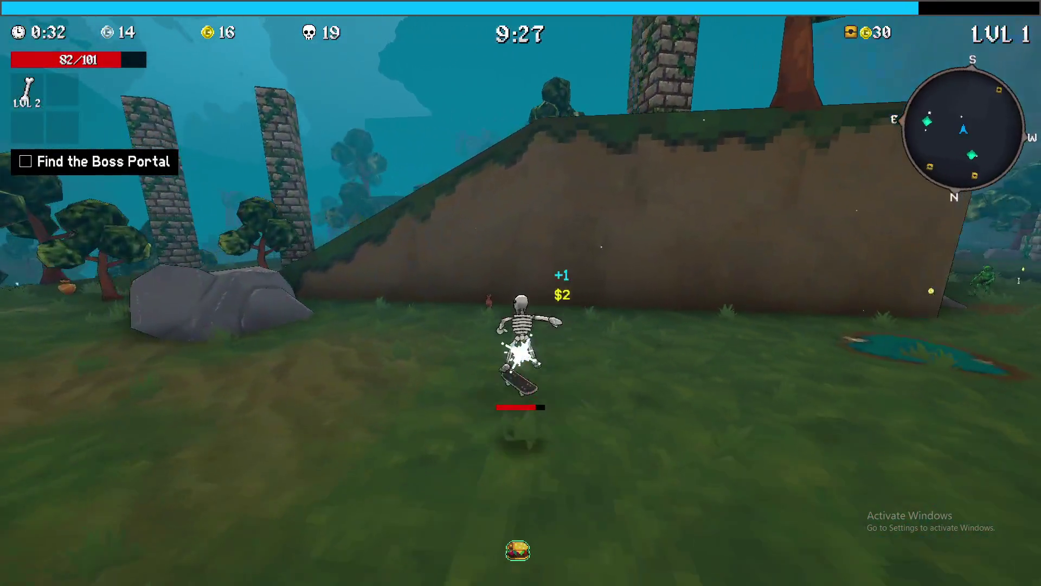
{"action": "key", "text": "w"}
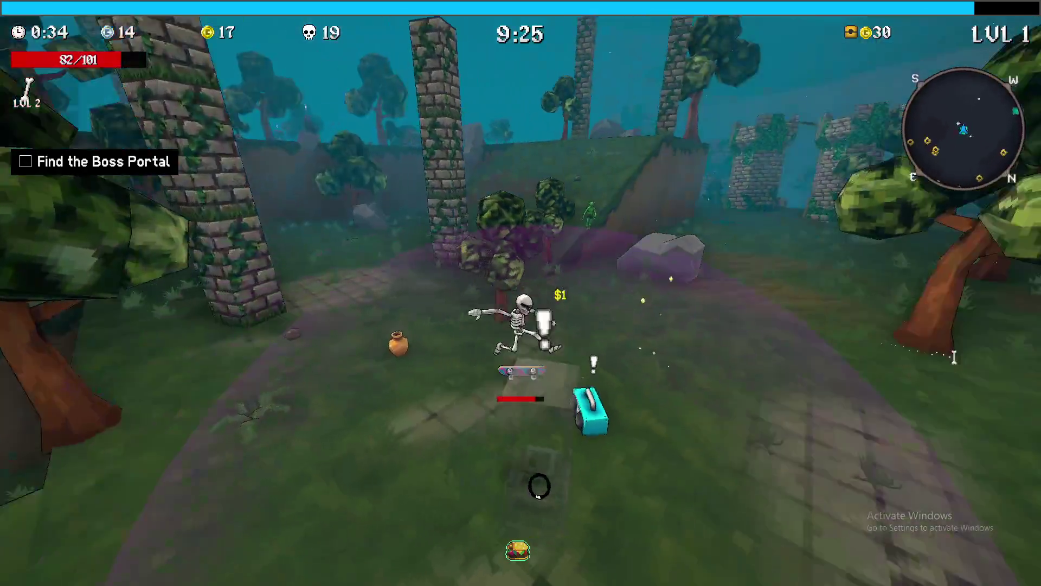
{"action": "key", "text": "w"}
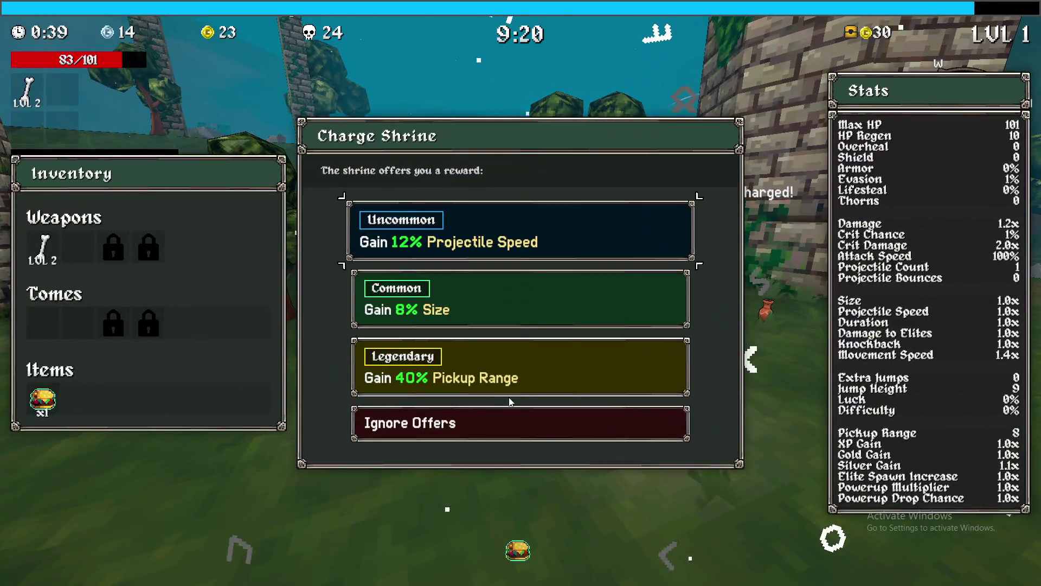
{"action": "left_click", "coordinate": [500, 369]}
{"action": "key", "text": "w"}
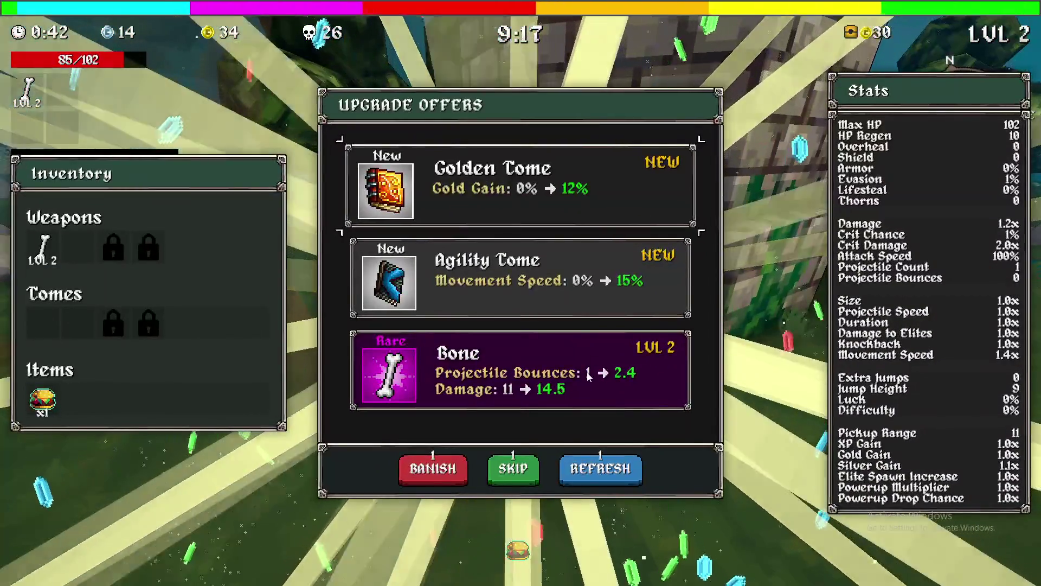
{"action": "left_click", "coordinate": [588, 377]}
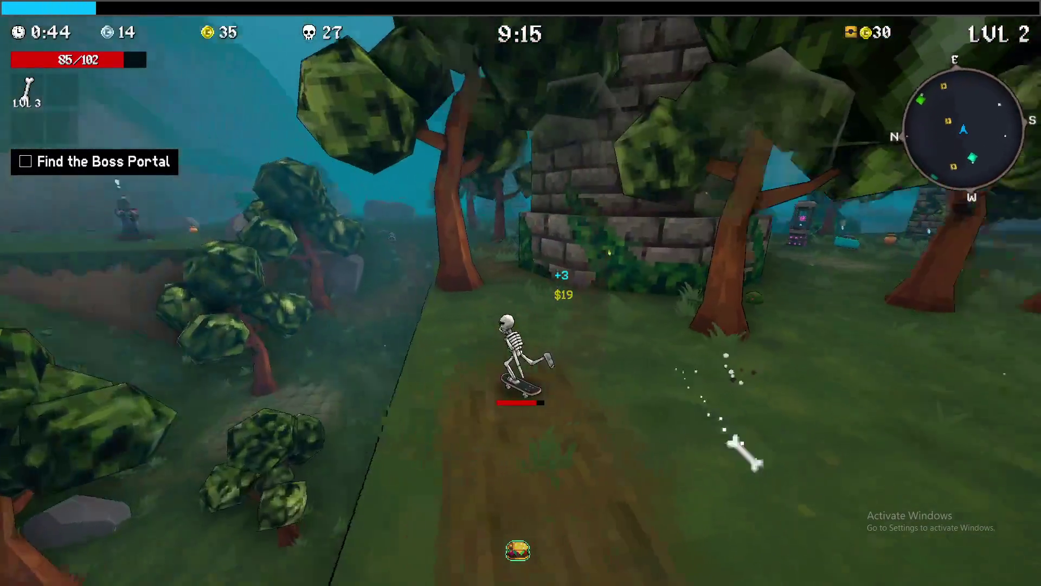
- Take Thunder Mitts from a chest and upgrade Bone to level 4
{"action": "key", "text": "w"}
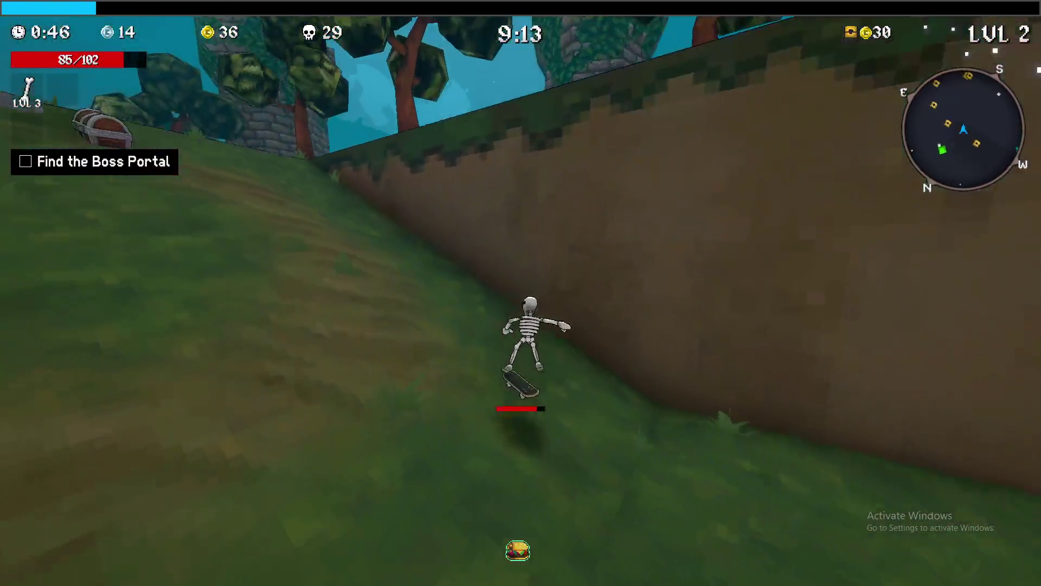
{"action": "key", "text": "e"}
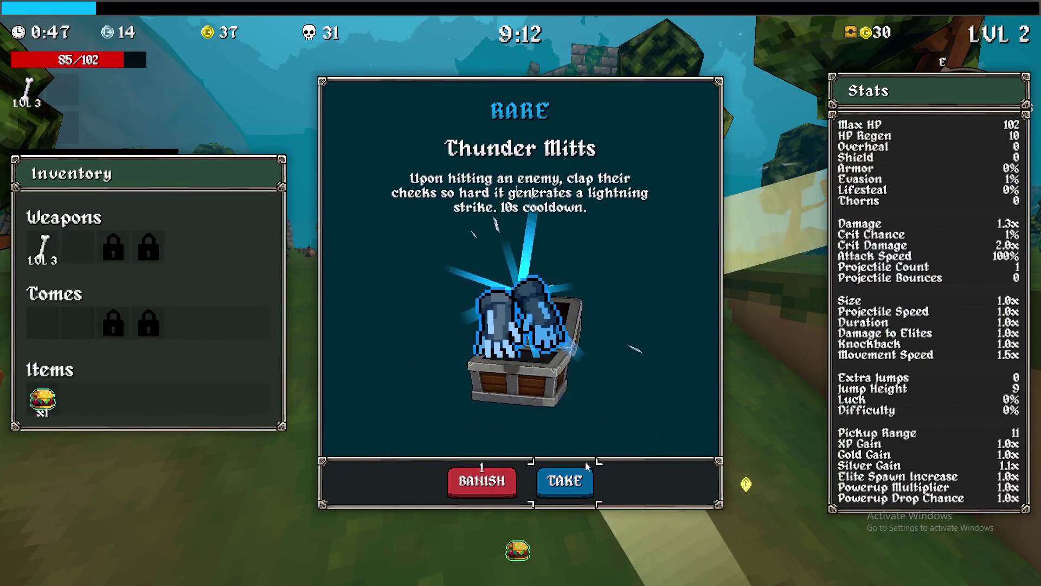
{"action": "left_click", "coordinate": [587, 467]}
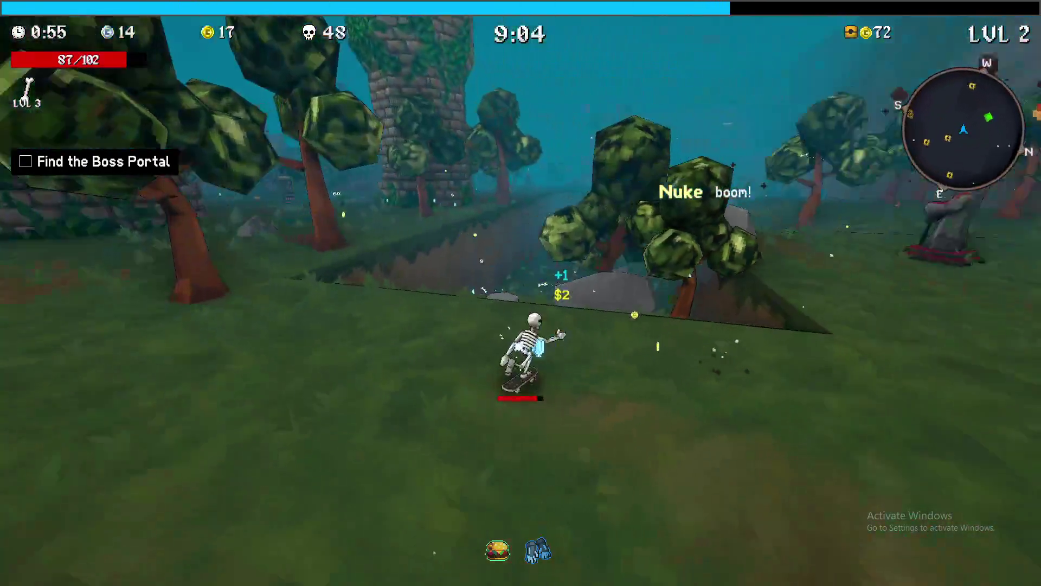
{"action": "key", "text": "m"}
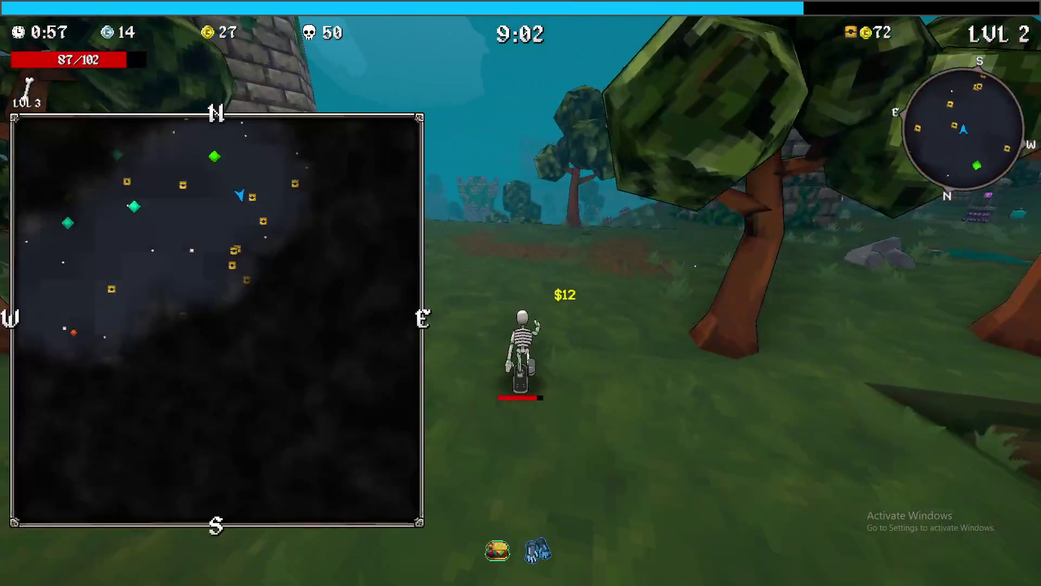
{"action": "key", "text": "m"}
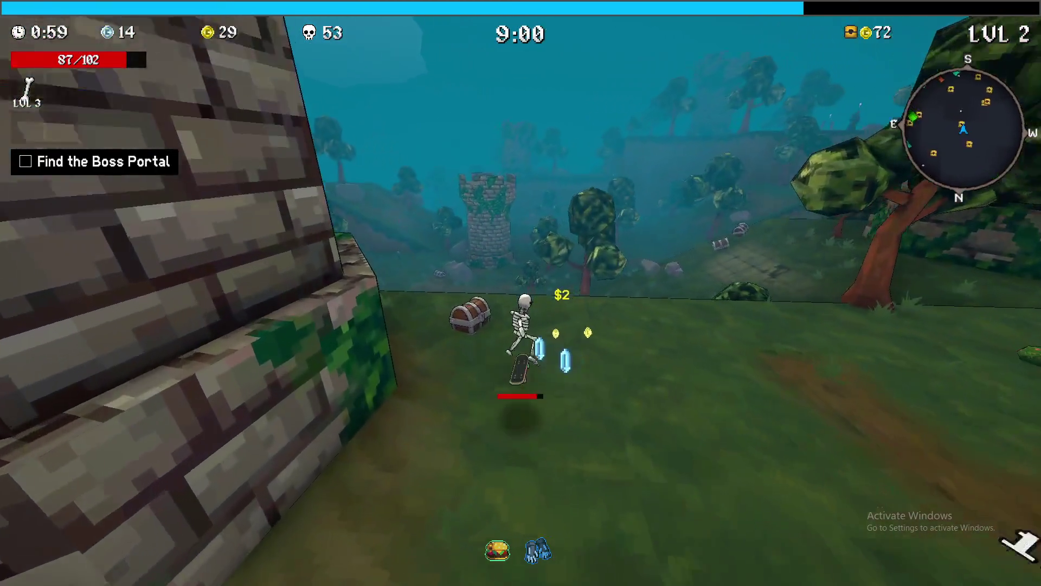
{"action": "key", "text": "e"}
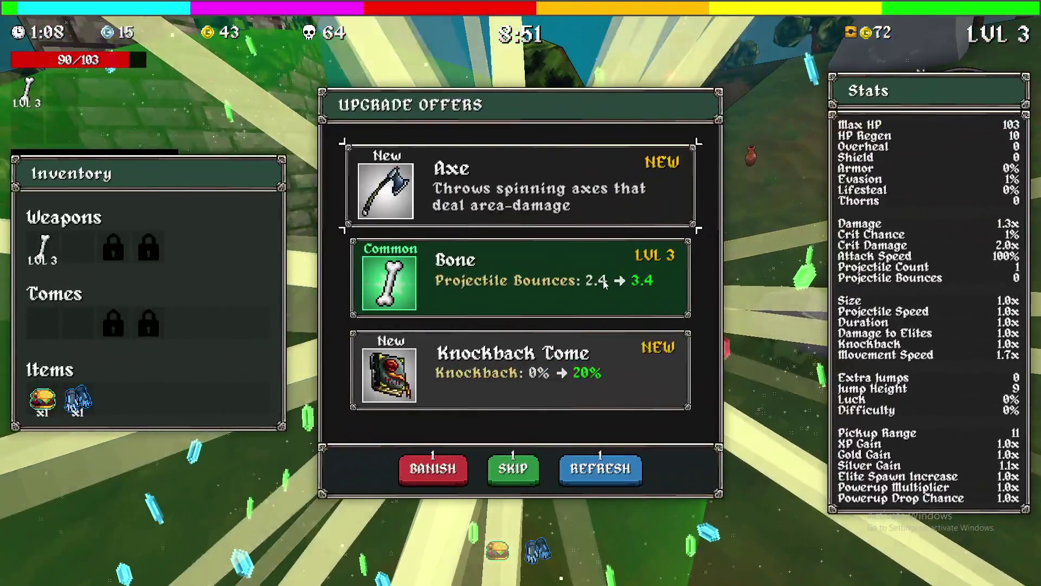
{"action": "left_click", "coordinate": [491, 297]}
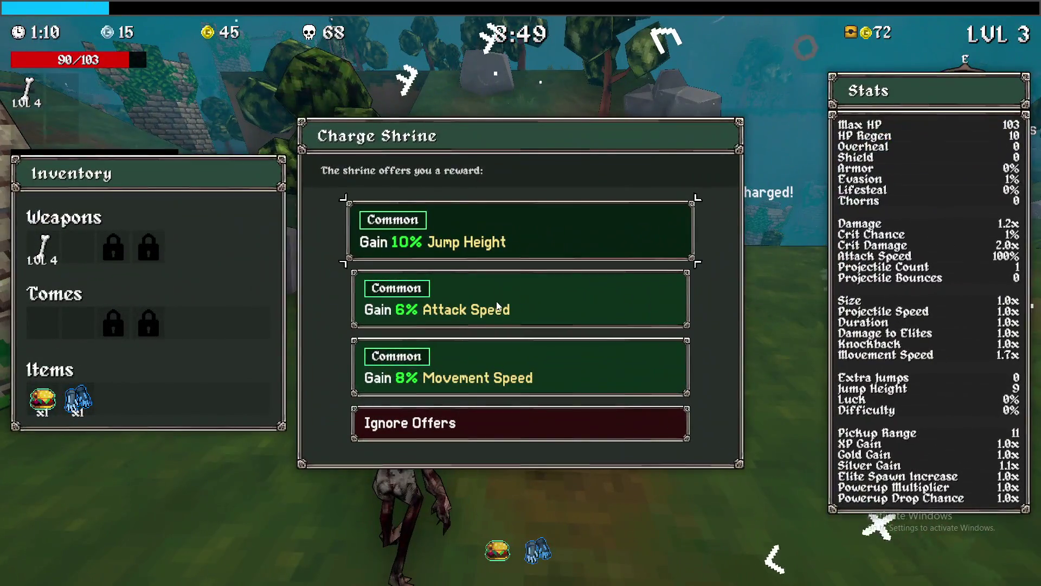
- Take 8% Movement Speed and 8% Size shrine rewards, and upgrade Bone to level 5
{"action": "left_click", "coordinate": [515, 351]}
{"action": "key", "text": "space"}
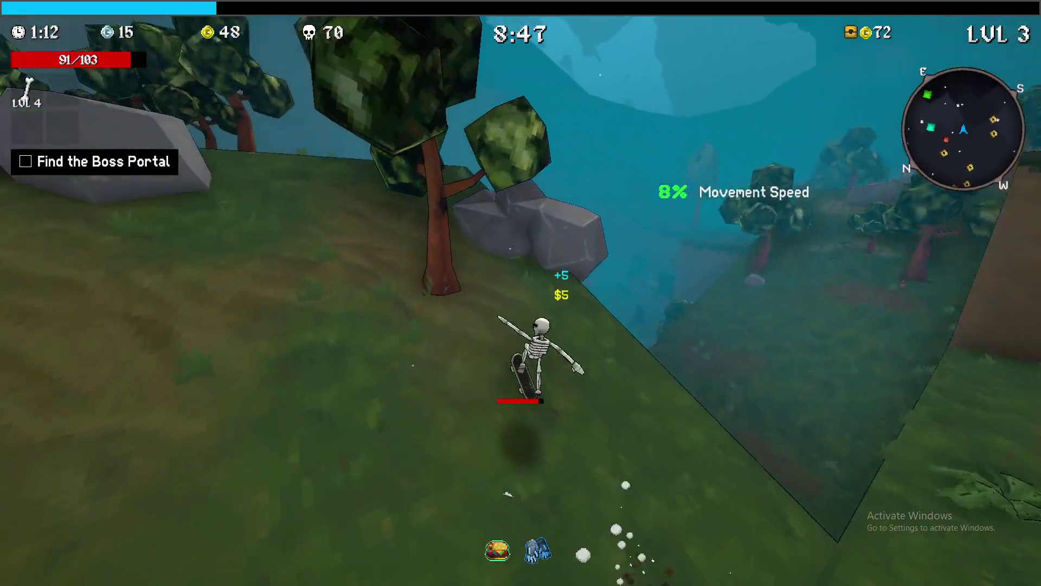
{"action": "key", "text": "w"}
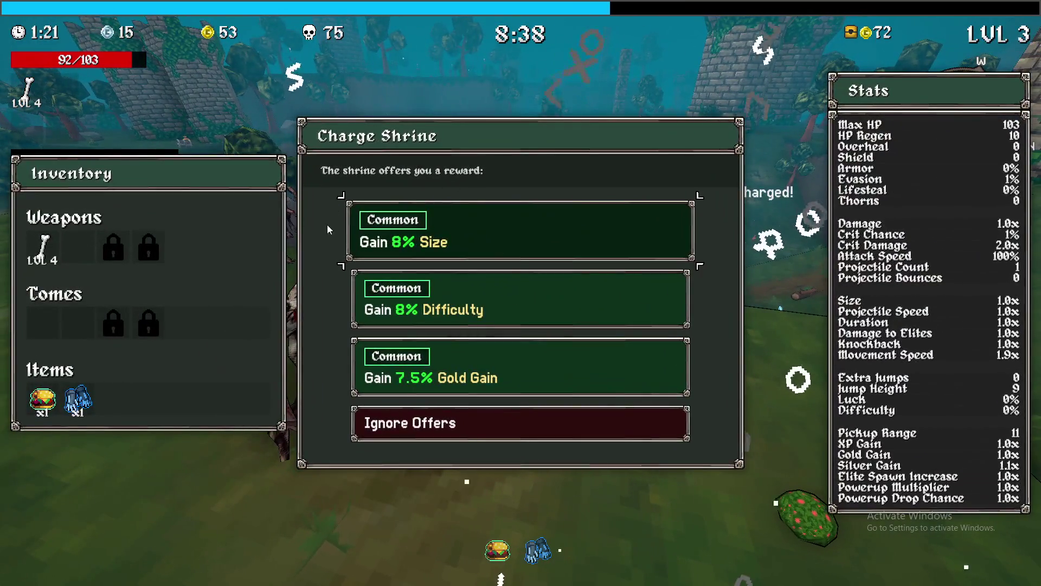
{"action": "left_click", "coordinate": [484, 223]}
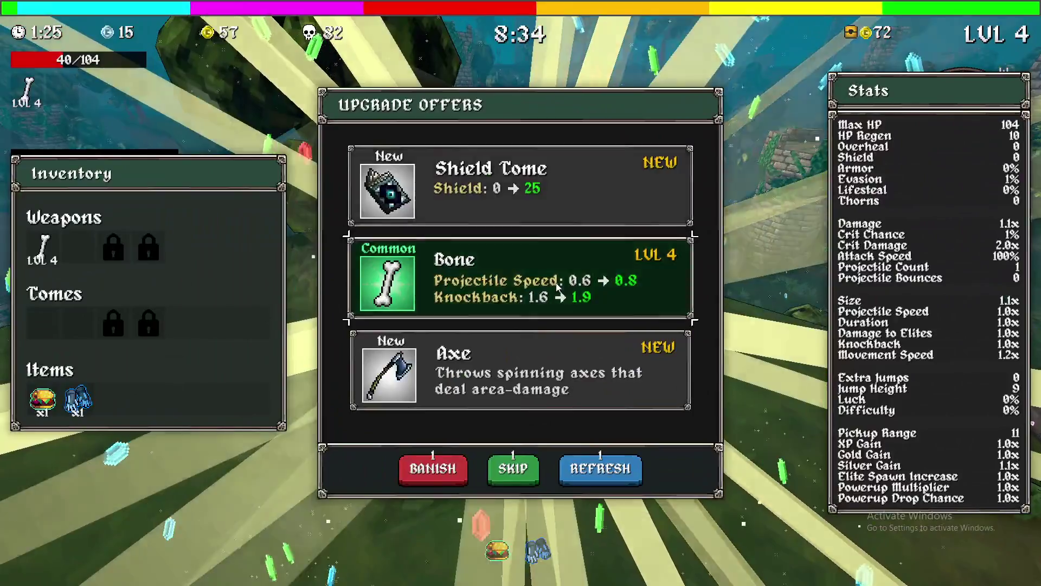
{"action": "left_click", "coordinate": [557, 286]}
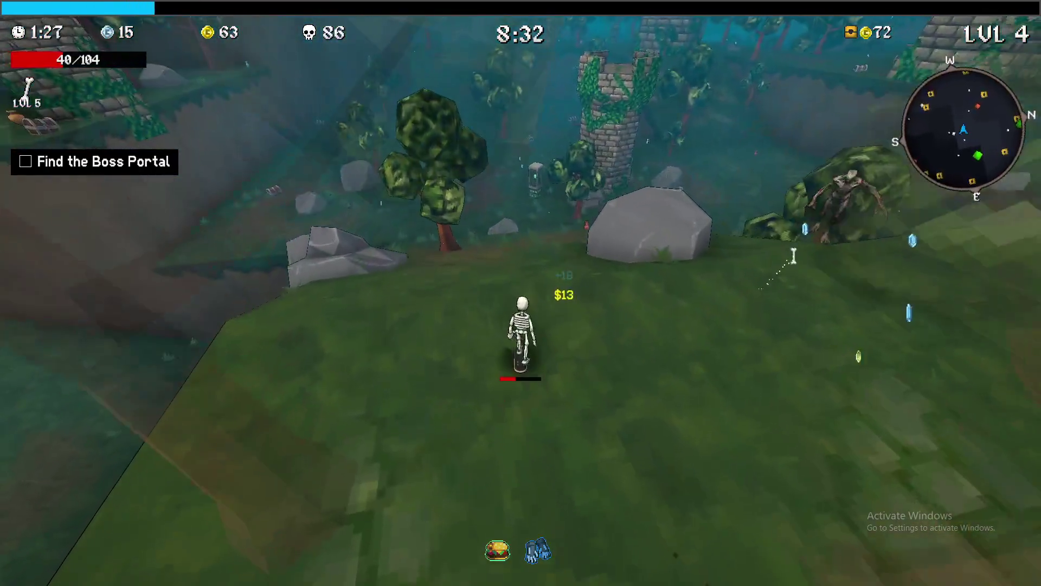
- Skate past the stone tower toward the boombox shrine, checking the world map
{"action": "key", "text": "w"}
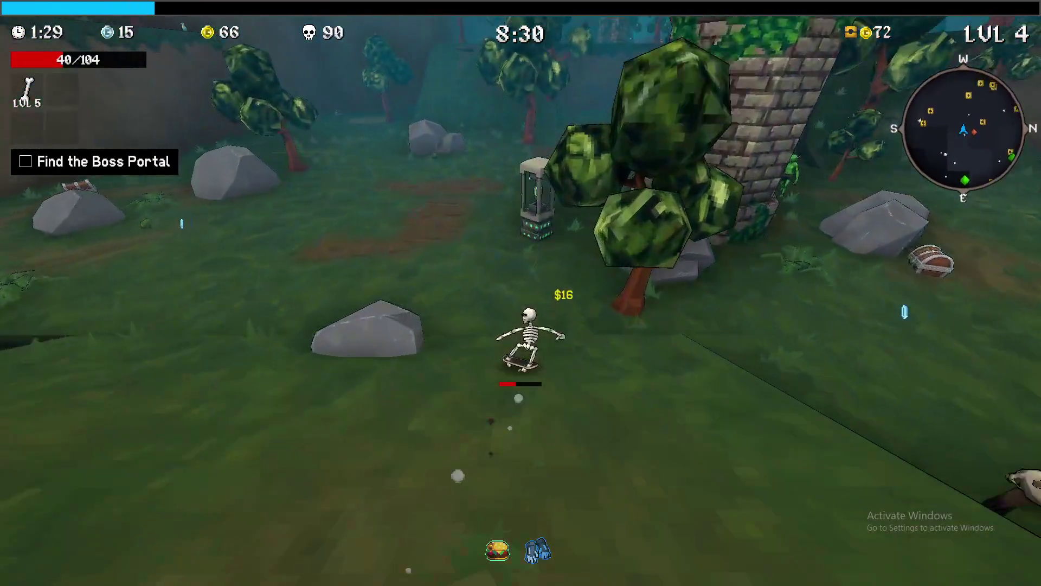
{"action": "key", "text": "w"}
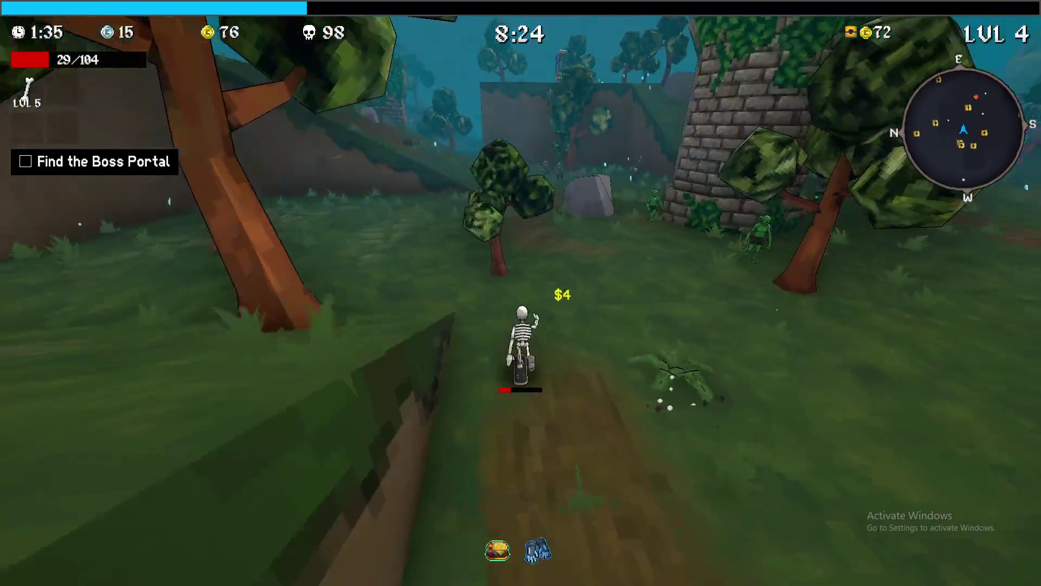
{"action": "key", "text": "w"}
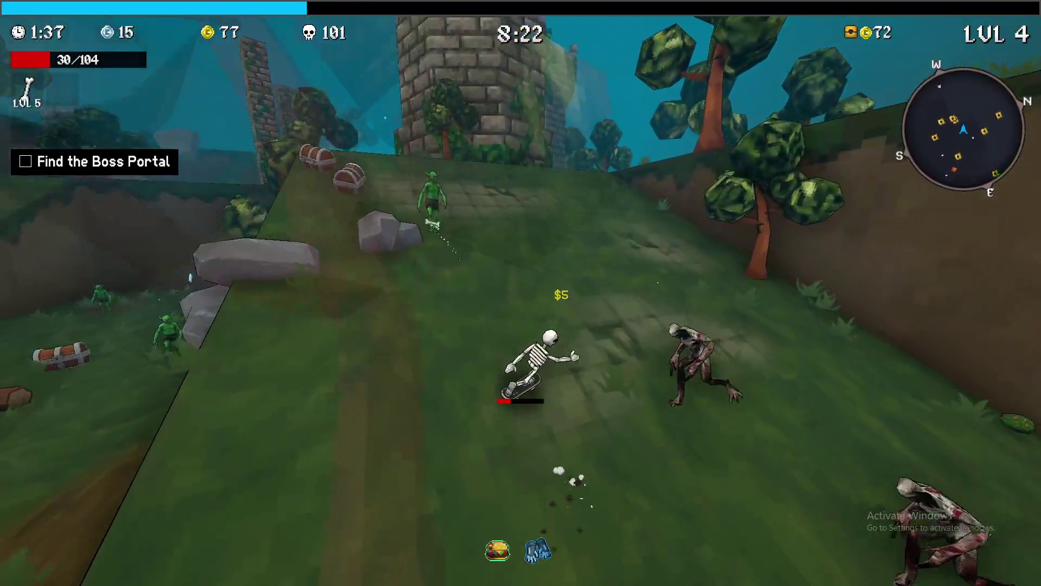
{"action": "key", "text": "w"}
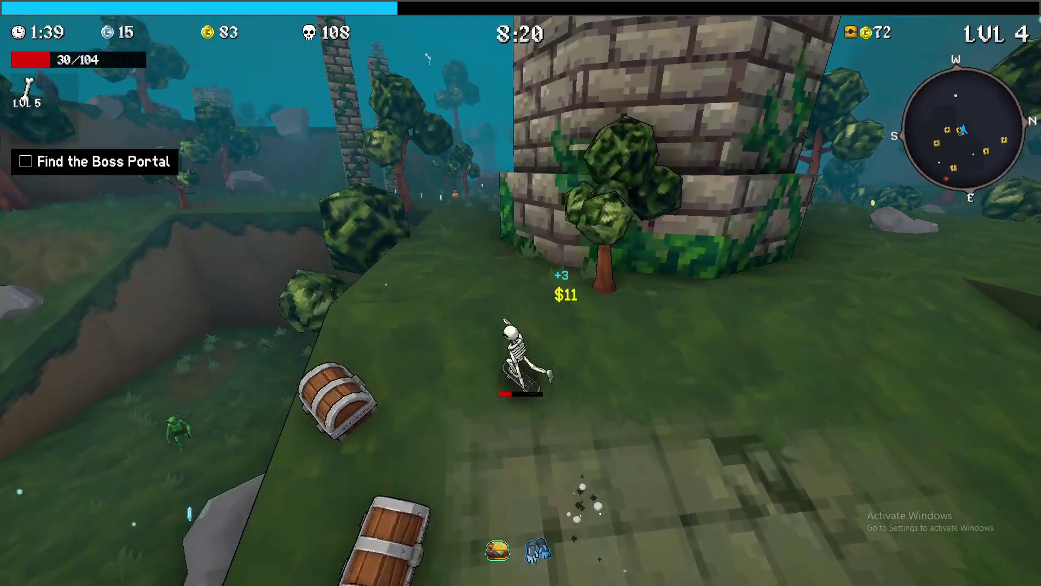
{"action": "key", "text": "w"}
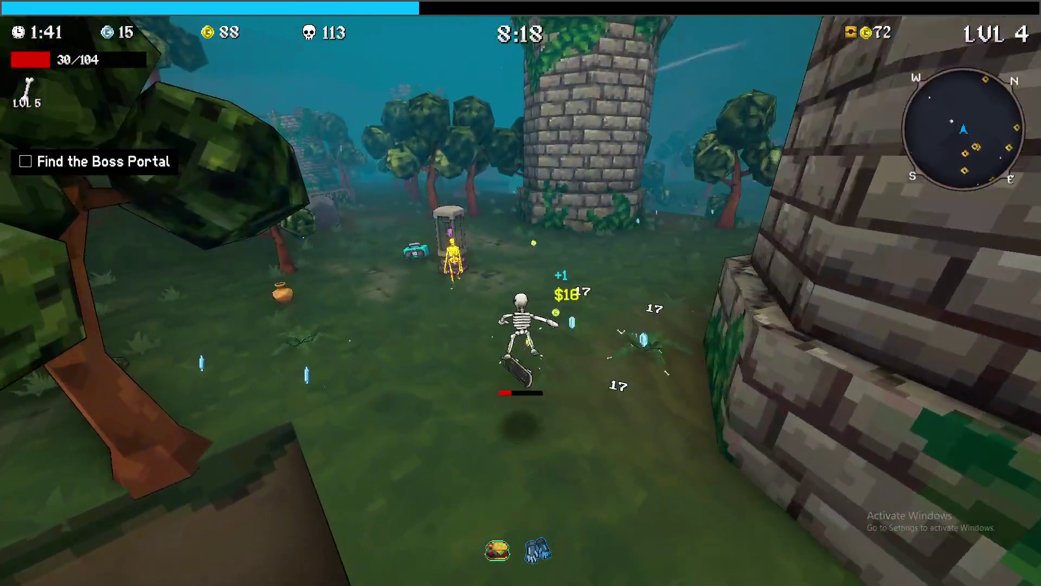
{"action": "key", "text": "w"}
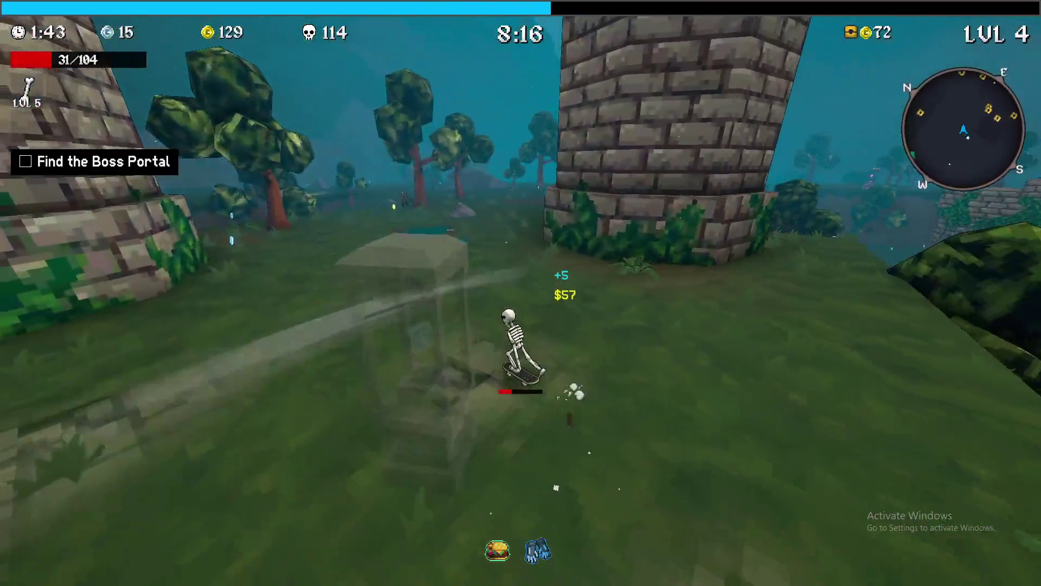
{"action": "key", "text": "m"}
{"action": "key", "text": "m"}
{"action": "key", "text": "w"}
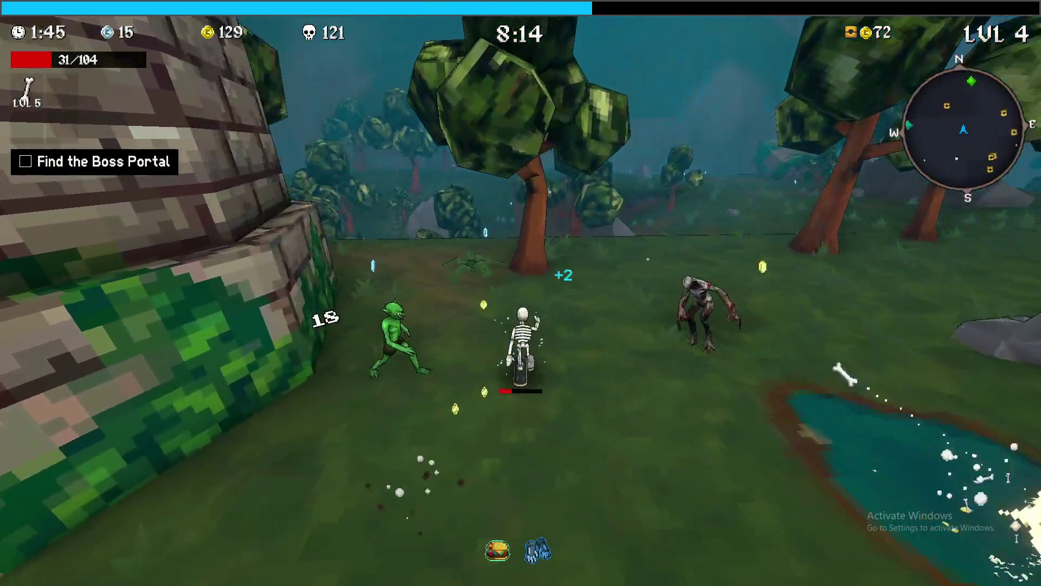
{"action": "key", "text": "m"}
{"action": "key", "text": "m"}
{"action": "key", "text": "m"}
{"action": "key", "text": "m"}
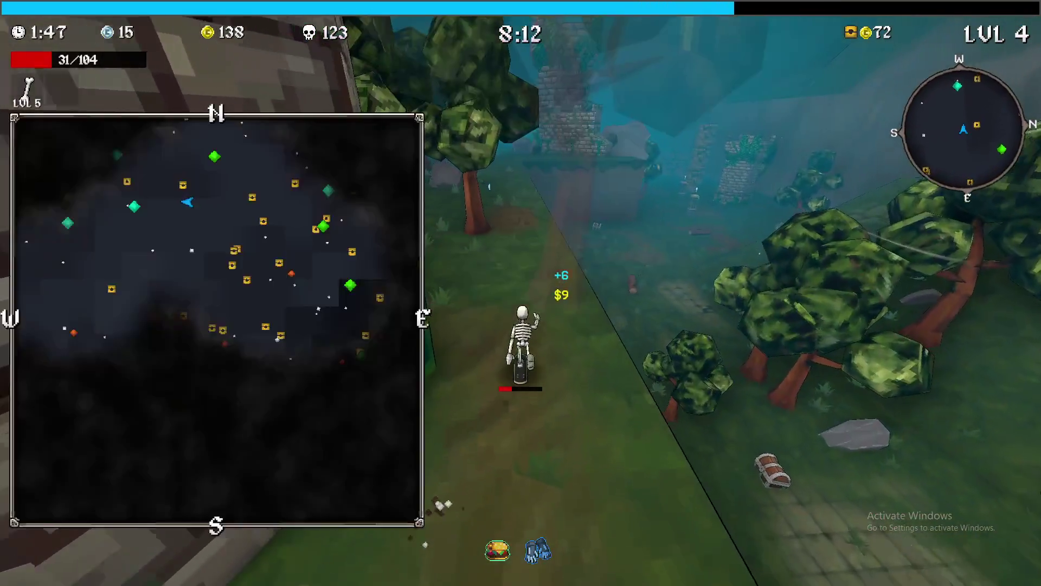
- Charge the shrine, take 7.5% XP Gain, and add Chunkers as a new weapon
{"action": "key", "text": "space"}
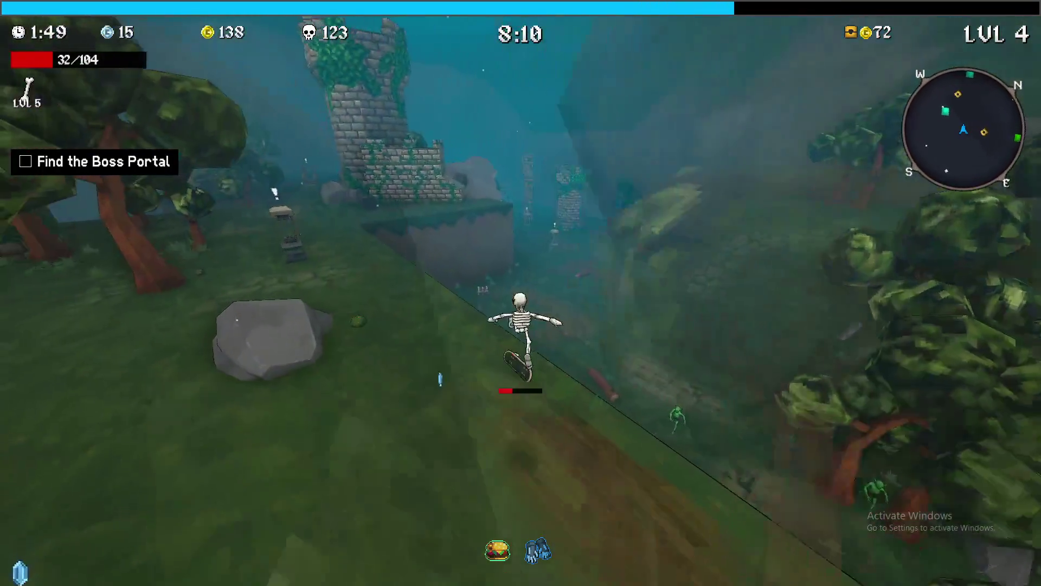
{"action": "key", "text": "w"}
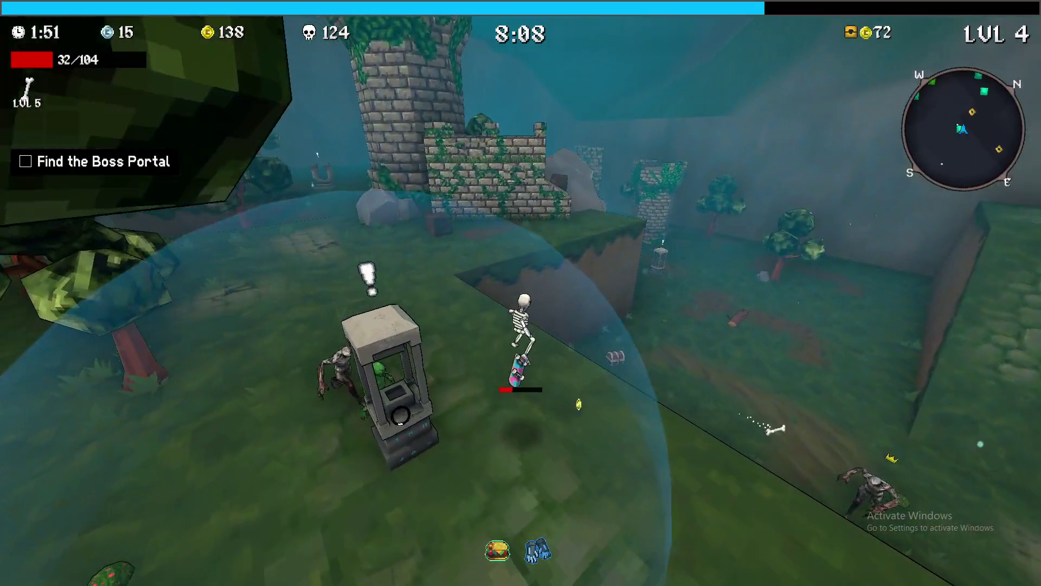
{"action": "key", "text": "w"}
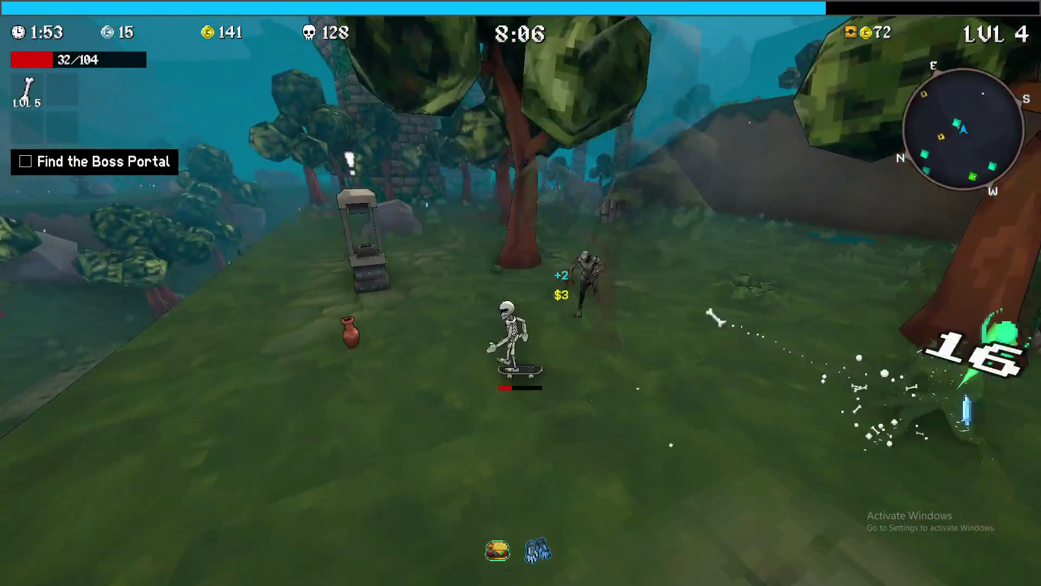
{"action": "key", "text": "w"}
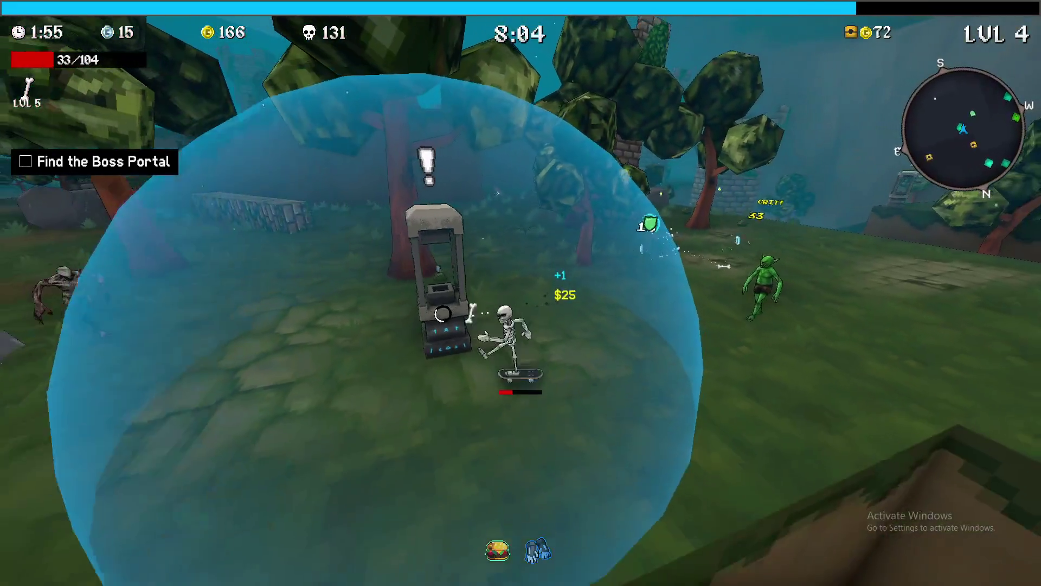
{"action": "key", "text": "w"}
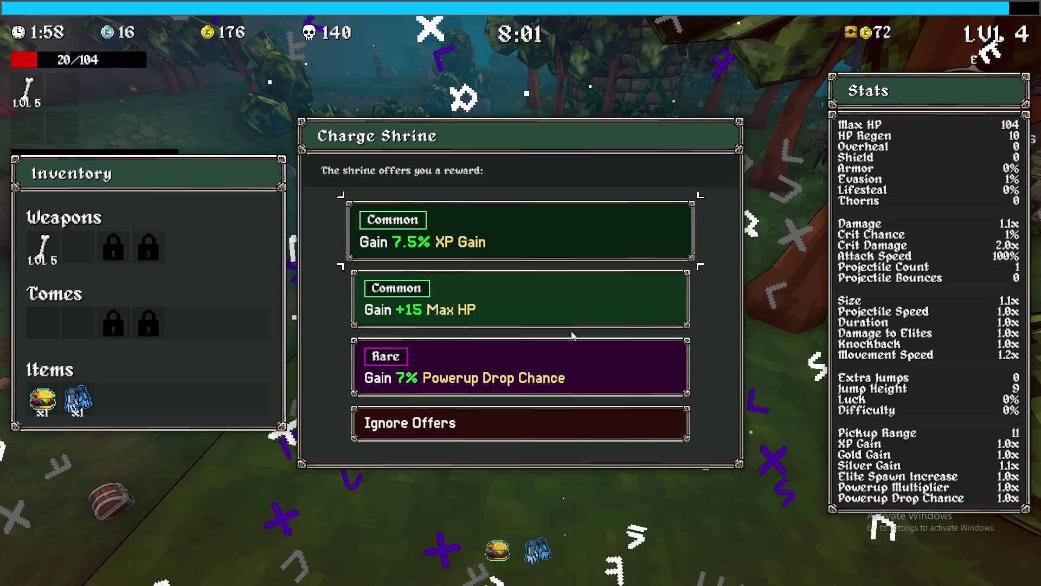
{"action": "left_click", "coordinate": [508, 237]}
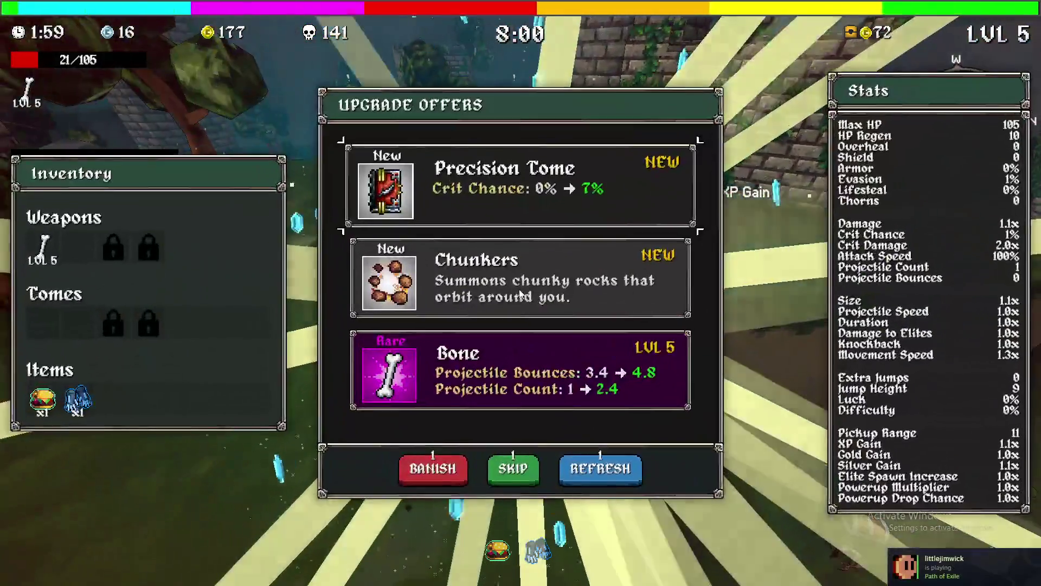
{"action": "left_click", "coordinate": [539, 311]}
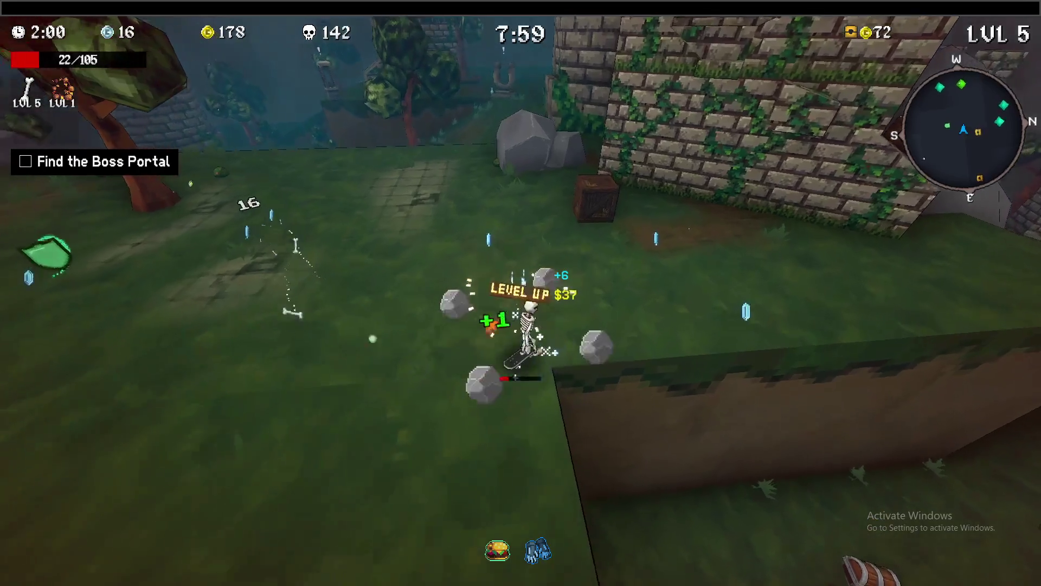
- Skate between the brick towers and along the cliff edge into the enemies
{"action": "mouse_move", "coordinate": [520, 293]}
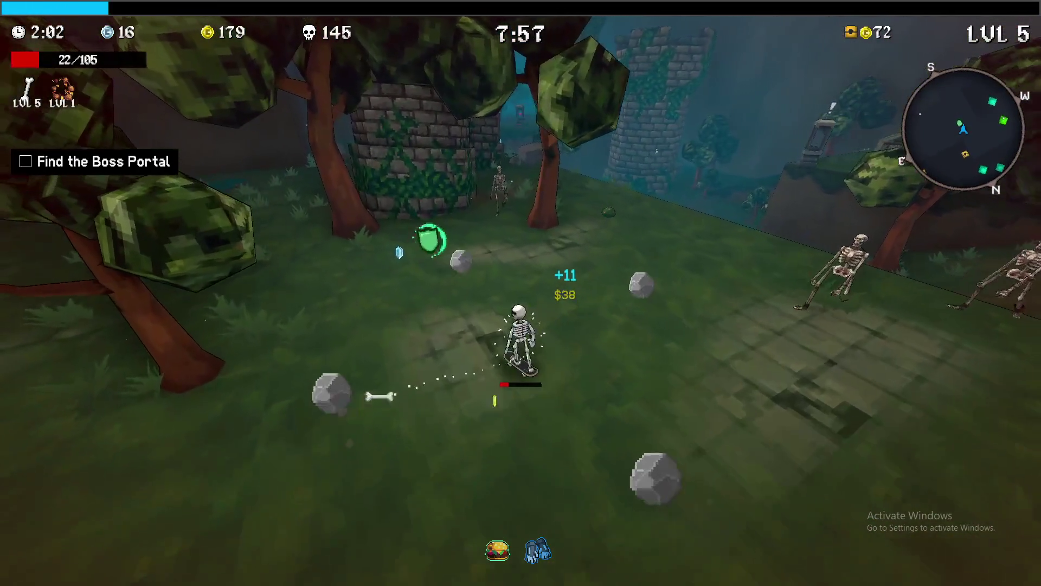
{"action": "key", "text": "w"}
{"action": "key", "text": "w"}
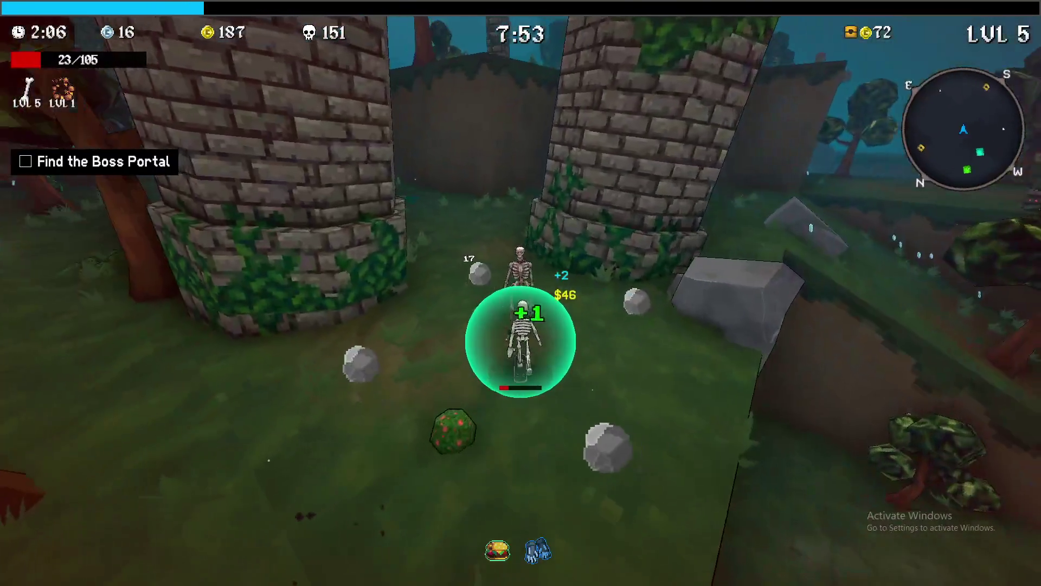
{"action": "key", "text": "w"}
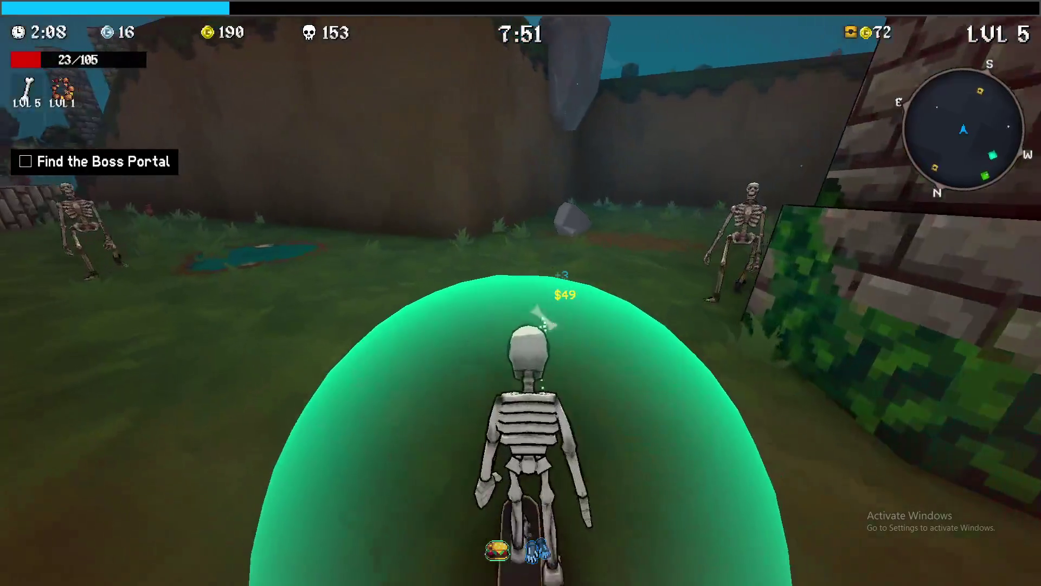
{"action": "key", "text": "w"}
{"action": "key", "text": "w"}
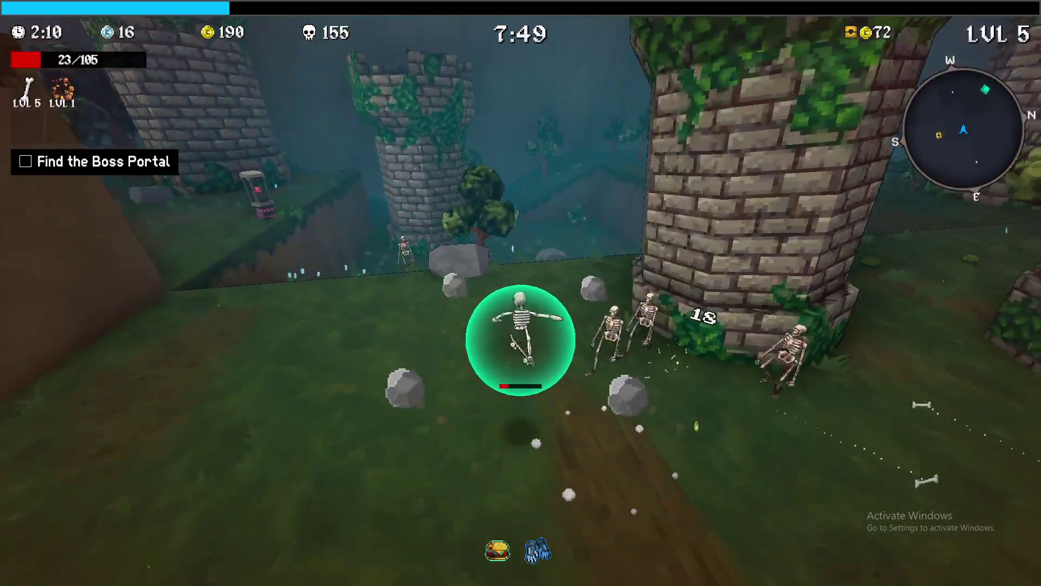
{"action": "key", "text": "w"}
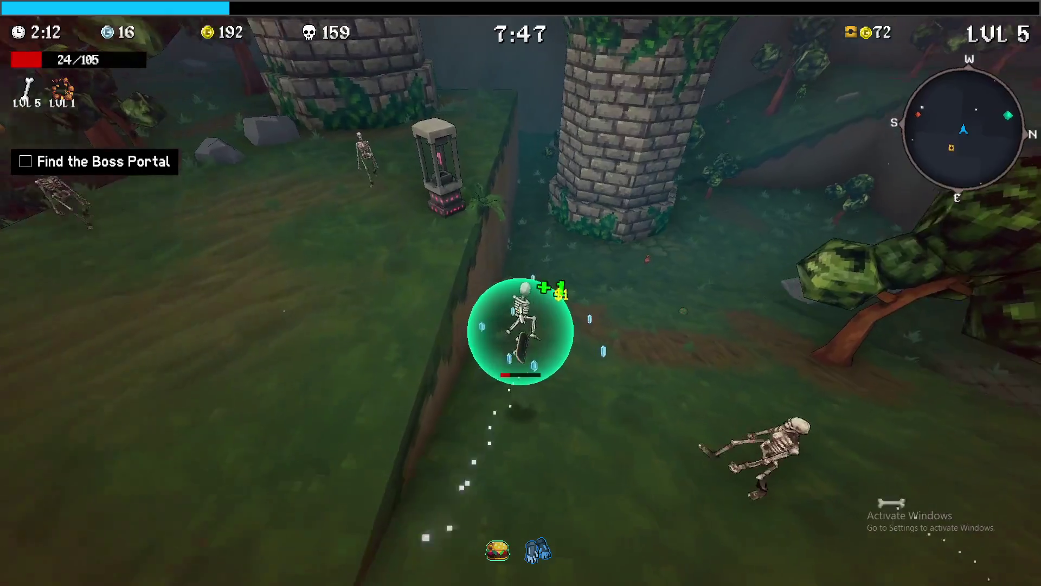
{"action": "key", "text": "w"}
{"action": "key", "text": "Tab"}
{"action": "key", "text": "w"}
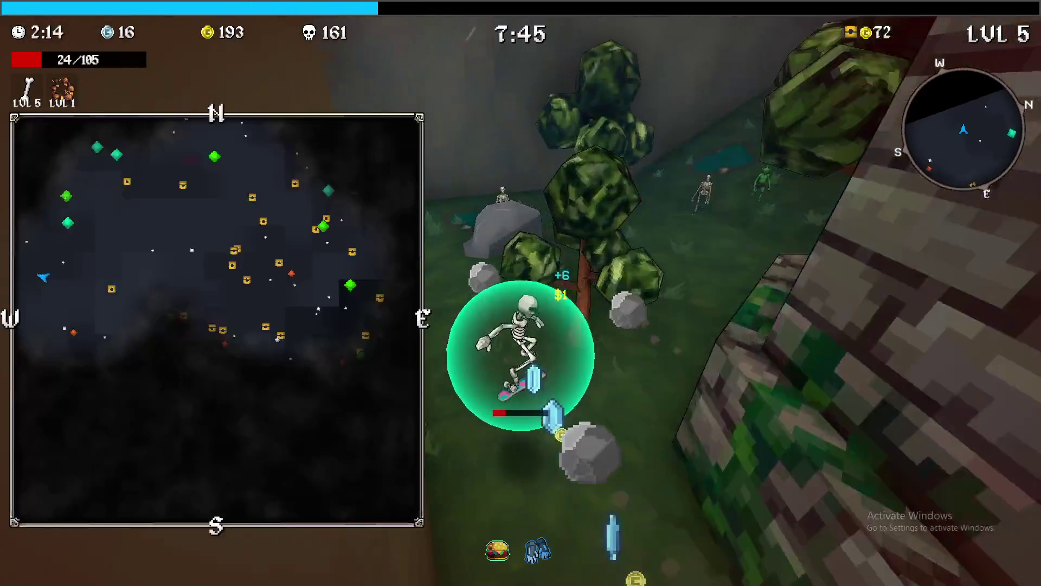
{"action": "key", "text": "w"}
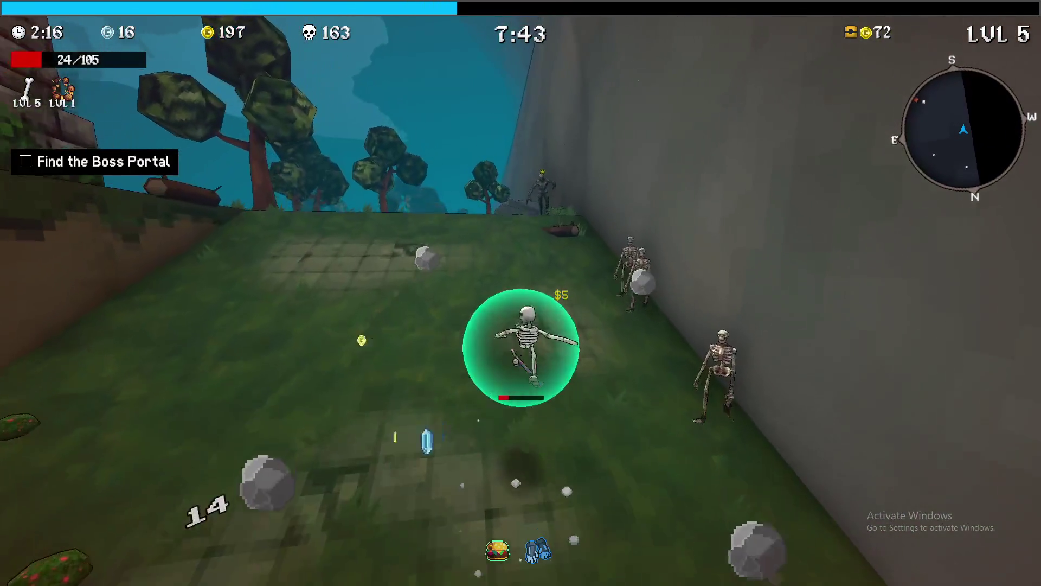
{"action": "key", "text": "w"}
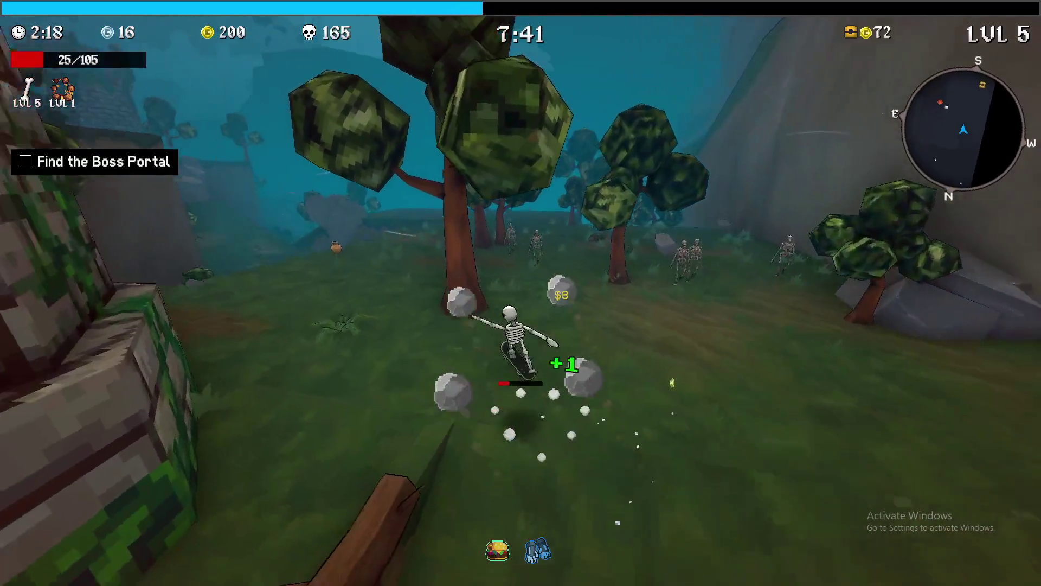
- Check the full map, head uphill to the tower, and start charging the shrine
{"action": "key", "text": "Tab"}
{"action": "key", "text": "Tab"}
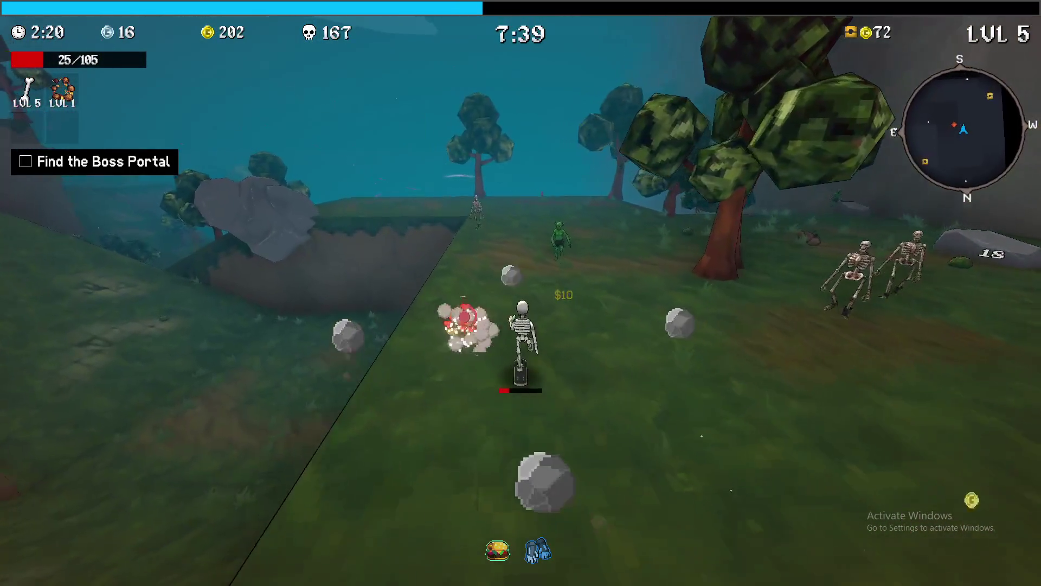
{"action": "key", "text": "Tab"}
{"action": "key", "text": "Tab"}
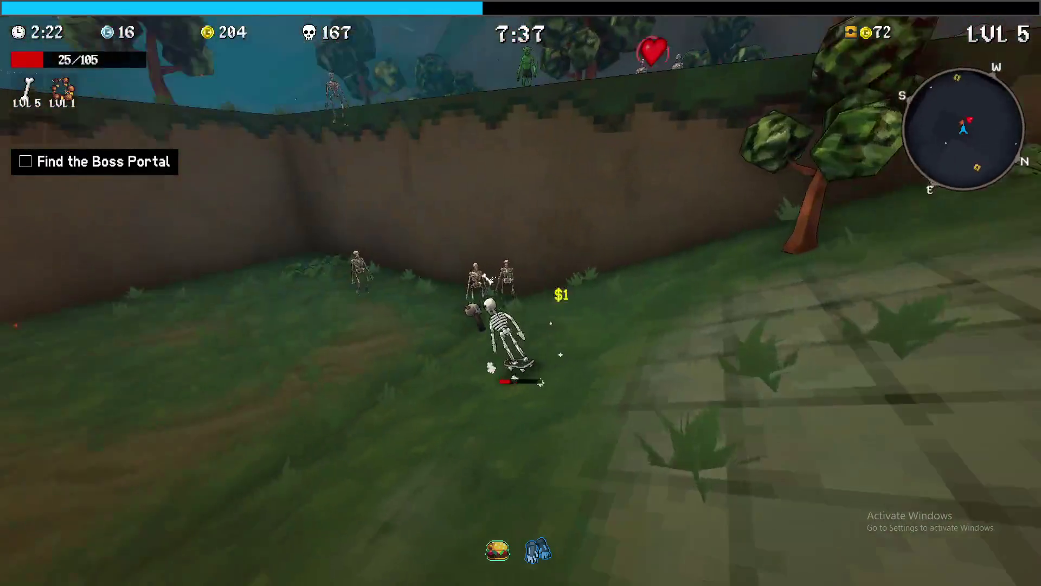
{"action": "key", "text": "w"}
{"action": "key", "text": "Tab"}
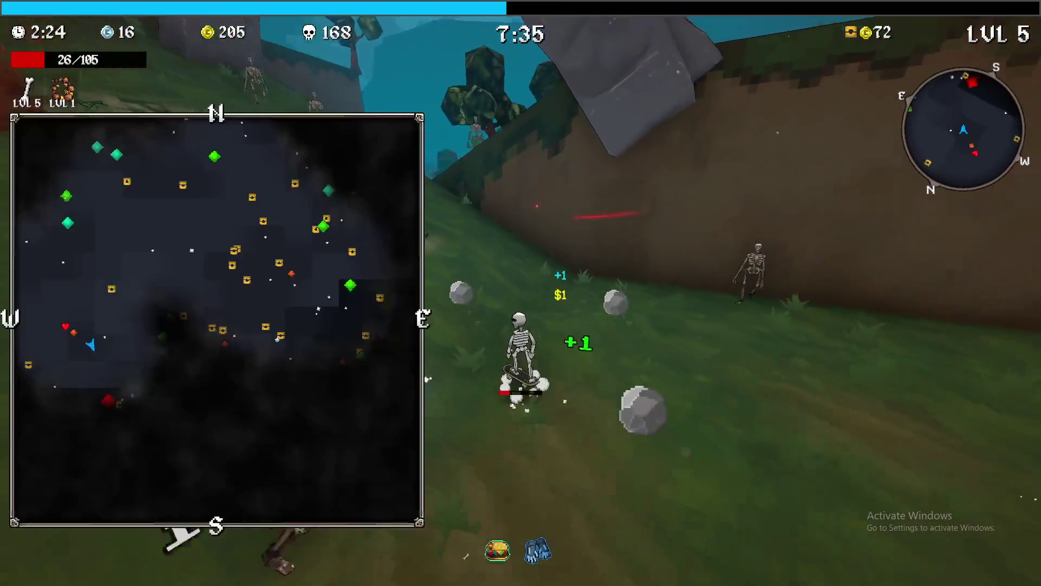
{"action": "key", "text": "Tab"}
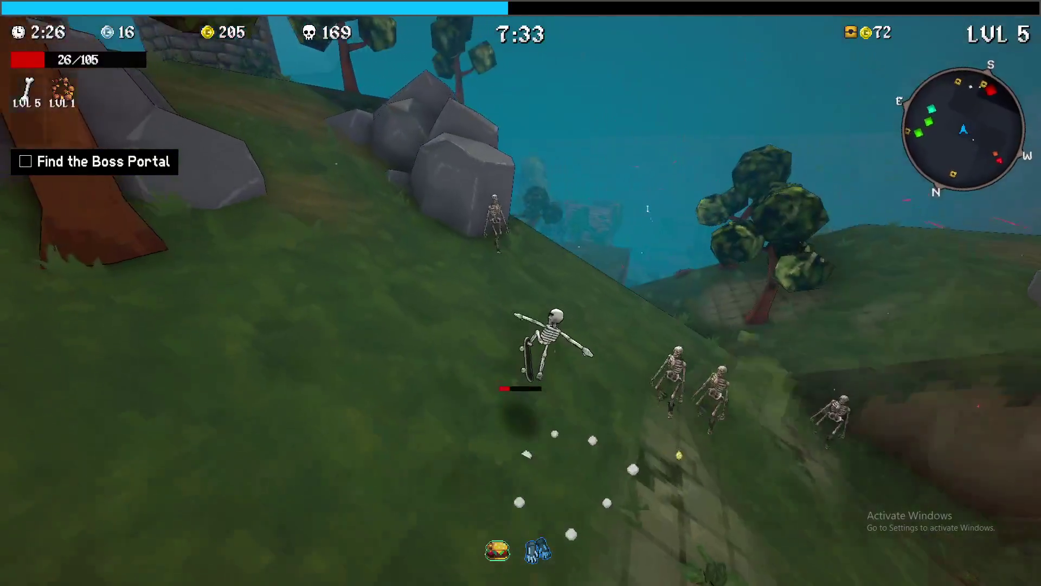
{"action": "key", "text": "w"}
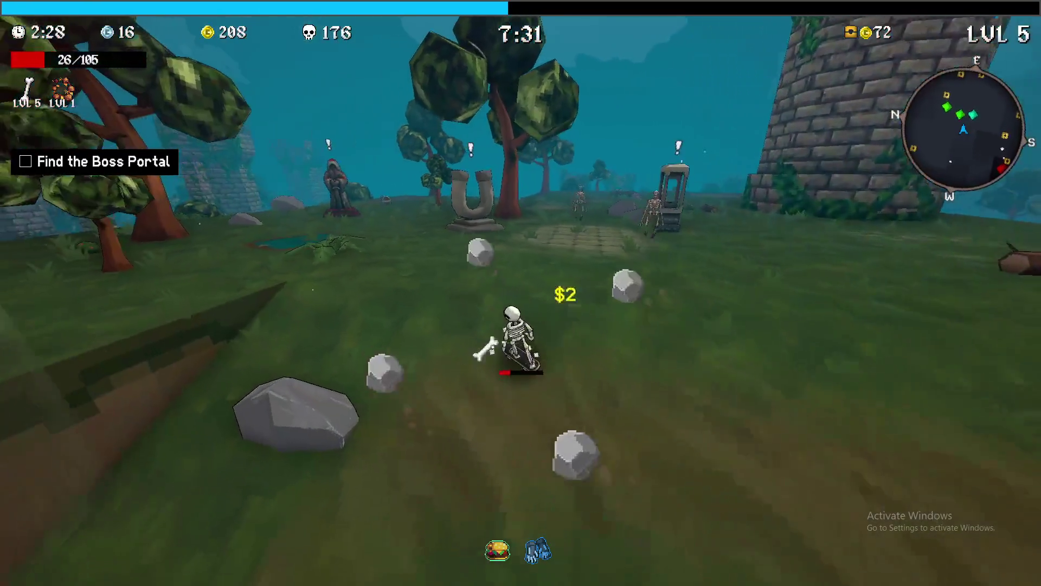
{"action": "key", "text": "w"}
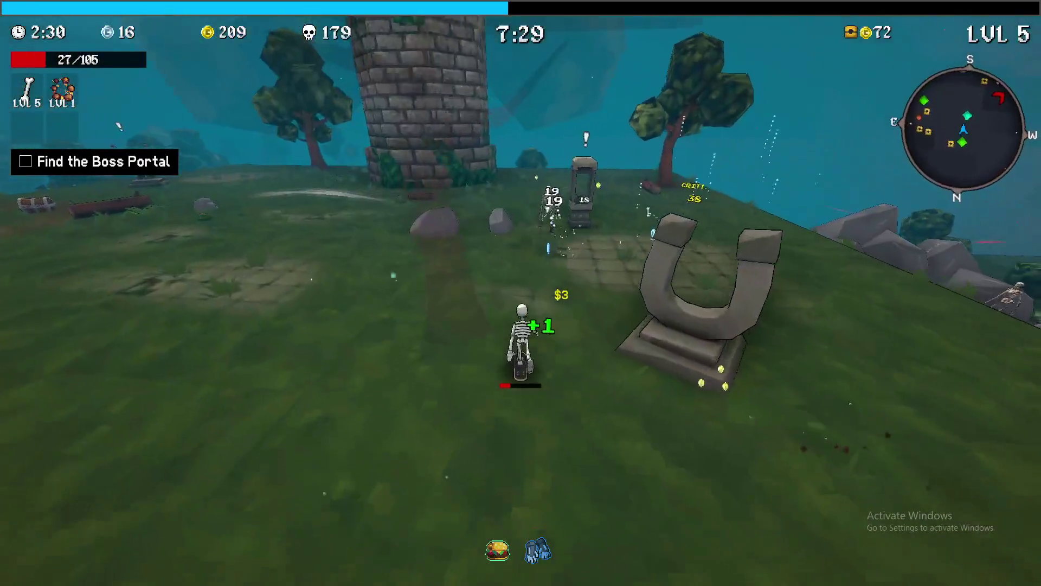
{"action": "key", "text": "w"}
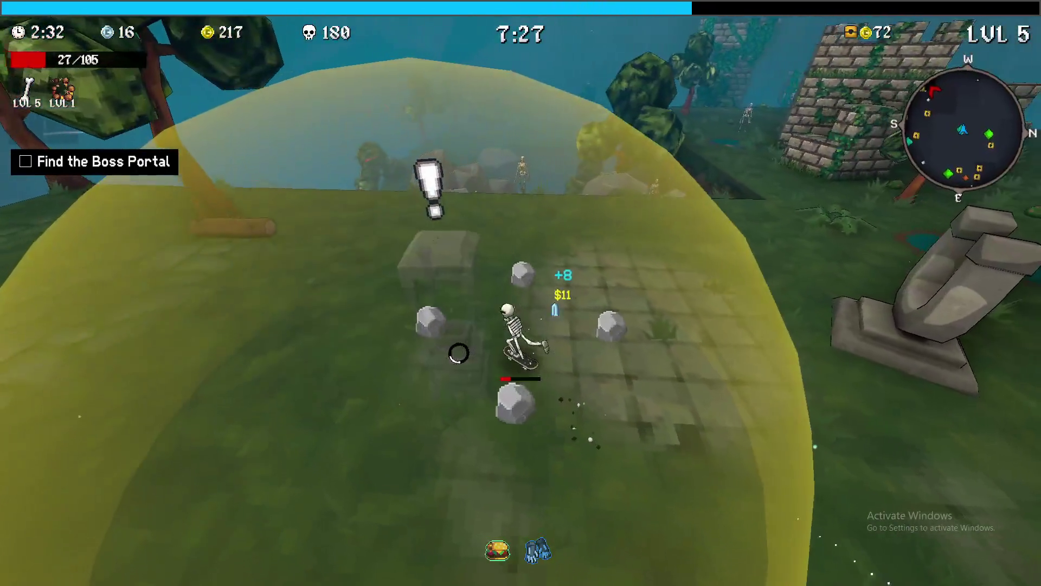
{"action": "key", "text": "w"}
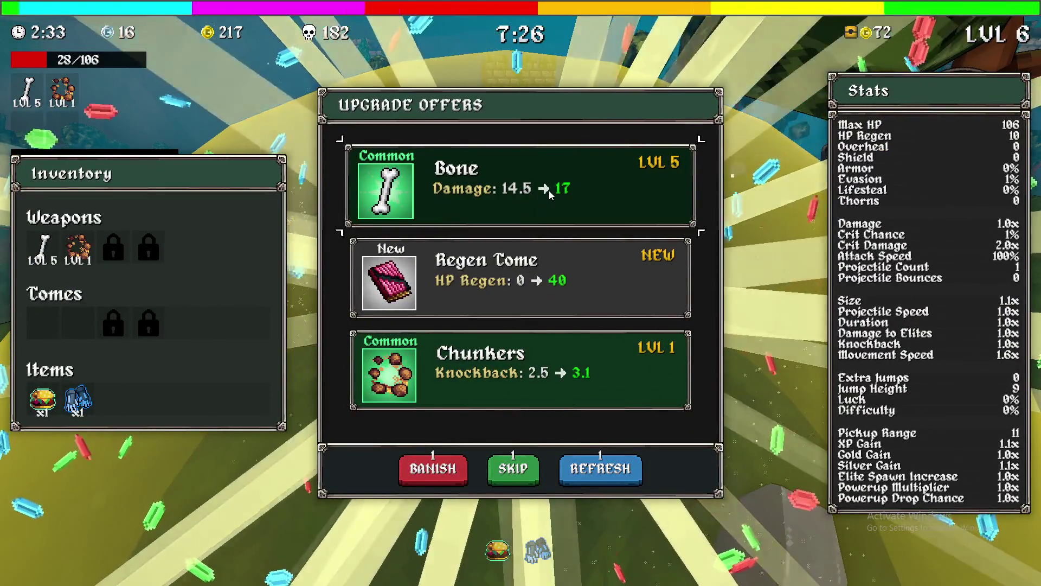
- Take the Regen Tome, raise it to level 2, add the Cooldown Tome, take 6% Attack Speed
{"action": "left_click", "coordinate": [542, 273]}
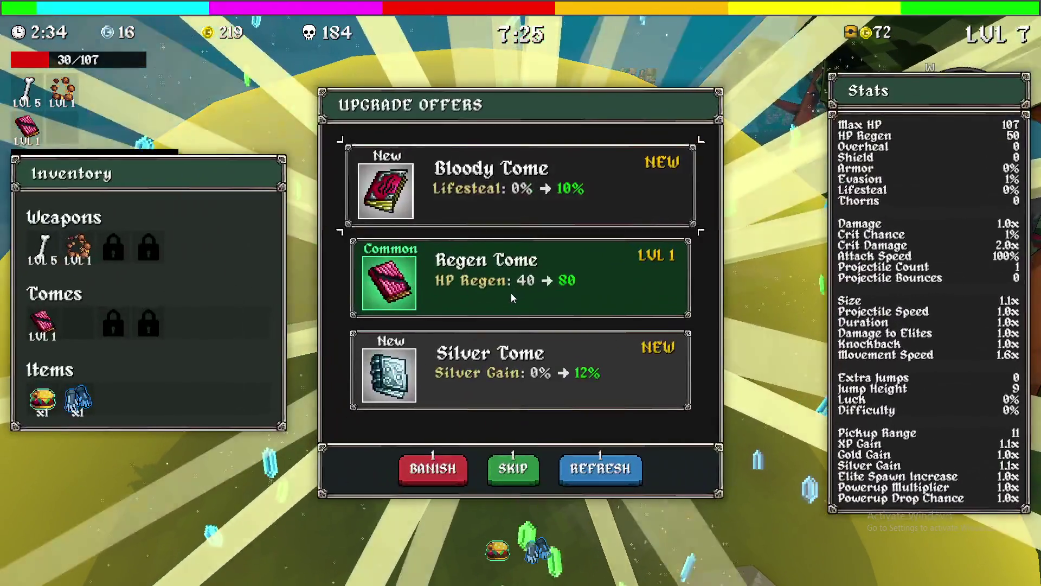
{"action": "left_click", "coordinate": [511, 293]}
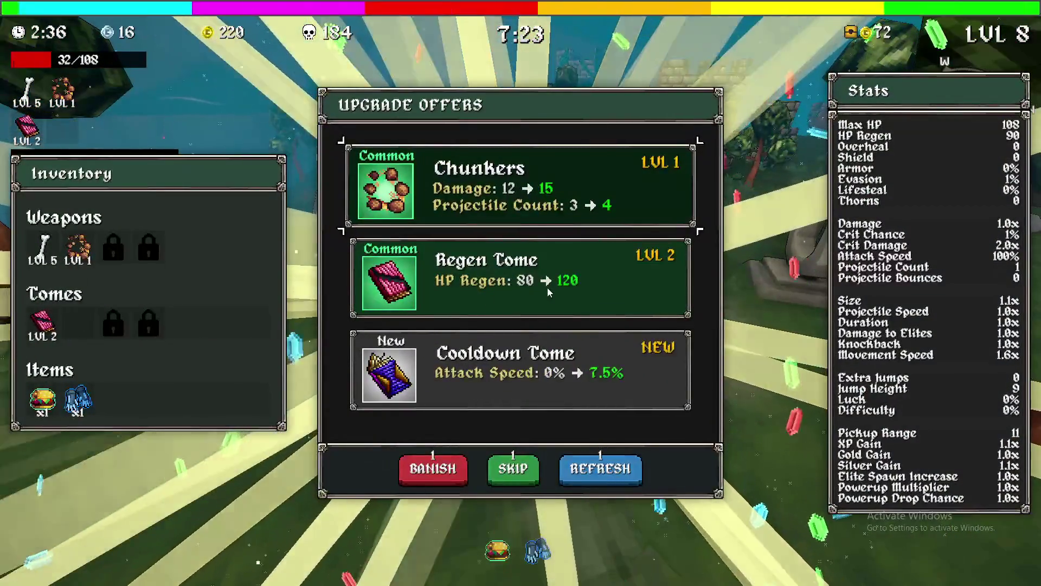
{"action": "left_click", "coordinate": [537, 431]}
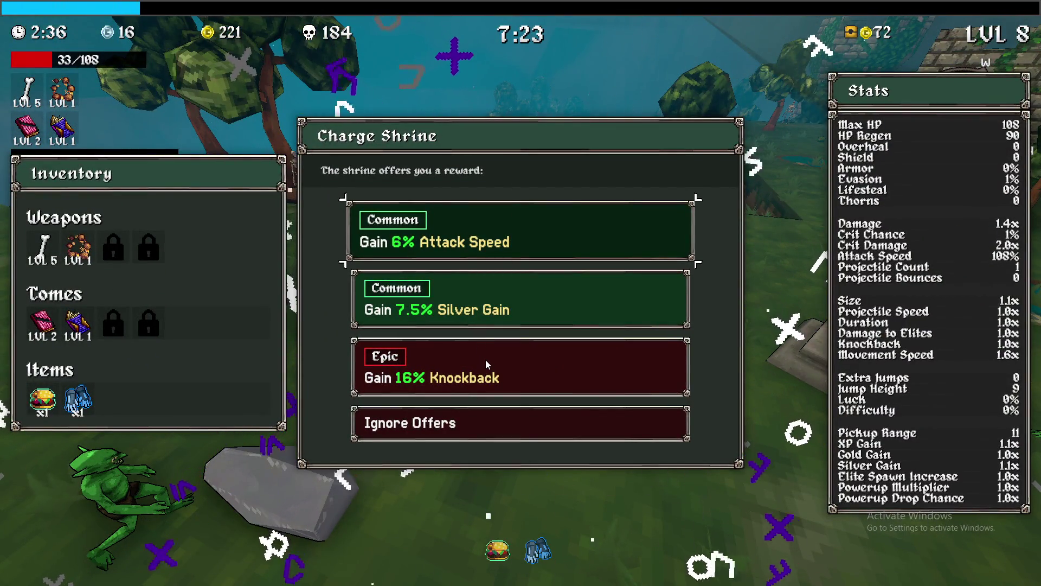
{"action": "left_click", "coordinate": [434, 238]}
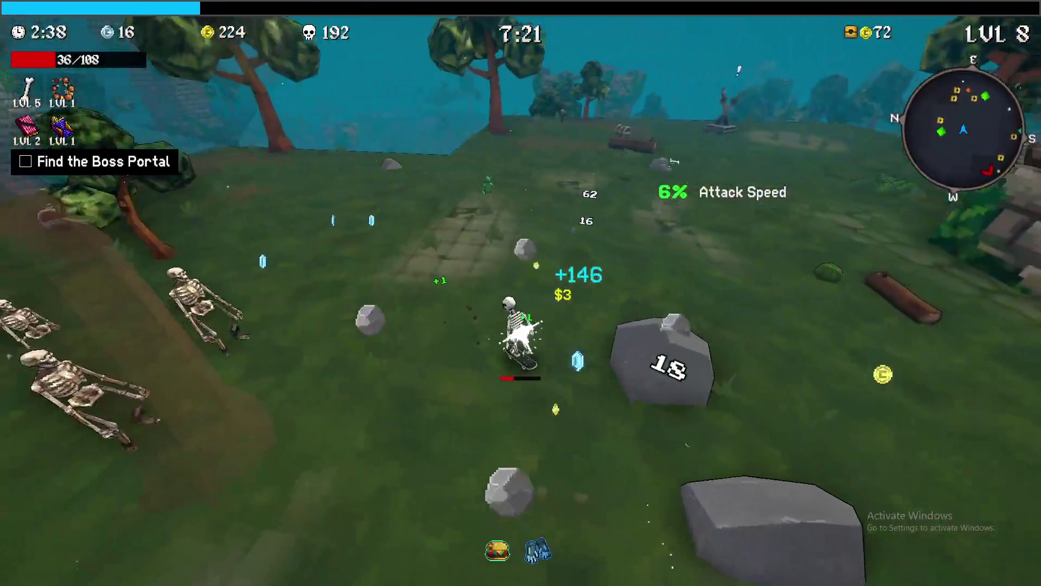
- Skate past the golem statues, opening chests, and take the Cursed Doll
{"action": "key", "text": "w"}
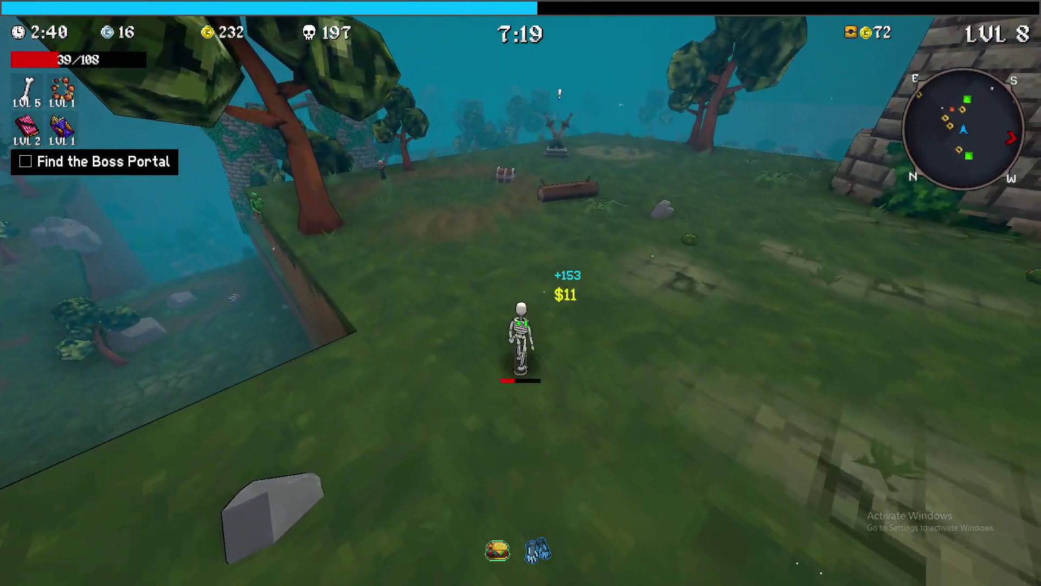
{"action": "key", "text": "w"}
{"action": "key", "text": "e"}
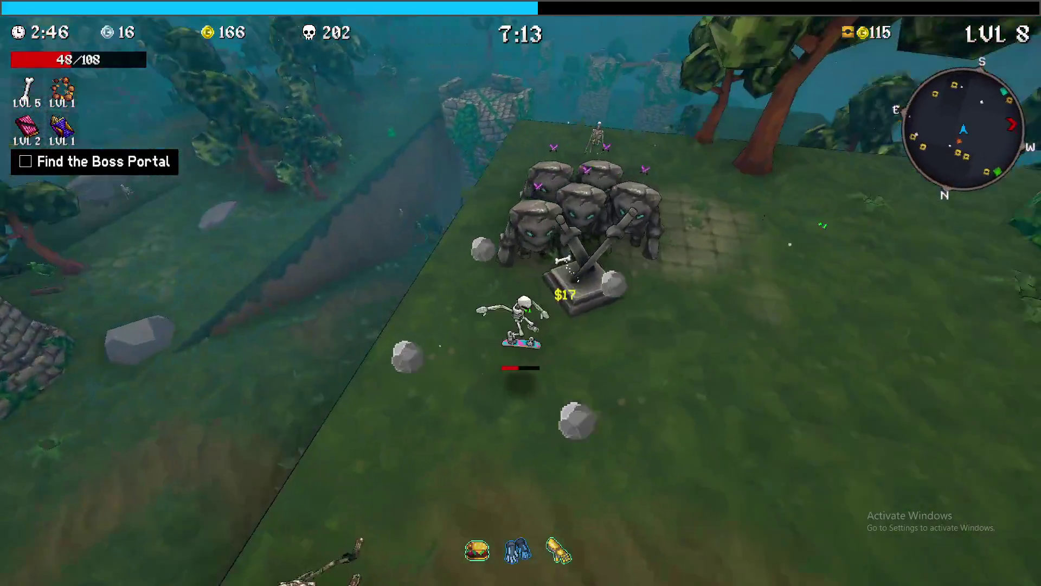
{"action": "key", "text": "w"}
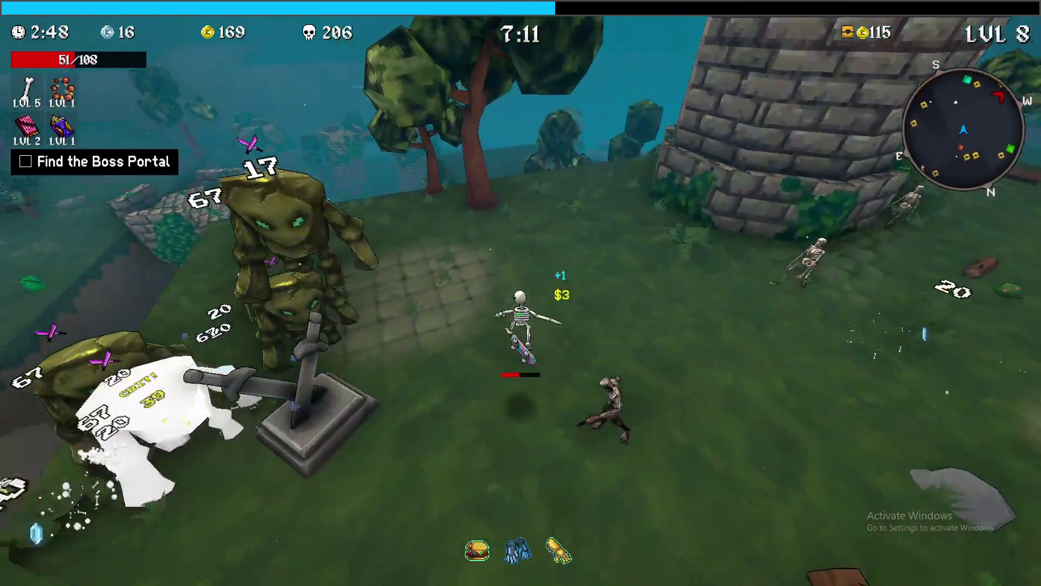
{"action": "key", "text": "w"}
{"action": "key", "text": "w"}
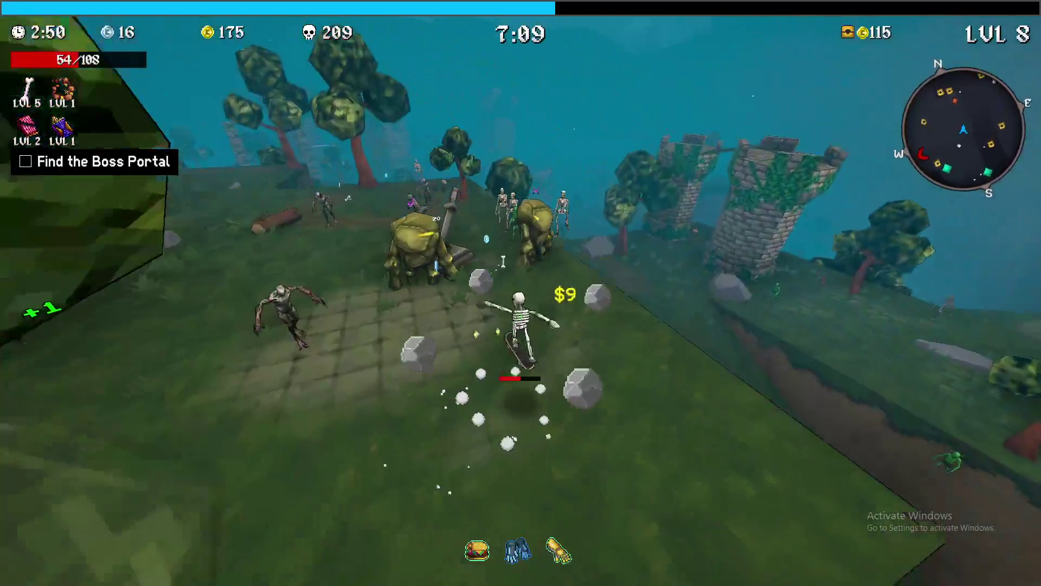
{"action": "key", "text": "w"}
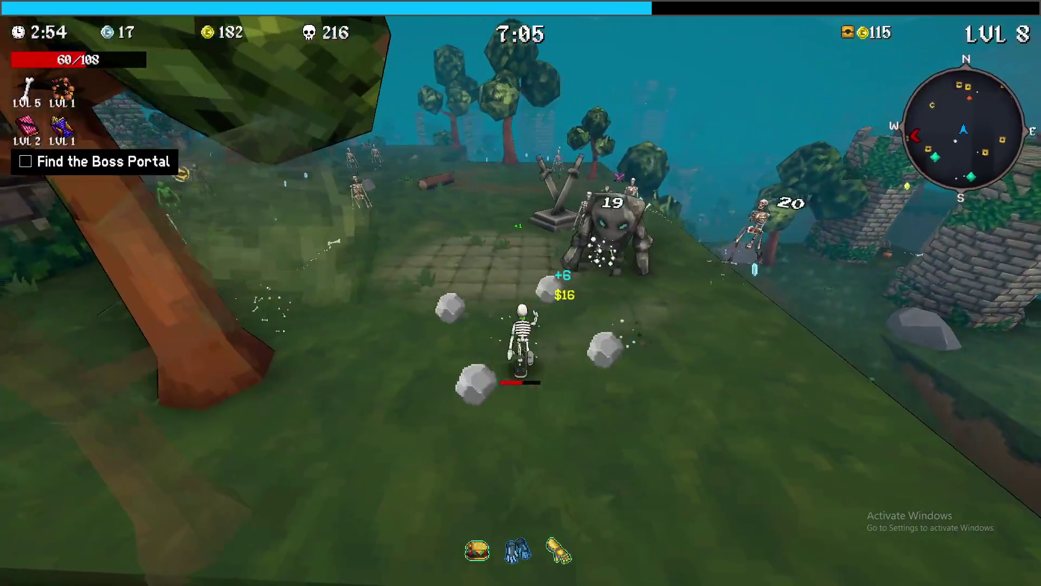
{"action": "key", "text": "w"}
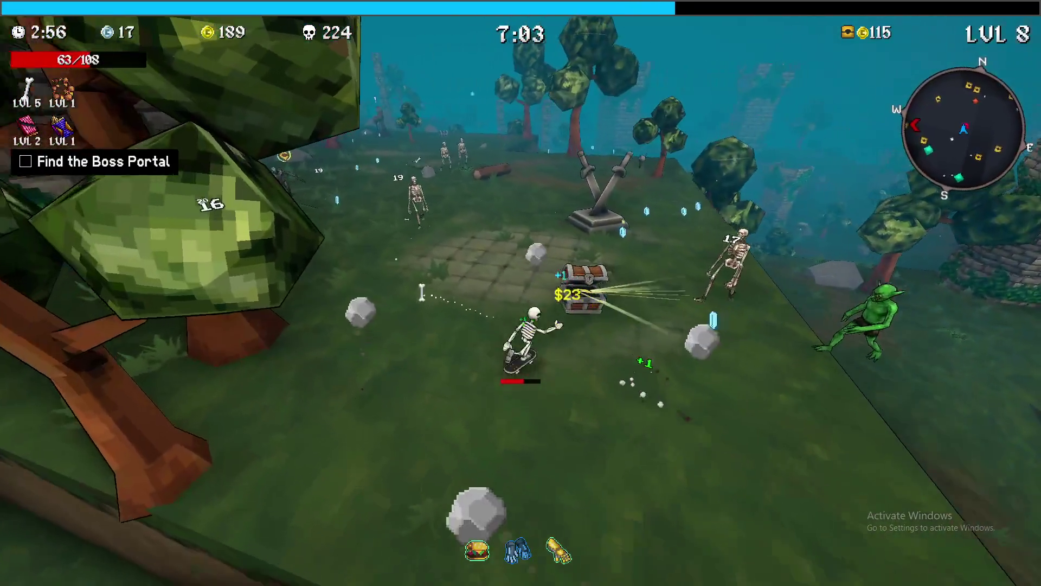
{"action": "key", "text": "e"}
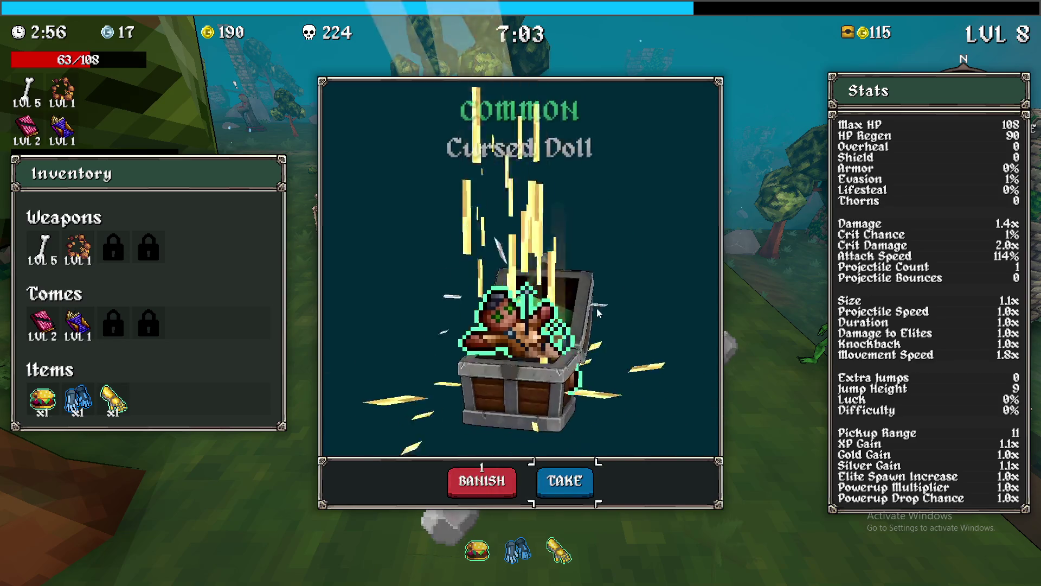
{"action": "left_click", "coordinate": [594, 474]}
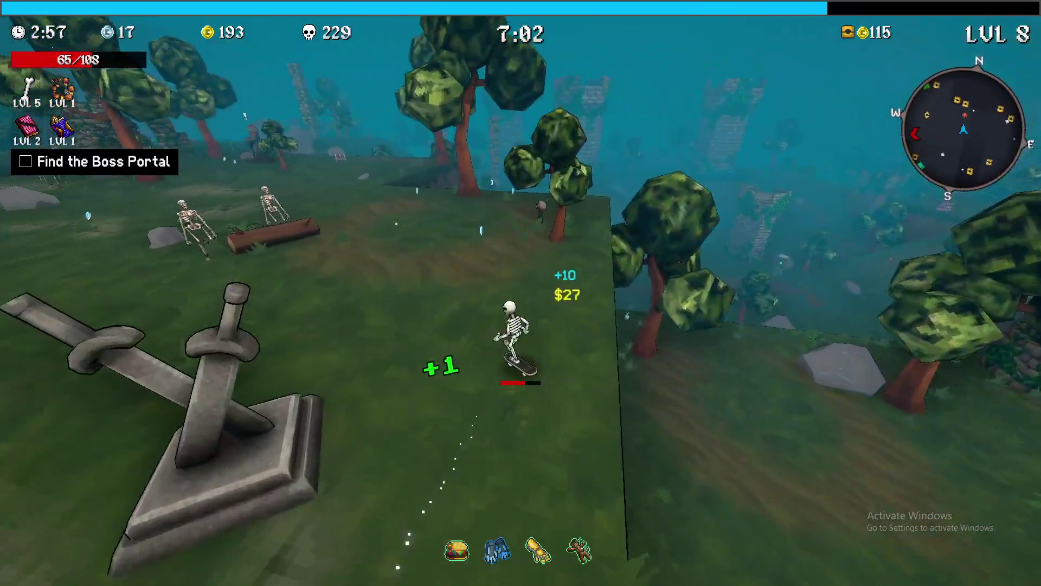
{"action": "key", "text": "w"}
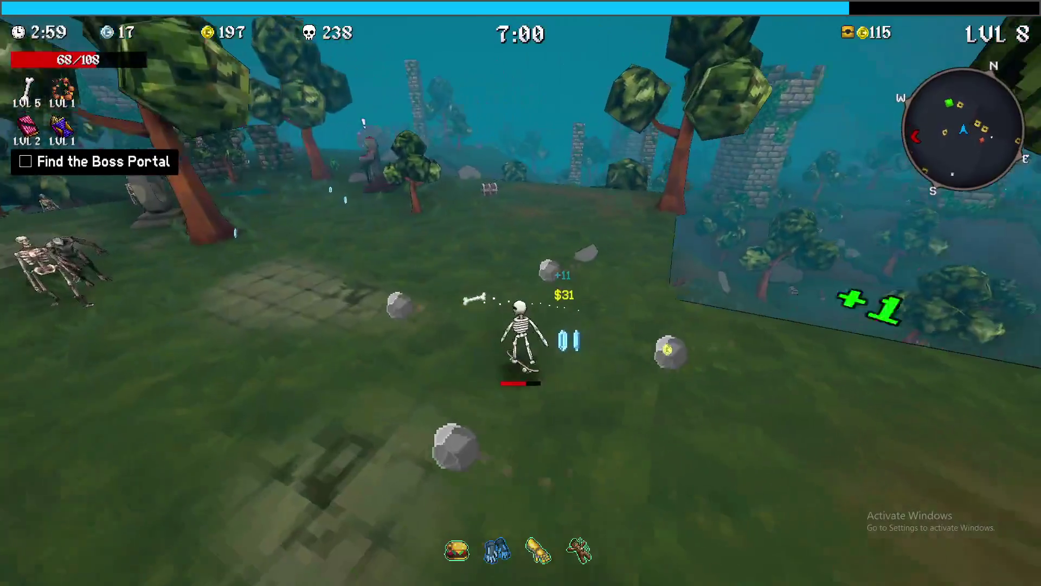
{"action": "key", "text": "w"}
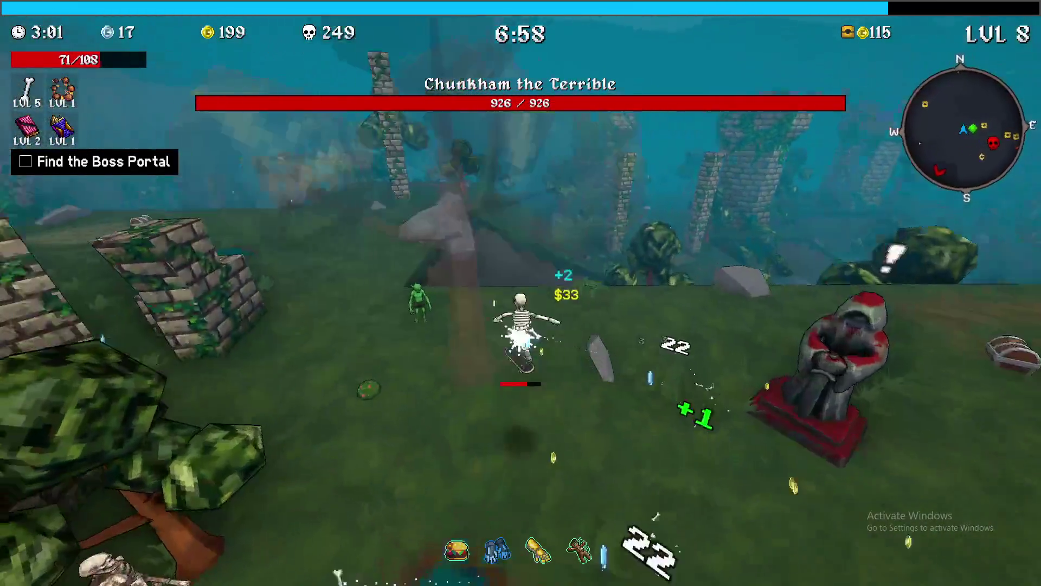
- Check the full map and upgrade the Bone weapon to level 6
{"action": "key", "text": "m"}
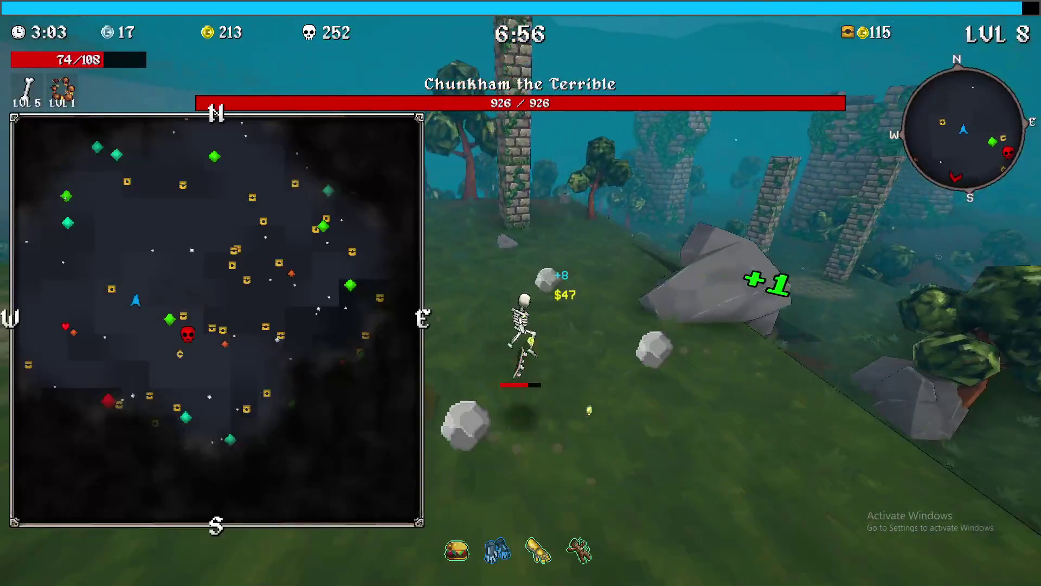
{"action": "key", "text": "m"}
{"action": "key", "text": "m"}
{"action": "key", "text": "m"}
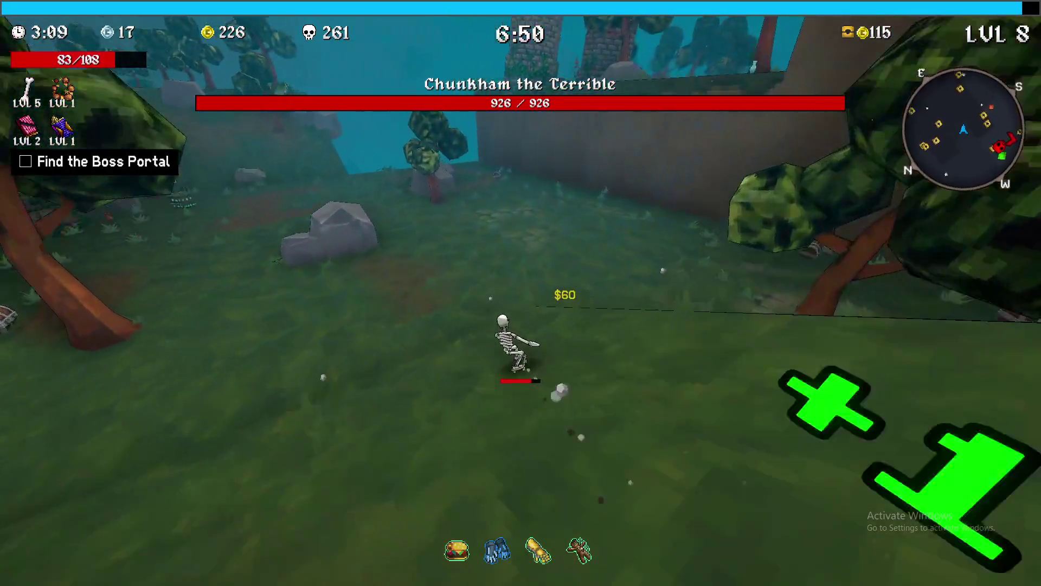
{"action": "key", "text": "m"}
{"action": "key", "text": "m"}
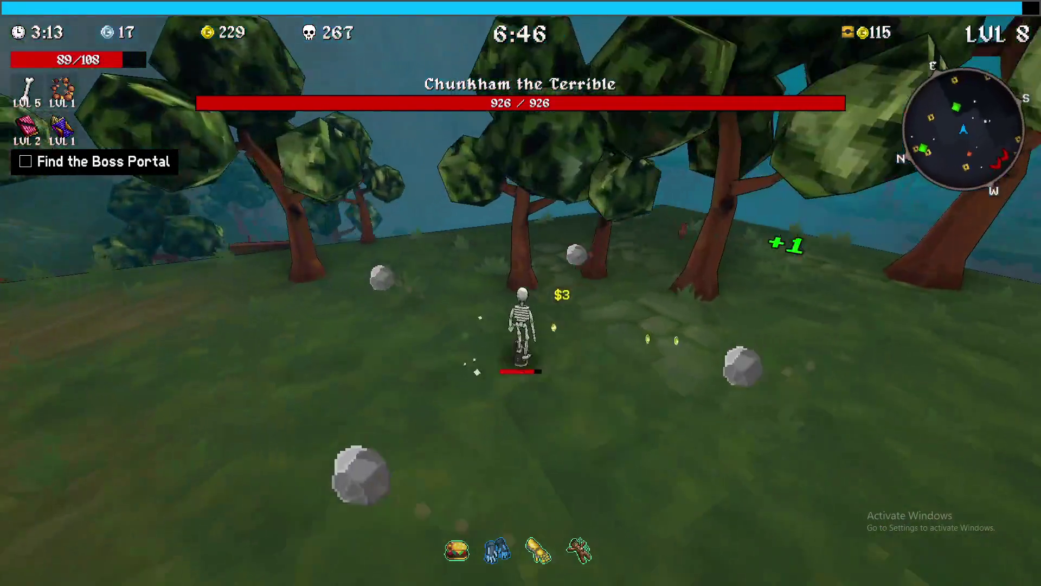
{"action": "key", "text": "m"}
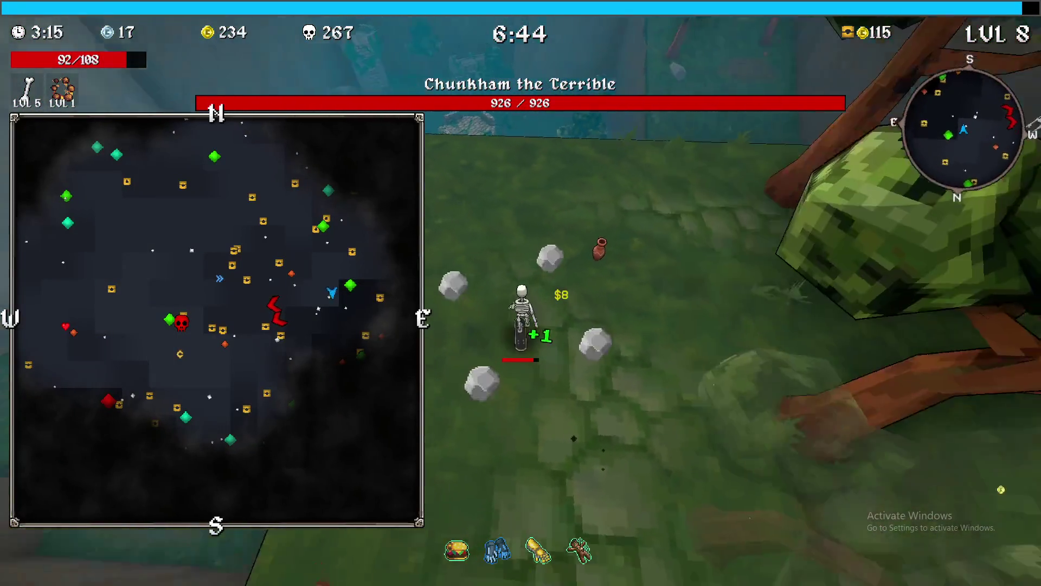
{"action": "key", "text": "m"}
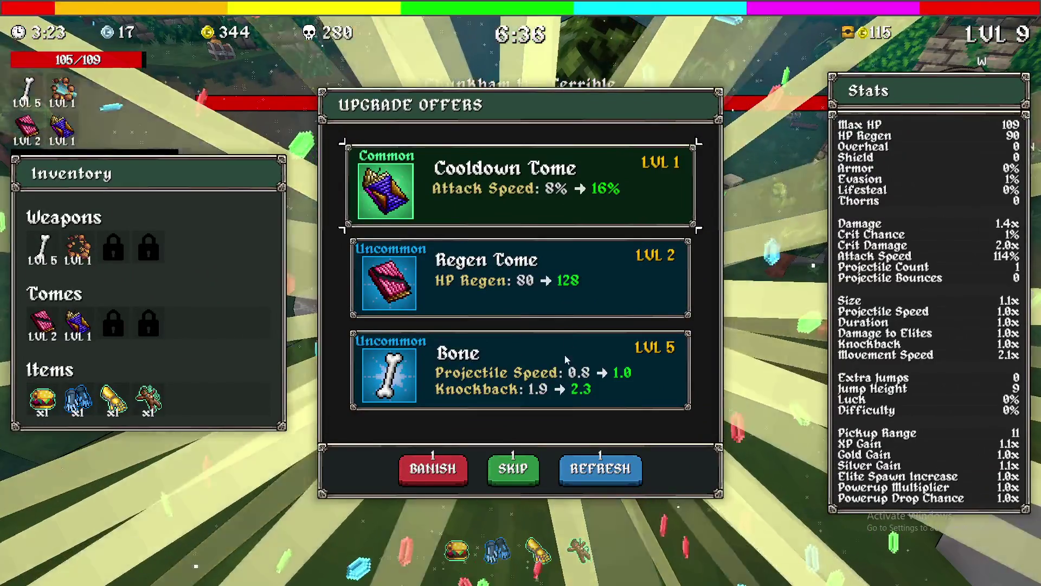
{"action": "left_click", "coordinate": [564, 353]}
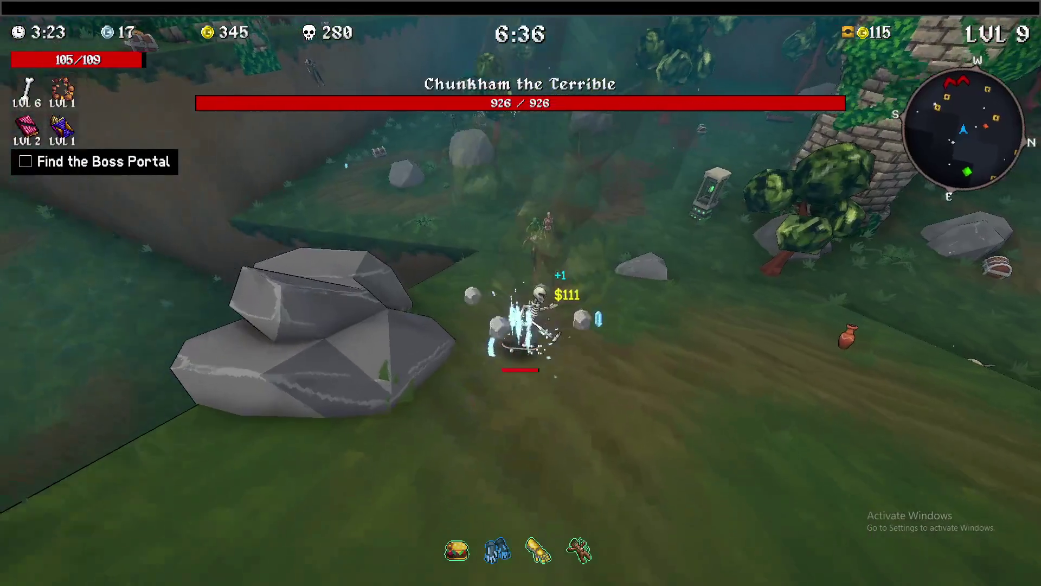
- Skate through the walled corridor to the stone shrine and circle it to charge
{"action": "key", "text": "m"}
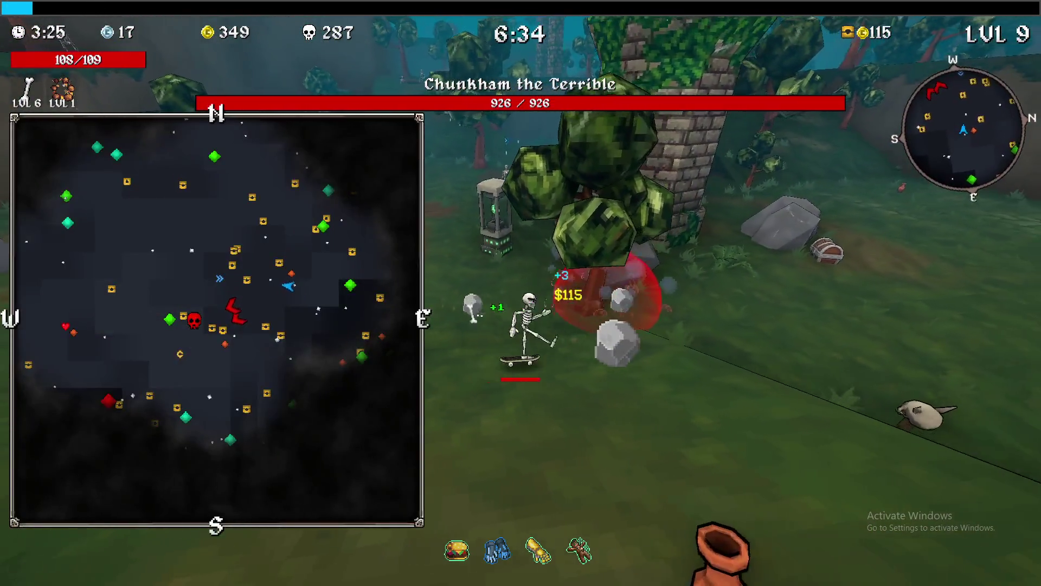
{"action": "key", "text": "m"}
{"action": "key", "text": "m"}
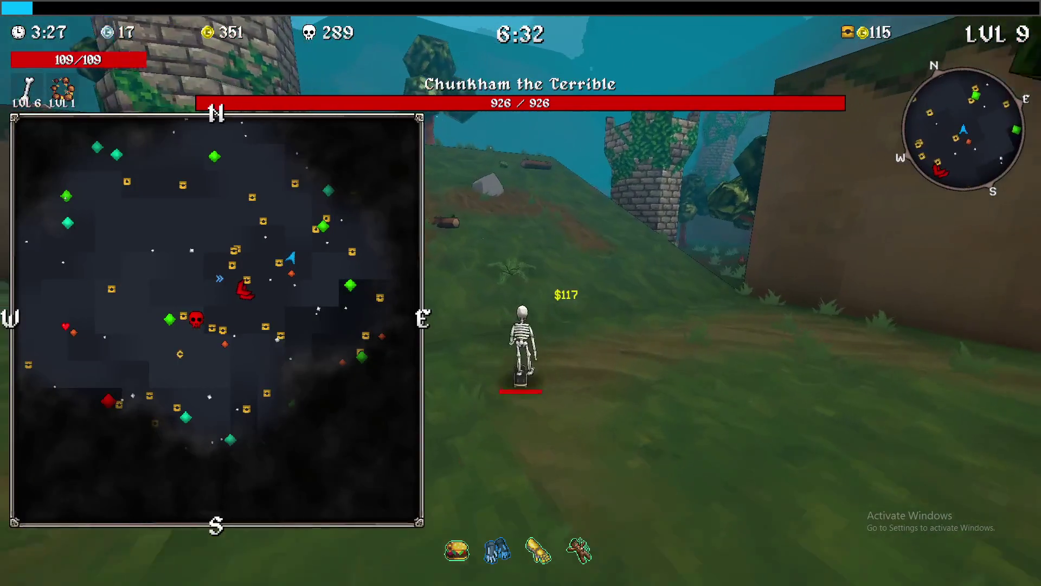
{"action": "key", "text": "m"}
{"action": "key", "text": "w"}
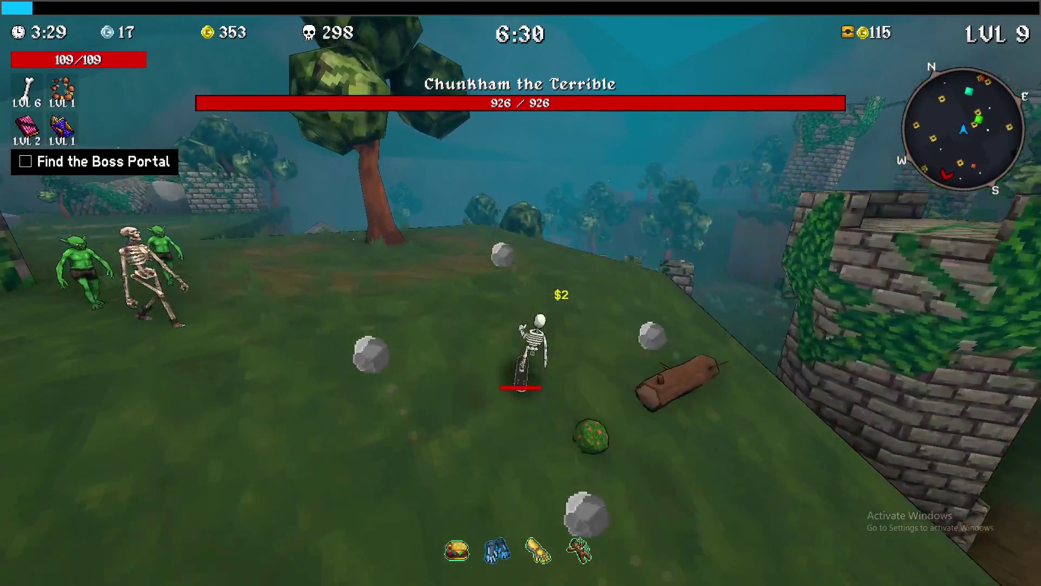
{"action": "key", "text": "w"}
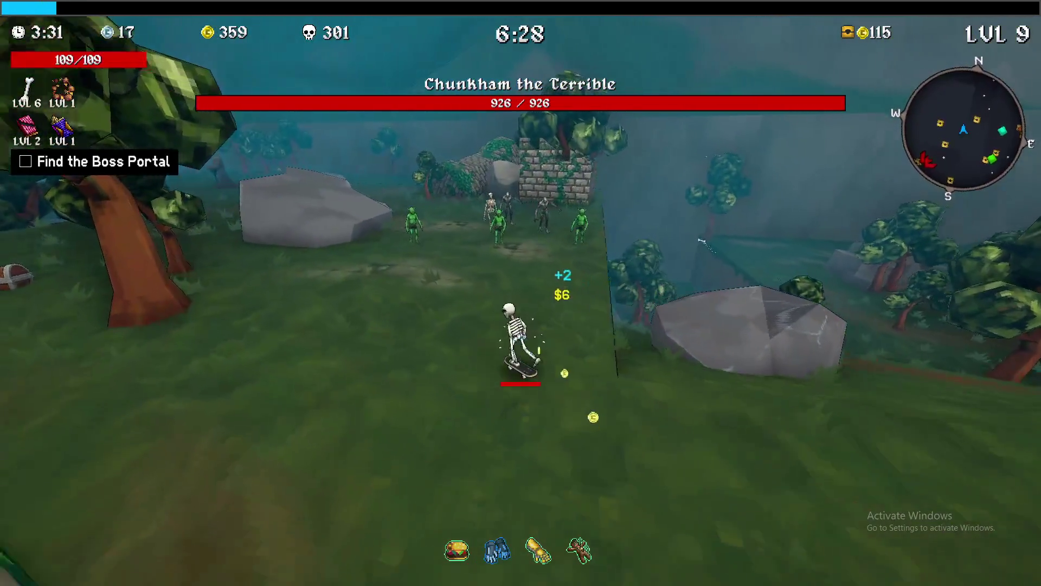
{"action": "key", "text": "w"}
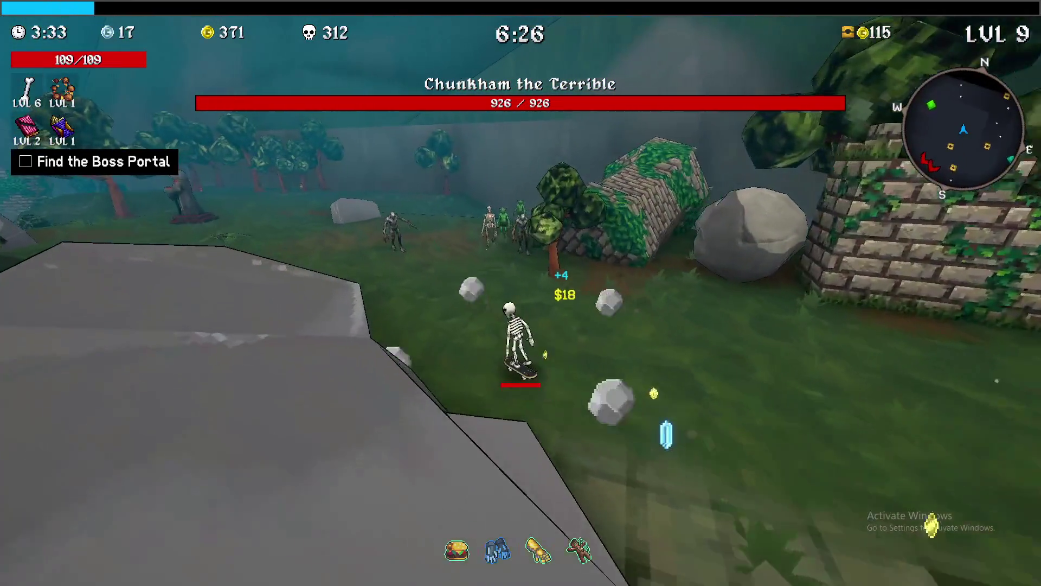
{"action": "key", "text": "w"}
{"action": "key", "text": "Tab"}
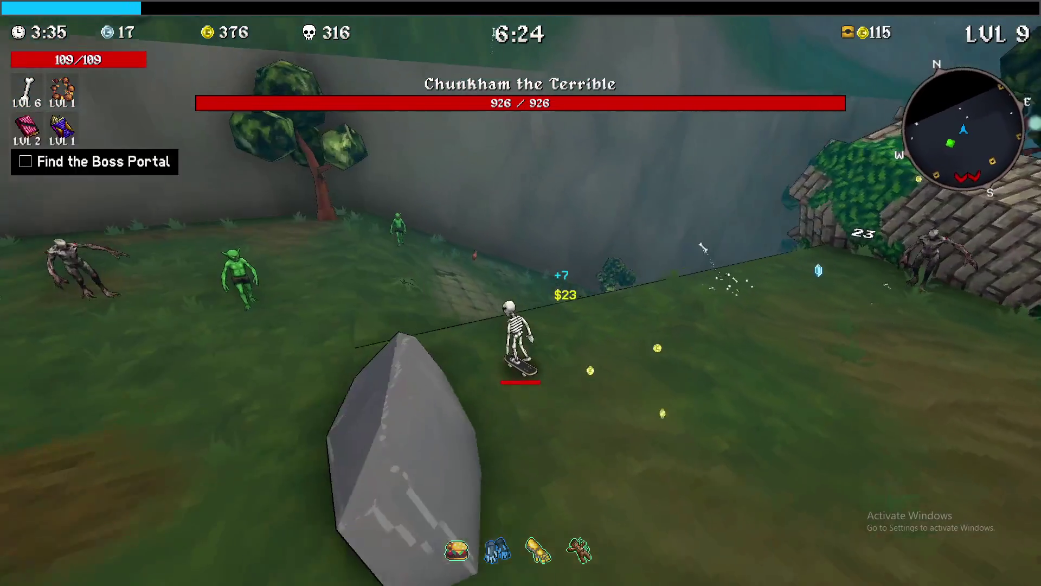
{"action": "key", "text": "w"}
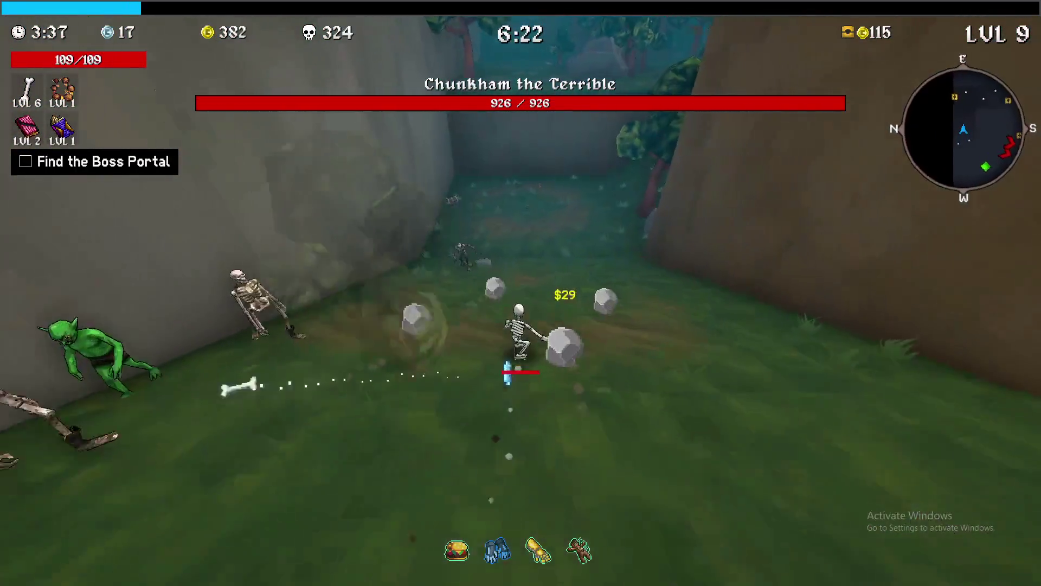
{"action": "key", "text": "w"}
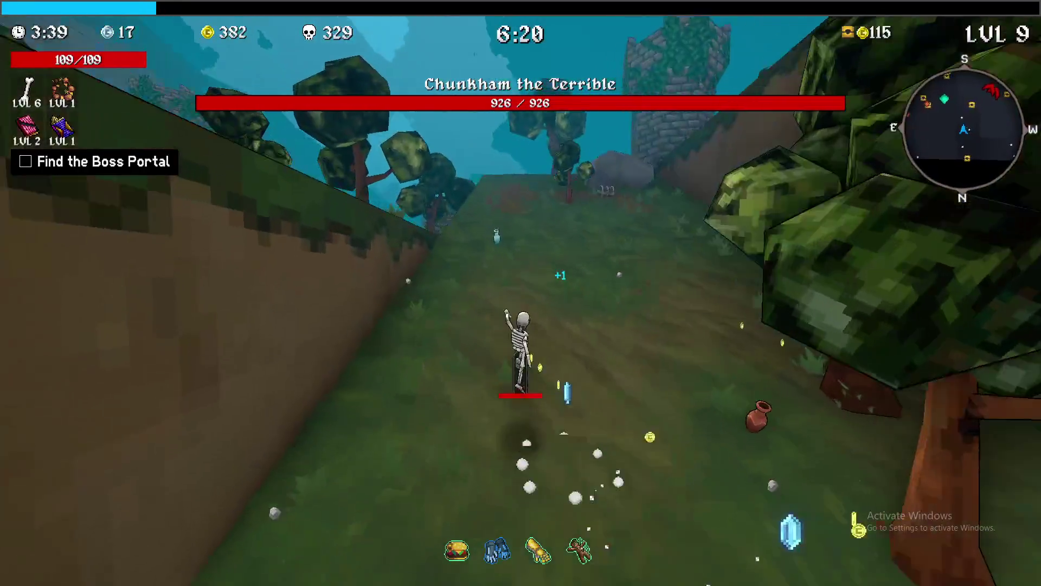
{"action": "key", "text": "w"}
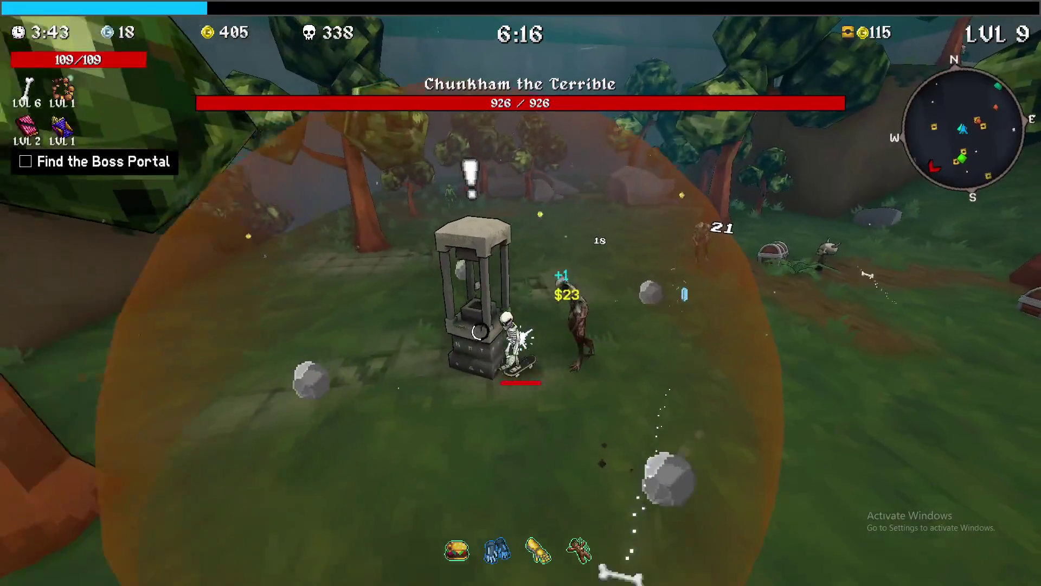
{"action": "key", "text": "w"}
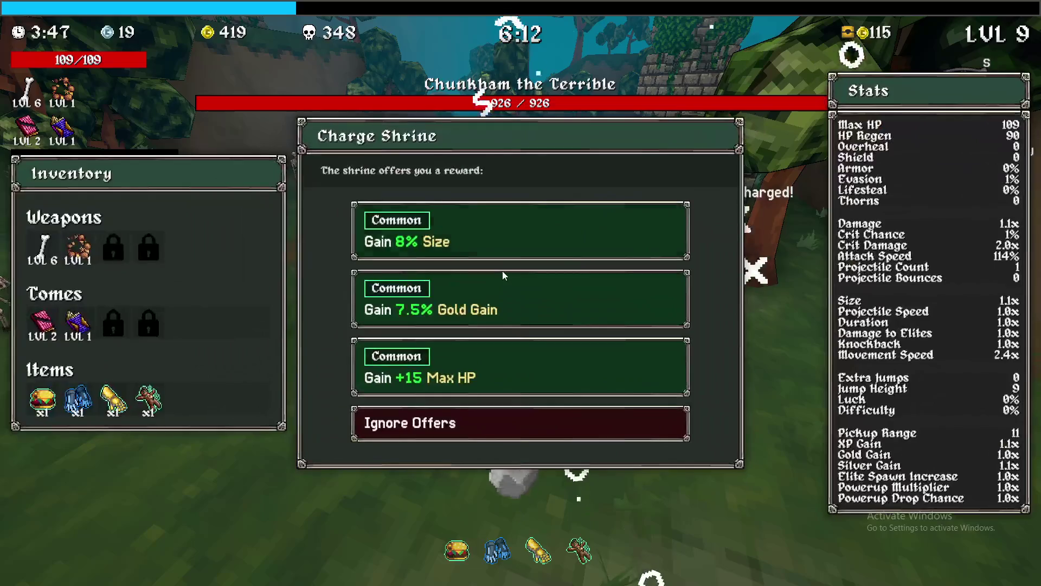
- Take the 7.5% Gold Gain shrine reward, then open two chests for a Golden Glove and a Key
{"action": "left_click", "coordinate": [538, 282]}
{"action": "key", "text": "w"}
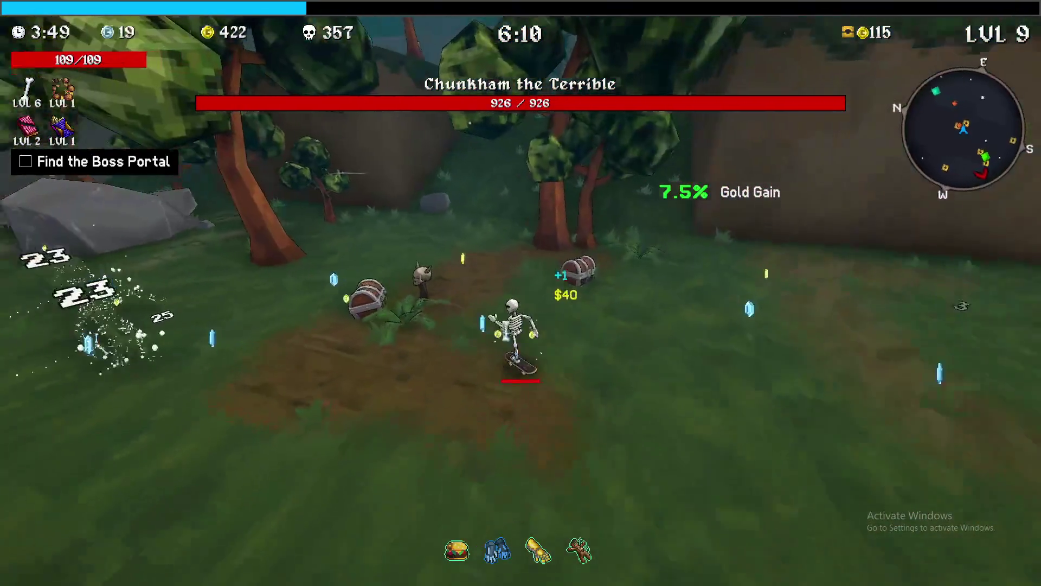
{"action": "key", "text": "e"}
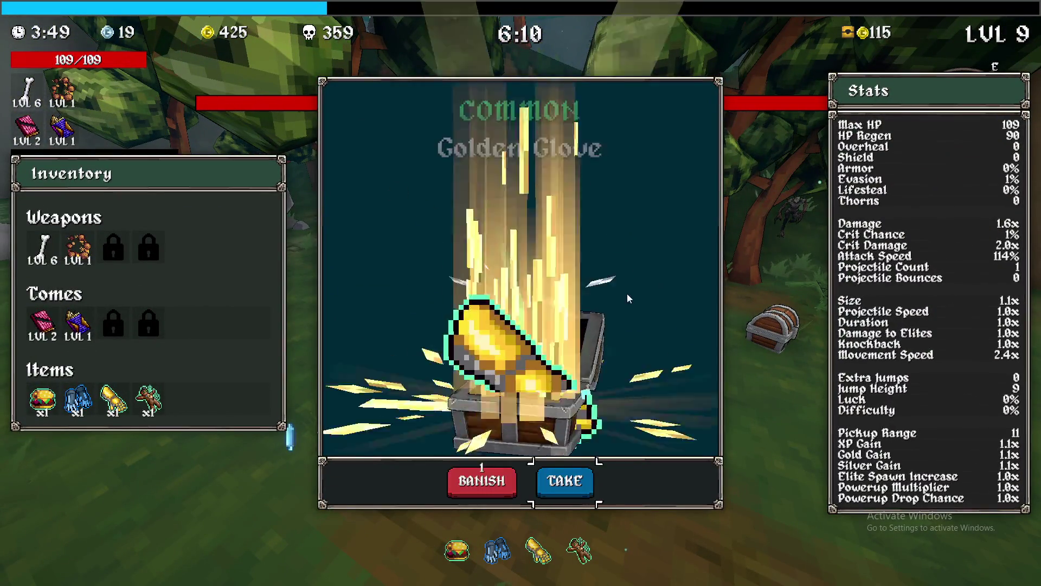
{"action": "left_click", "coordinate": [562, 480]}
{"action": "key", "text": "e"}
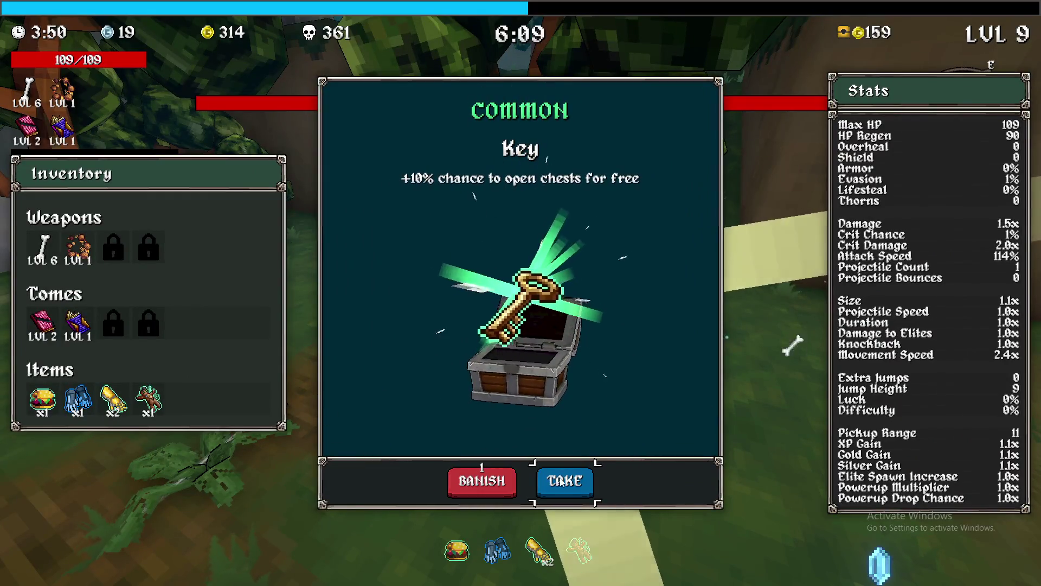
{"action": "left_click", "coordinate": [565, 481]}
- Buy a second Thunder Mitts from the Shady Guy Shop in the stone ruins
{"action": "key", "text": "w"}
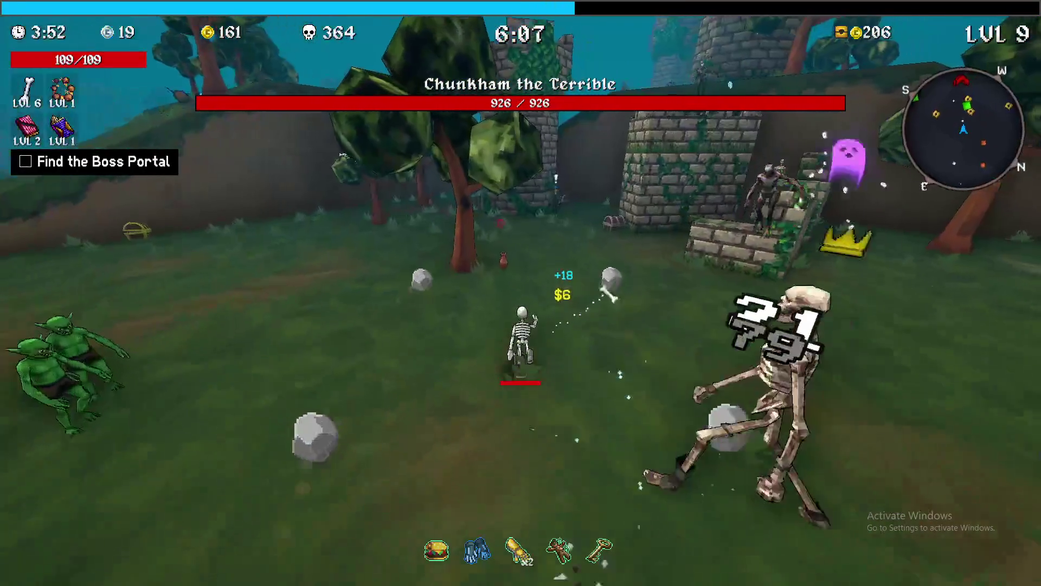
{"action": "key", "text": "e"}
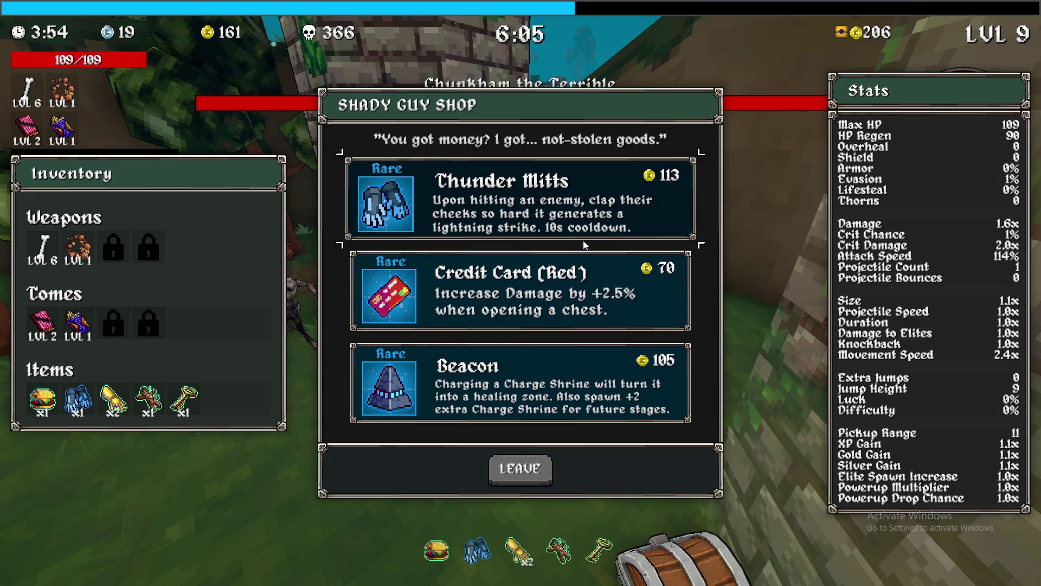
{"action": "left_click", "coordinate": [583, 214]}
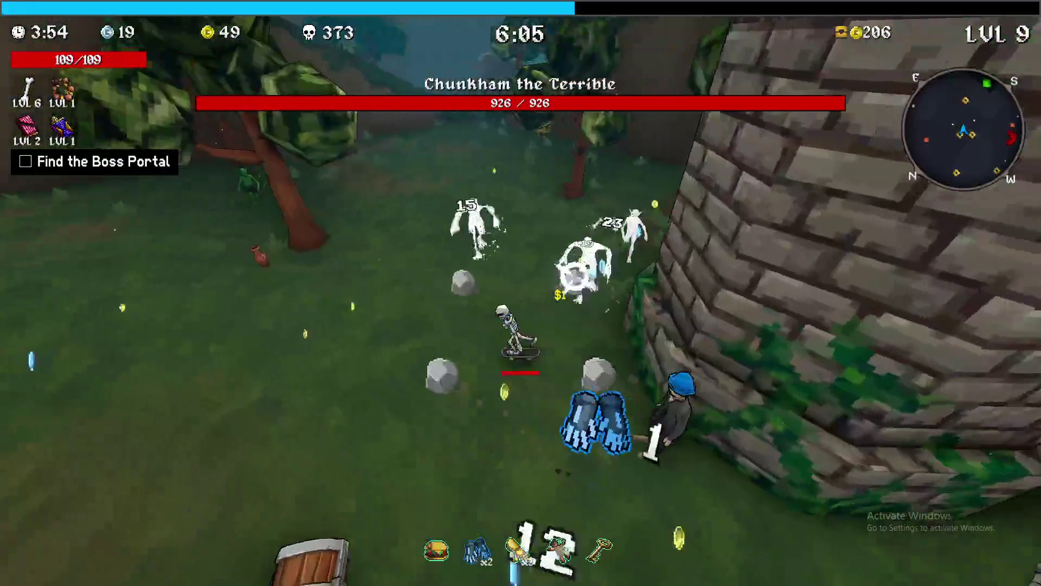
- Open the field chest to take a second Key, then check the full map
{"action": "key", "text": "w"}
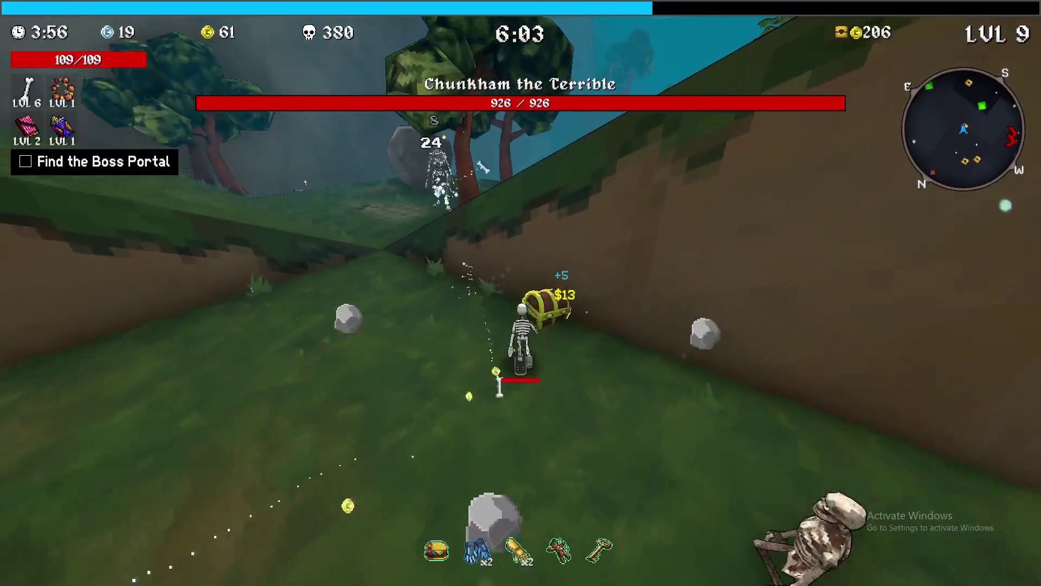
{"action": "key", "text": "e"}
{"action": "left_click", "coordinate": [521, 482]}
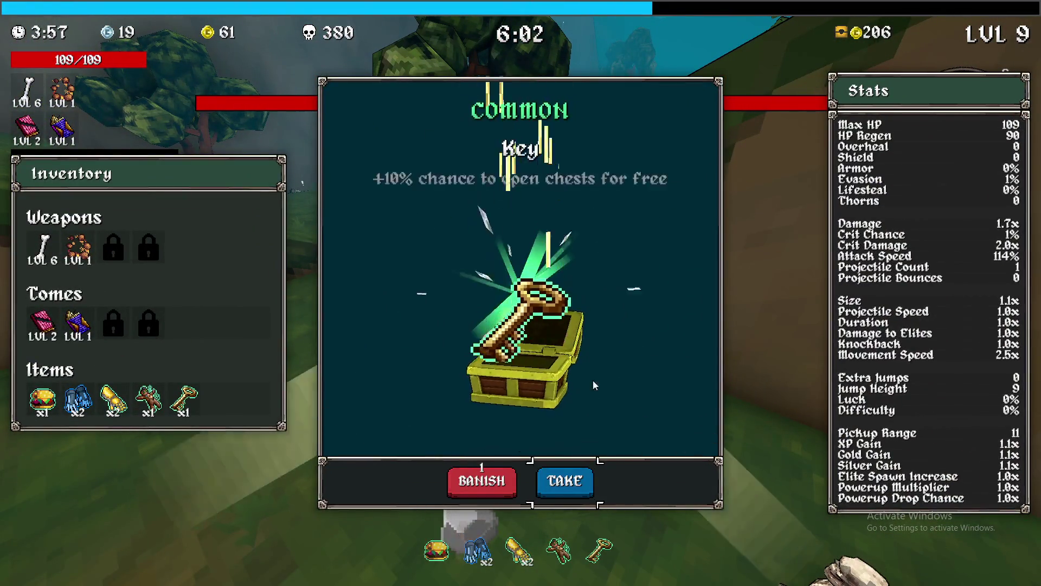
{"action": "left_click", "coordinate": [562, 481]}
{"action": "key", "text": "w"}
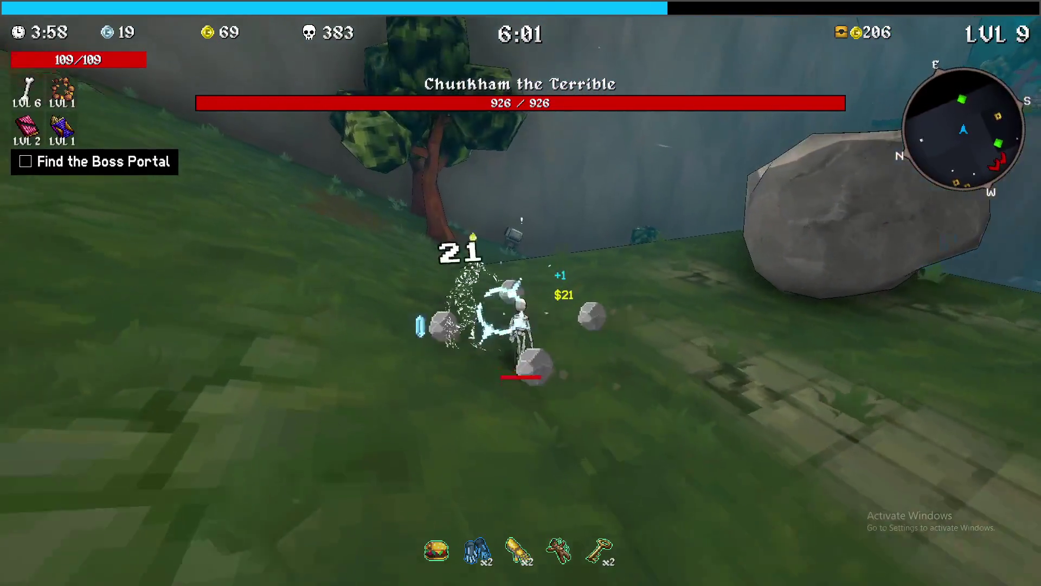
{"action": "key", "text": "w"}
{"action": "key", "text": "Tab"}
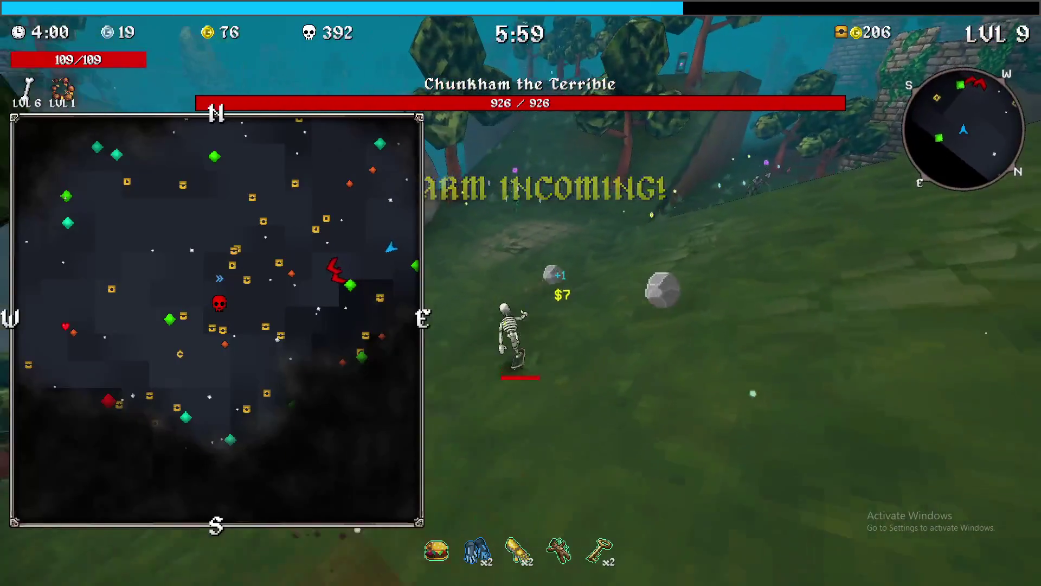
{"action": "key", "text": "Tab"}
{"action": "key", "text": "Tab"}
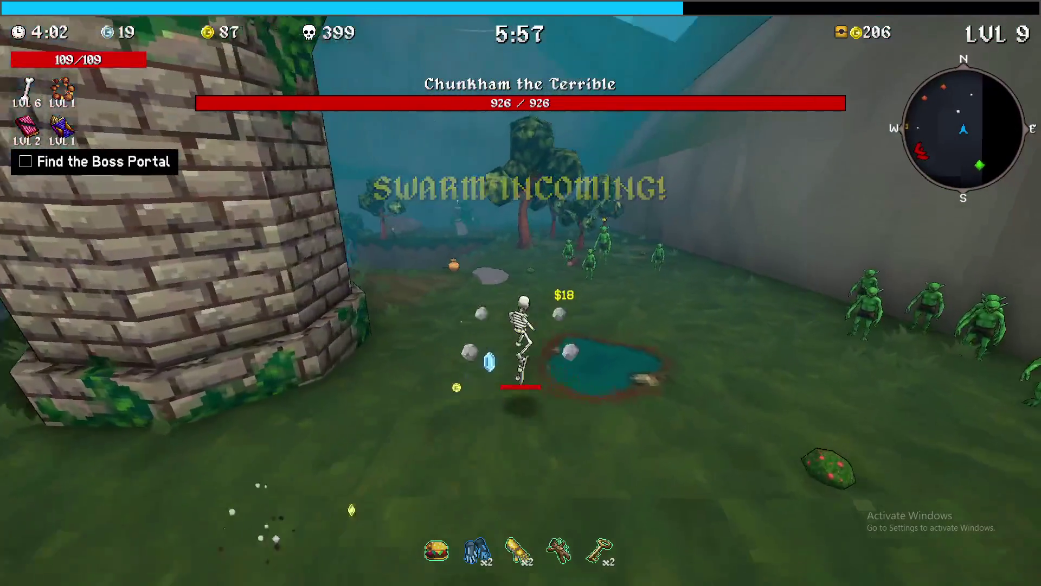
- Charge the shrine for the Rare 8.4% Attack Speed reward, then raise Cooldown Tome to level 2
{"action": "key", "text": "w"}
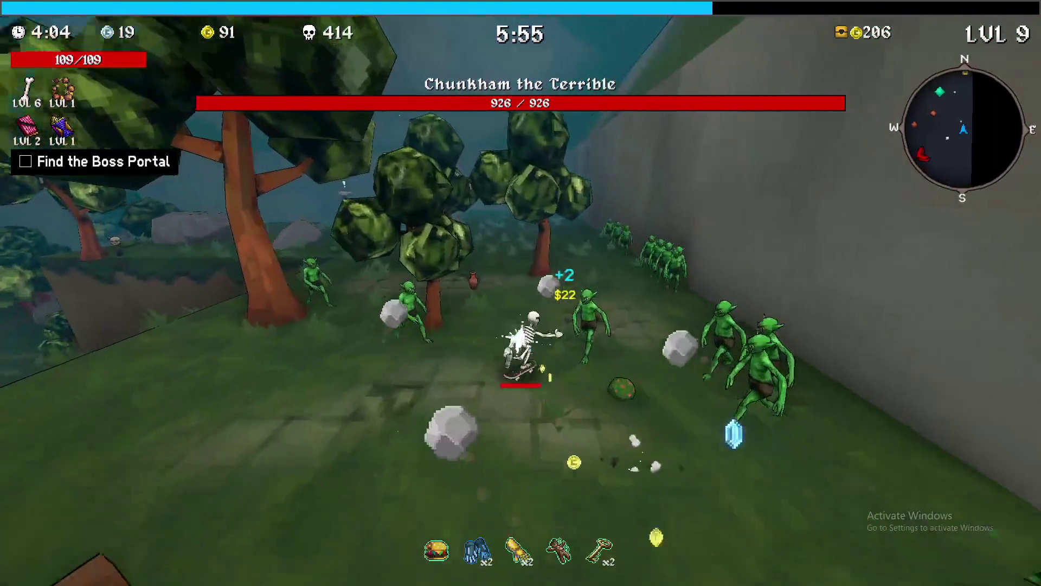
{"action": "key", "text": "w"}
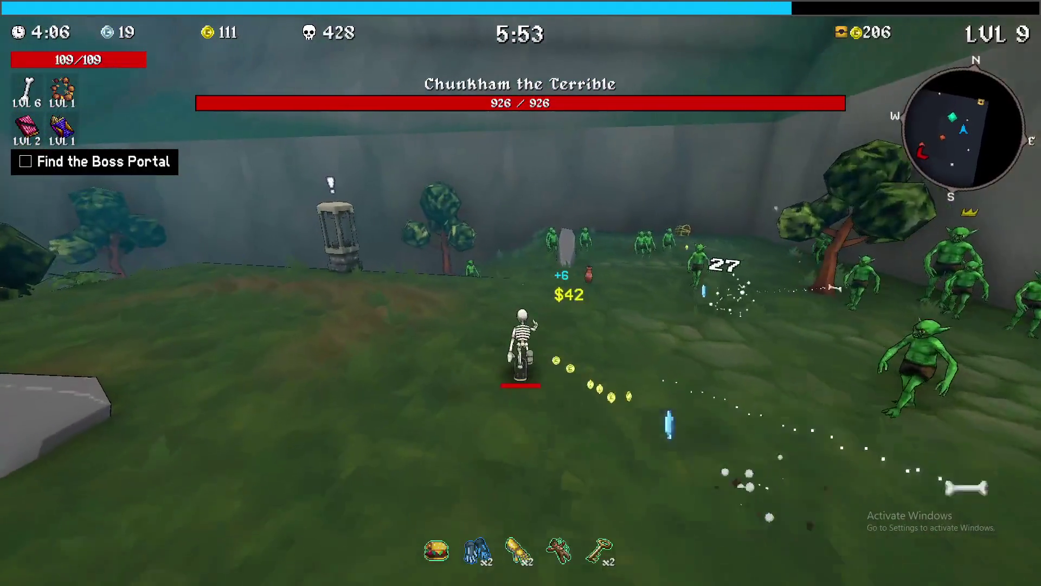
{"action": "key", "text": "w"}
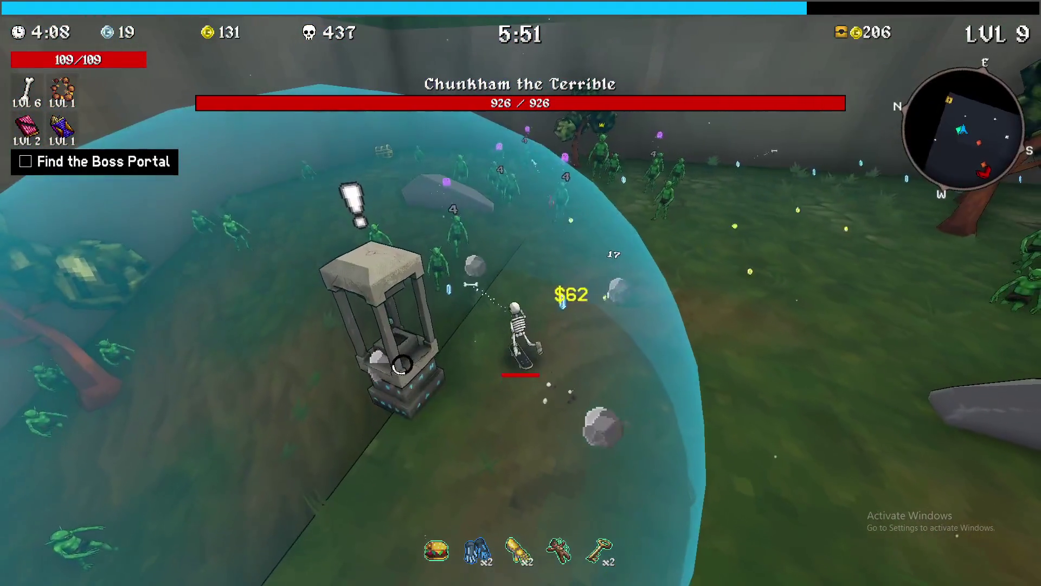
{"action": "key", "text": "w"}
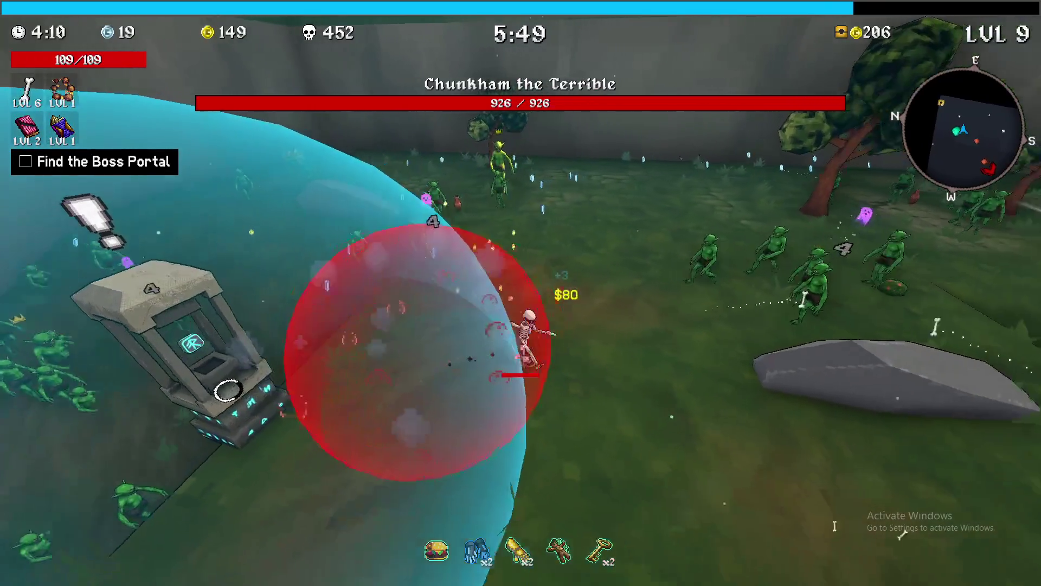
{"action": "key", "text": "w"}
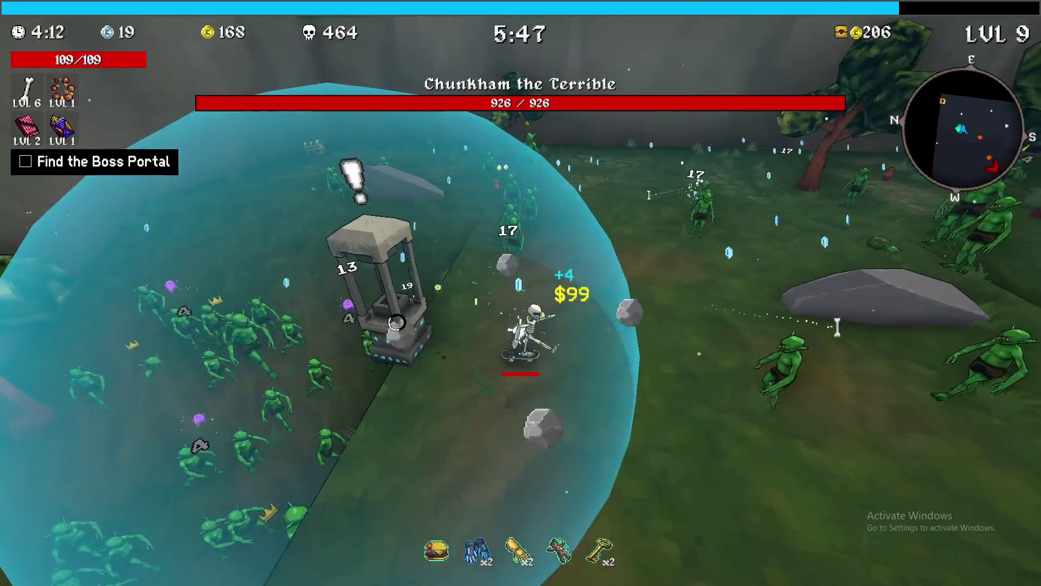
{"action": "key", "text": "w"}
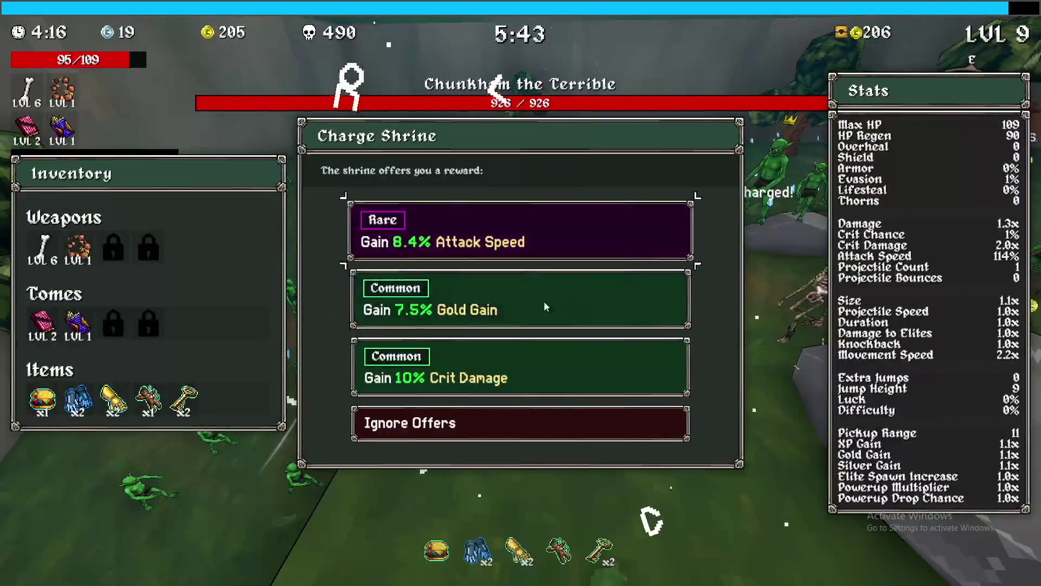
{"action": "left_click", "coordinate": [519, 222]}
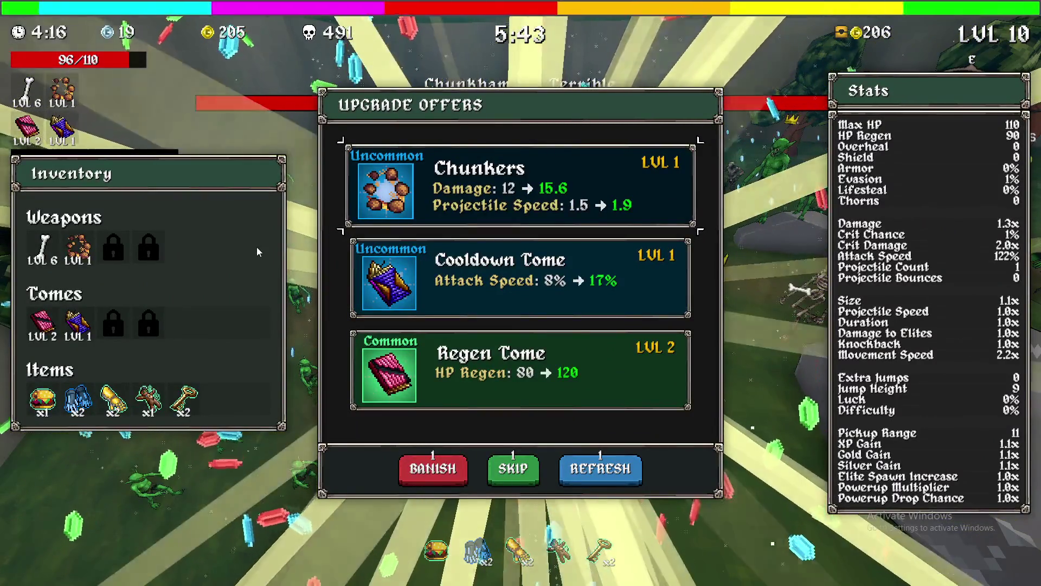
{"action": "left_click", "coordinate": [519, 278]}
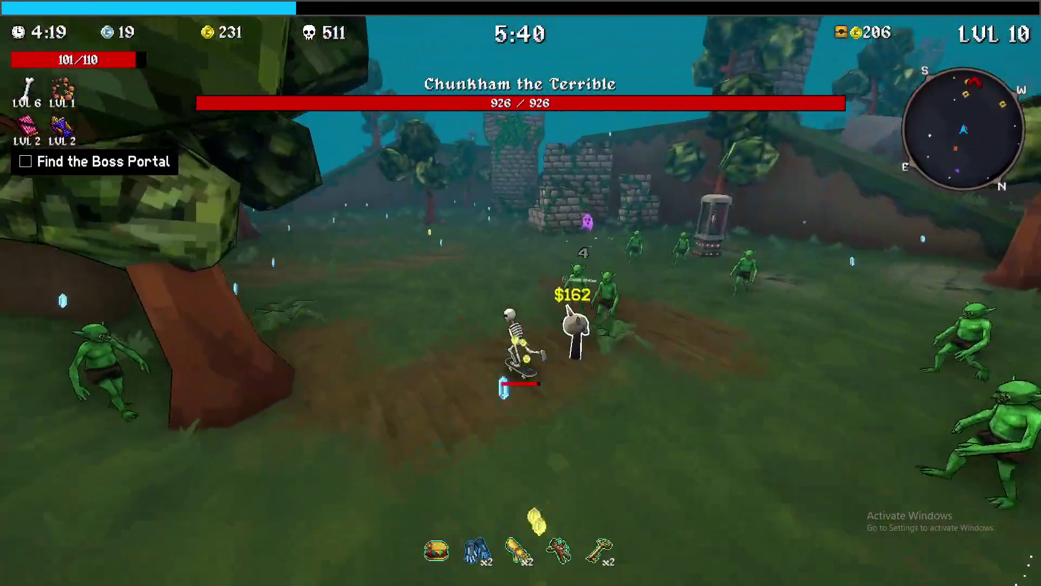
{"action": "key", "text": "Tab"}
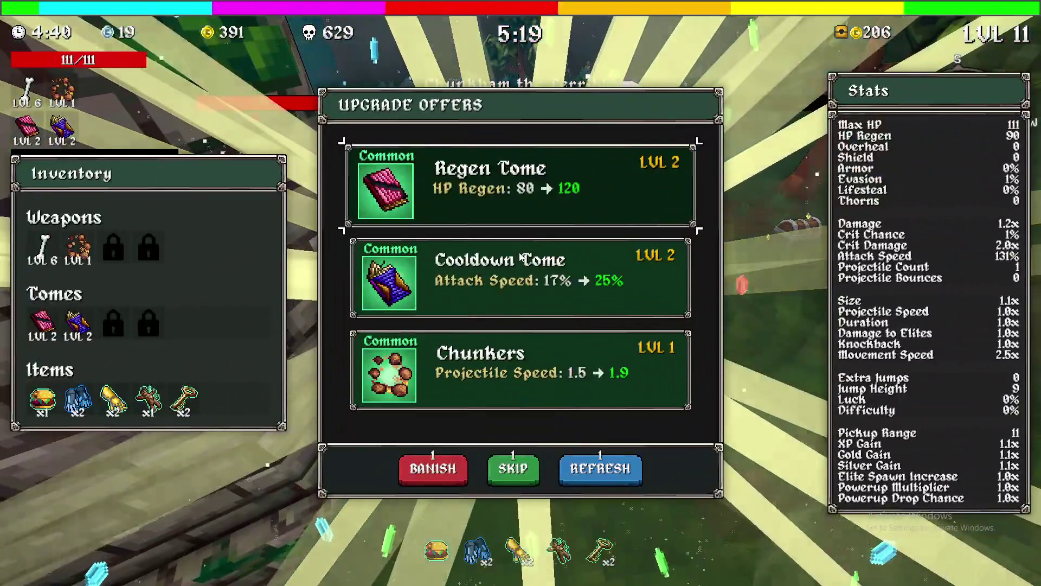
- Take Cooldown Tome 3 and Regen Tome 3, level Bone to 9, then take Regen Tome 4
{"action": "left_click", "coordinate": [596, 304]}
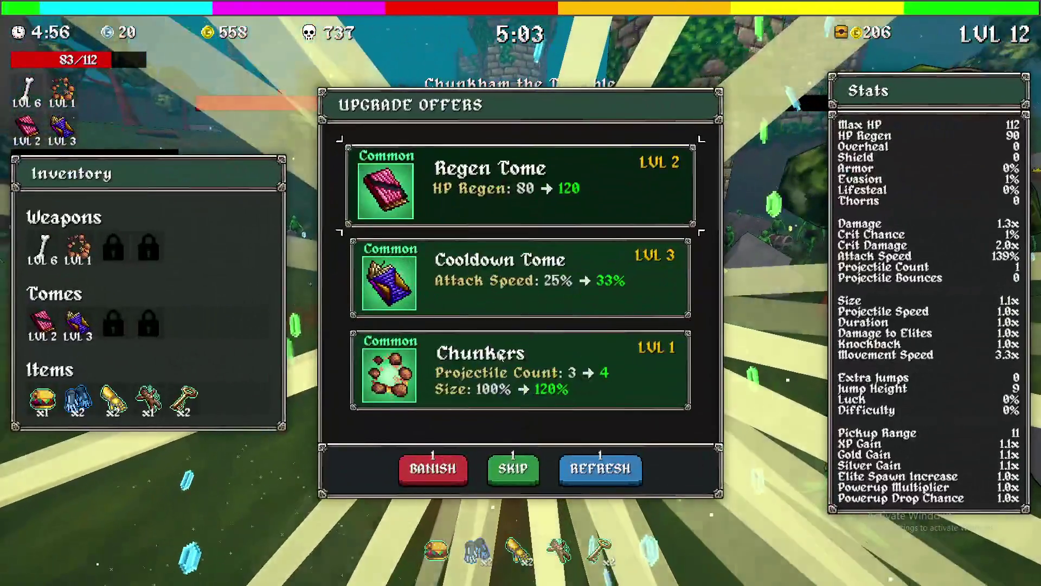
{"action": "left_click", "coordinate": [529, 221]}
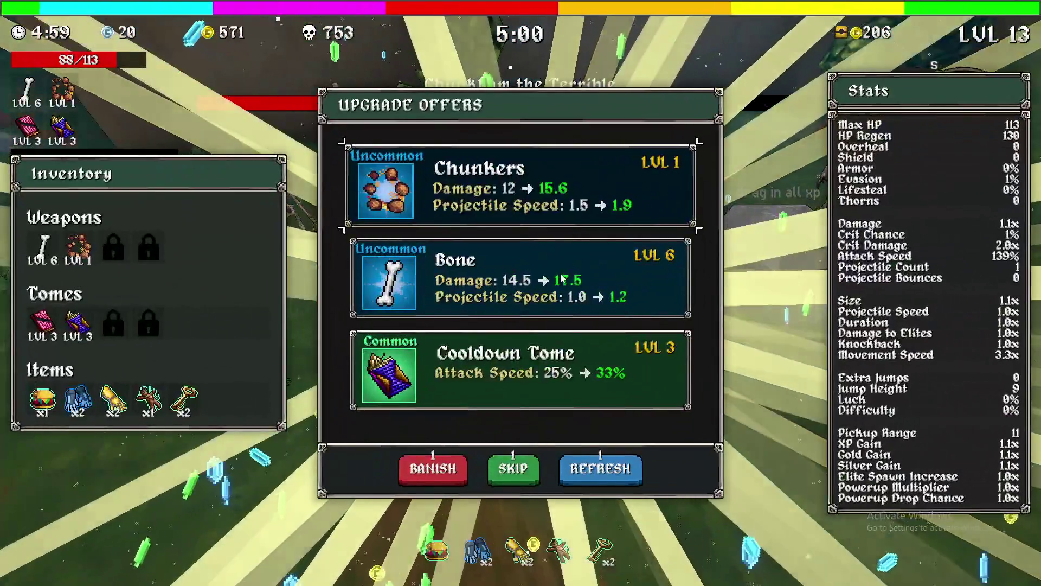
{"action": "left_click", "coordinate": [561, 278]}
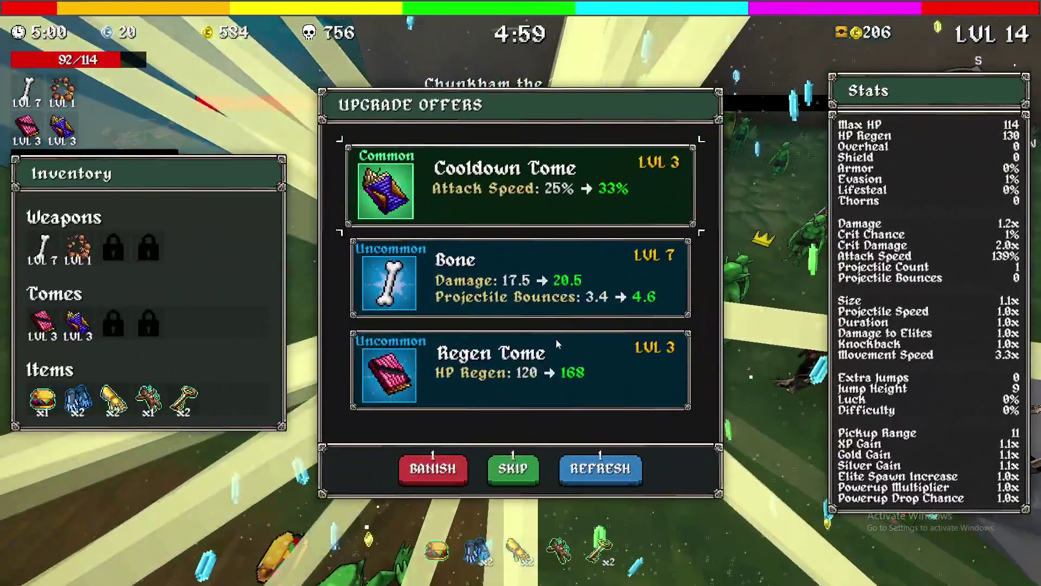
{"action": "left_click", "coordinate": [558, 298]}
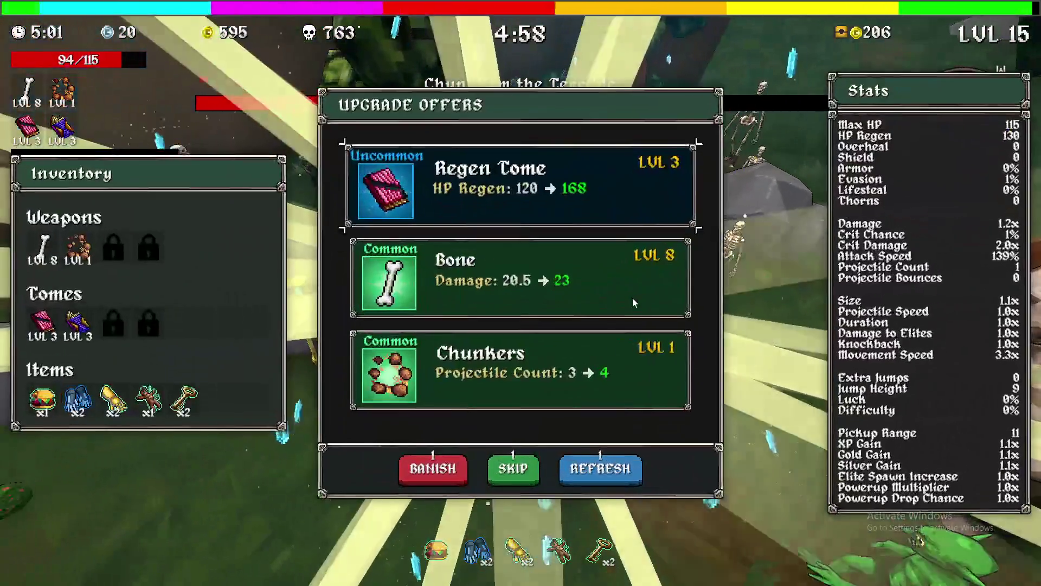
{"action": "left_click", "coordinate": [578, 283]}
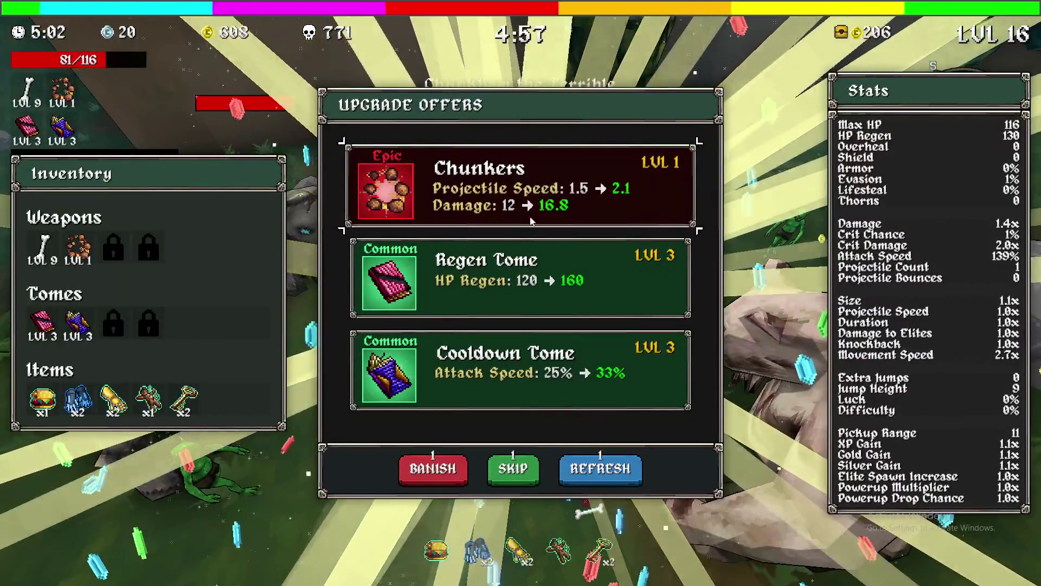
{"action": "left_click", "coordinate": [533, 291]}
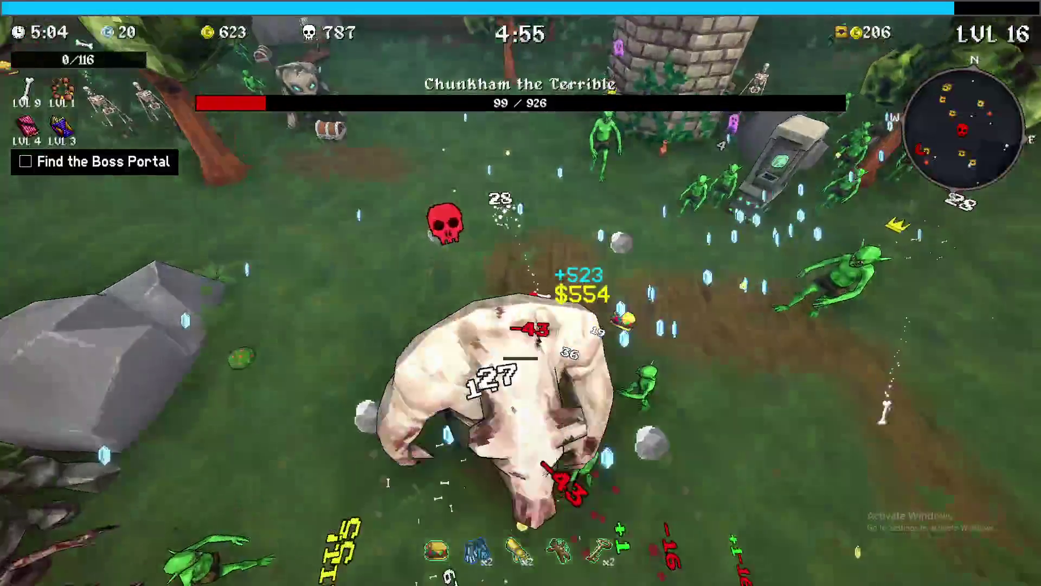
{"action": "key", "text": "w"}
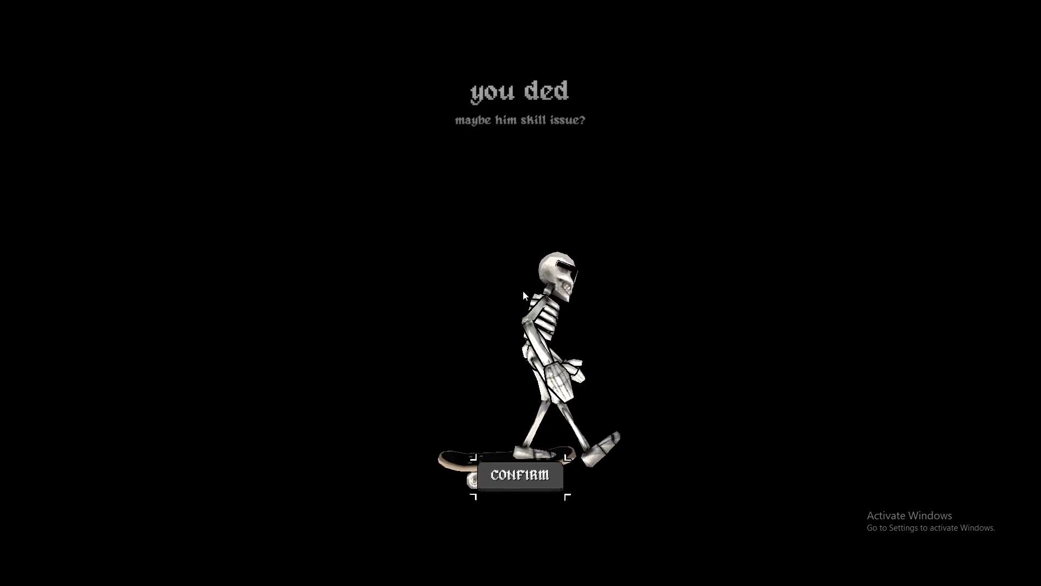
- Dismiss the death and summary screens, then launch a CL4NK run on Forest Tier 2
{"action": "left_click", "coordinate": [534, 474]}
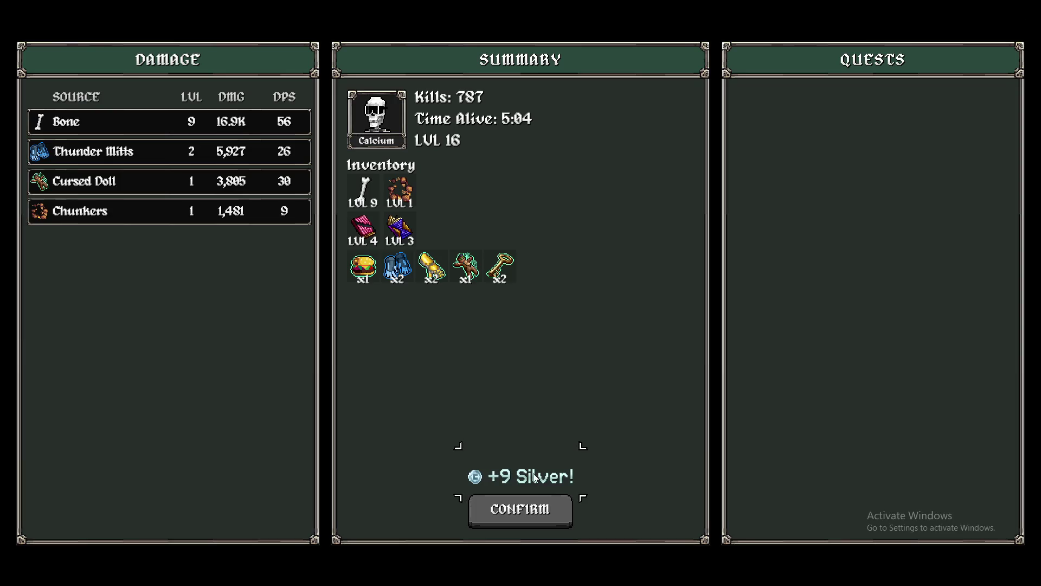
{"action": "left_click", "coordinate": [534, 509]}
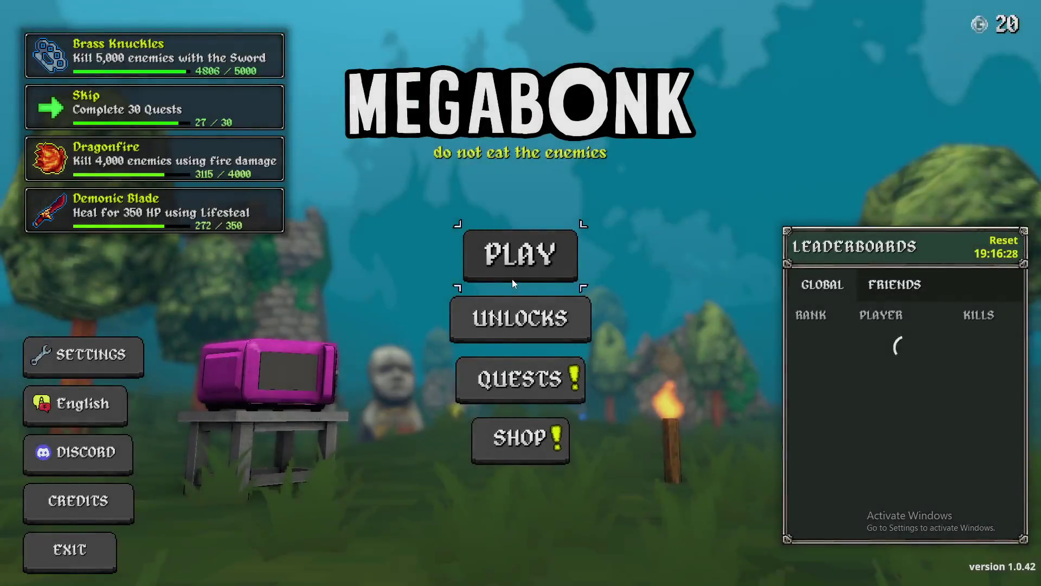
{"action": "left_click", "coordinate": [512, 279]}
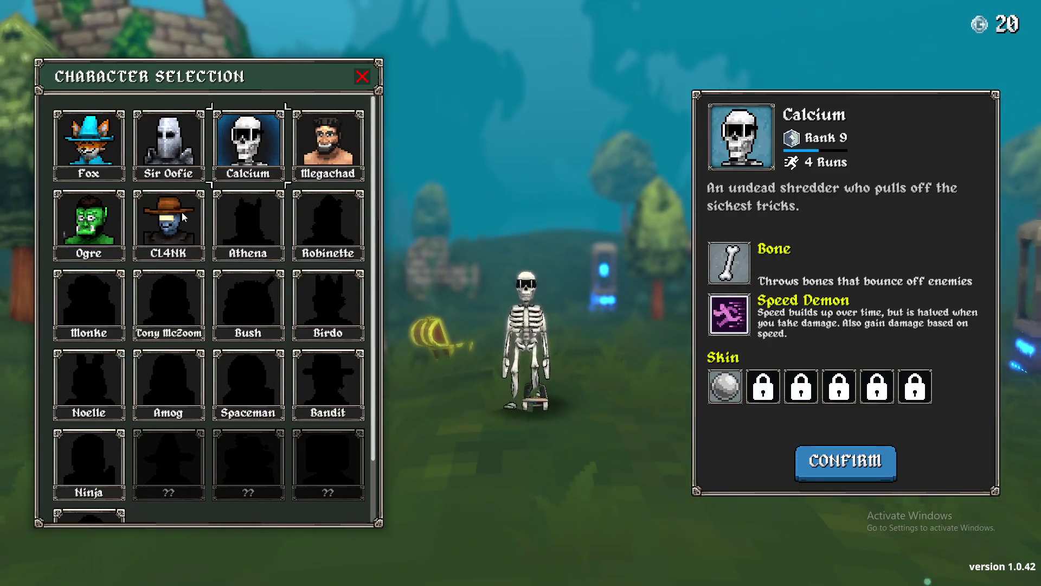
{"action": "left_click", "coordinate": [181, 212]}
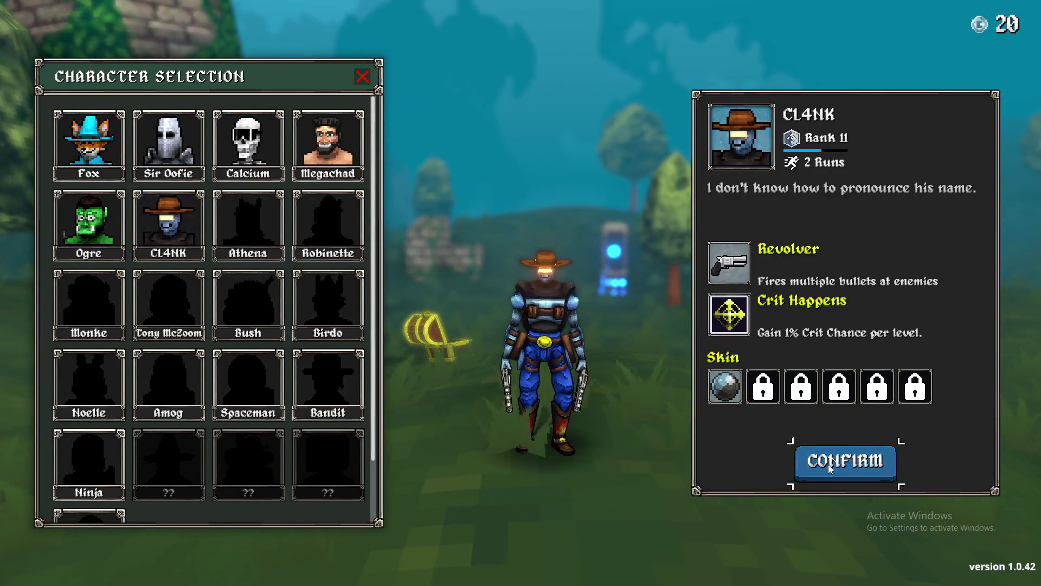
{"action": "left_click", "coordinate": [828, 464]}
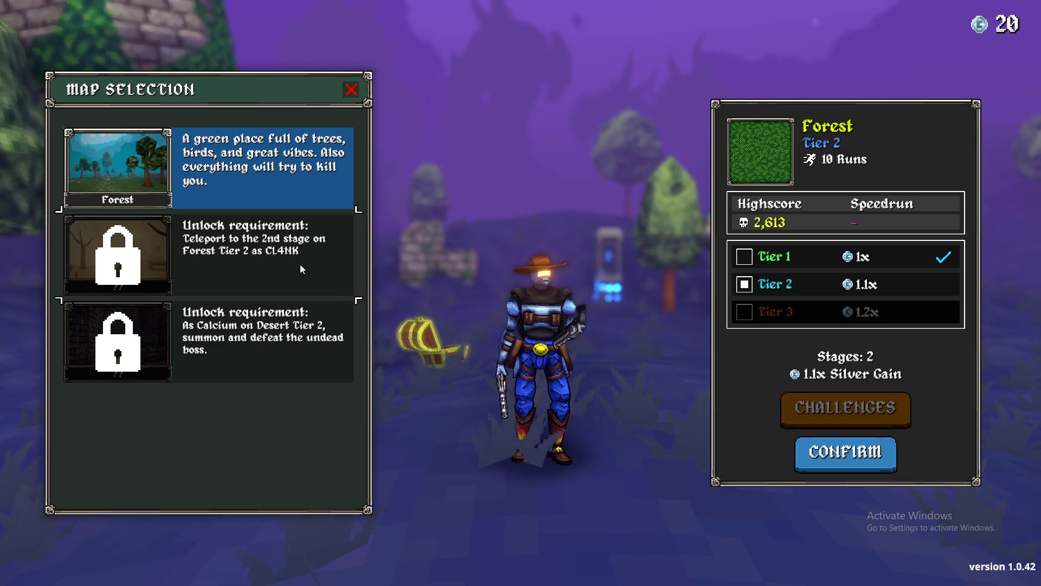
{"action": "left_click", "coordinate": [849, 456]}
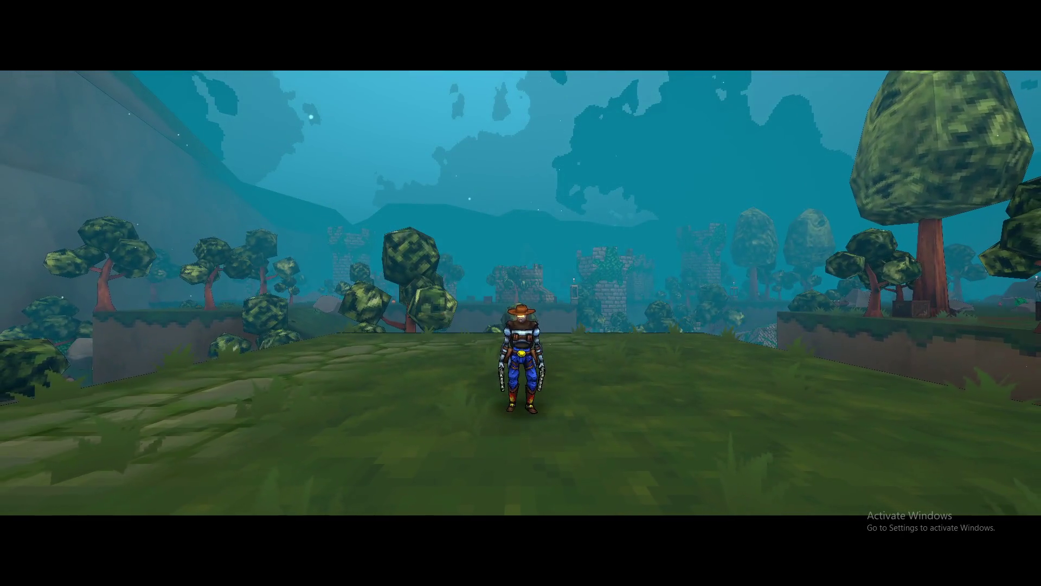
- Run through the forest shooting goblins toward the chest, taking Revolver level 2 on the way
{"action": "key", "text": "w"}
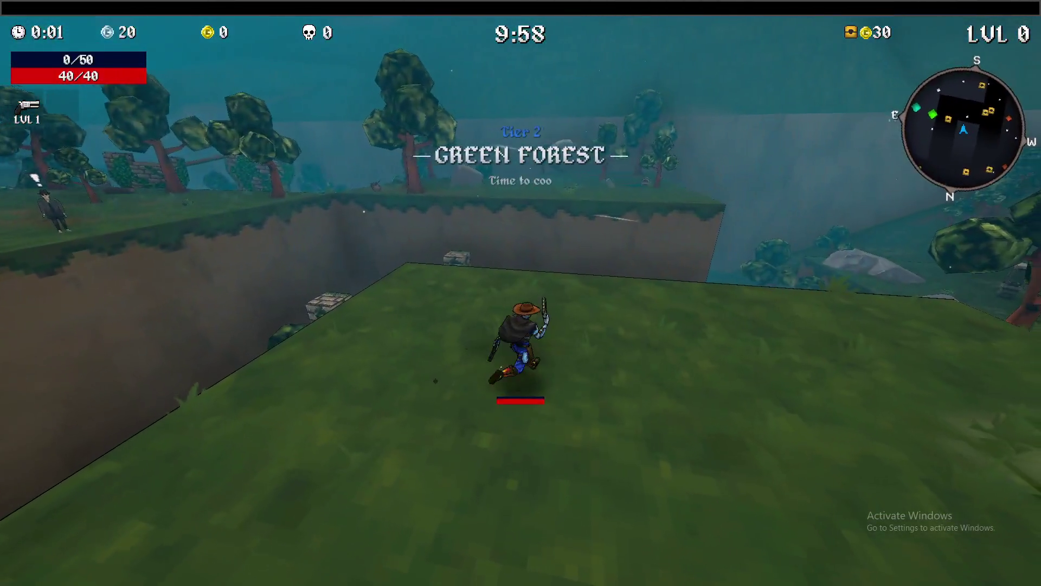
{"action": "key", "text": "w"}
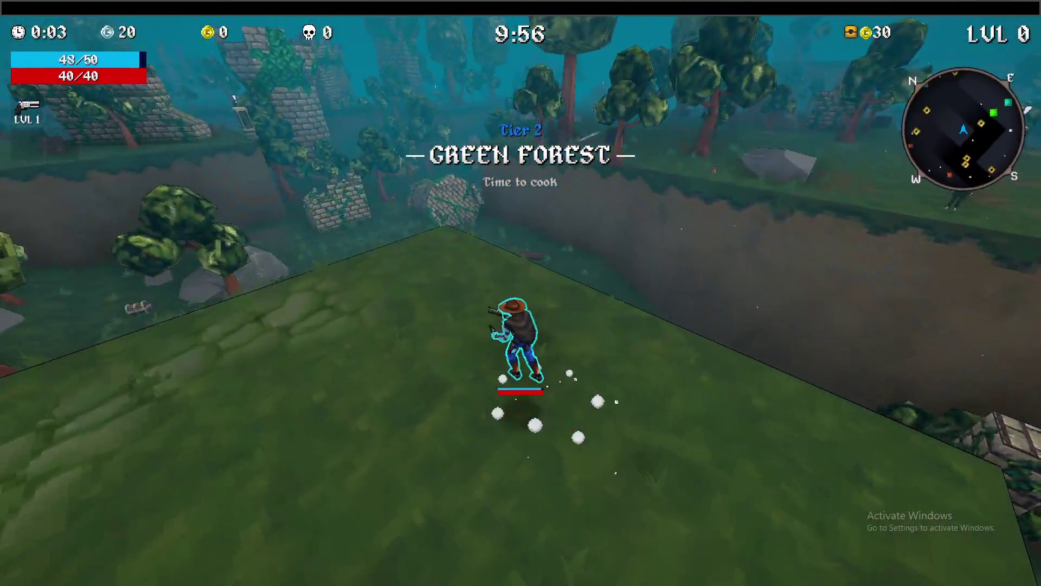
{"action": "key", "text": "w"}
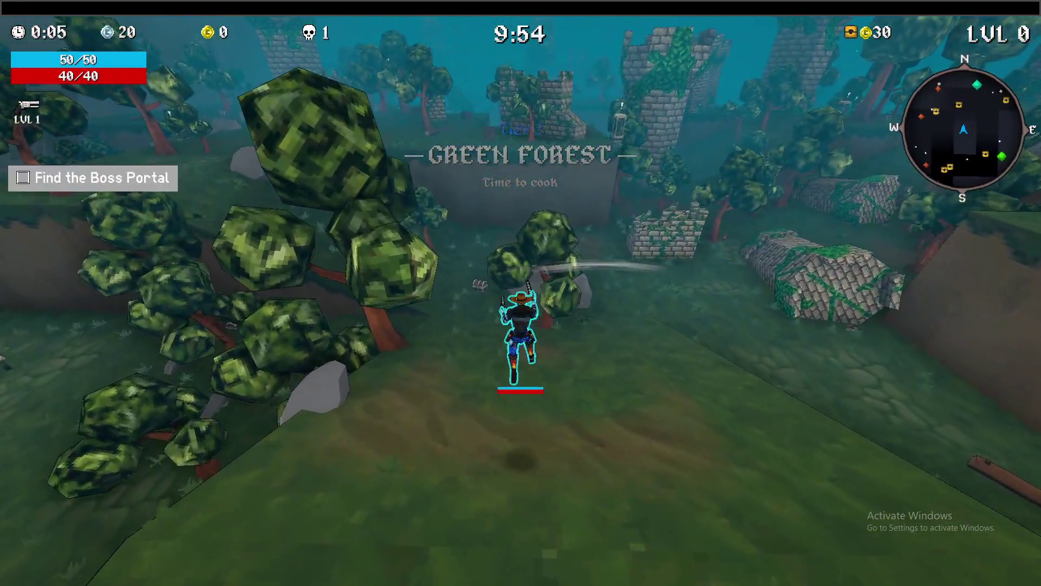
{"action": "key", "text": "w"}
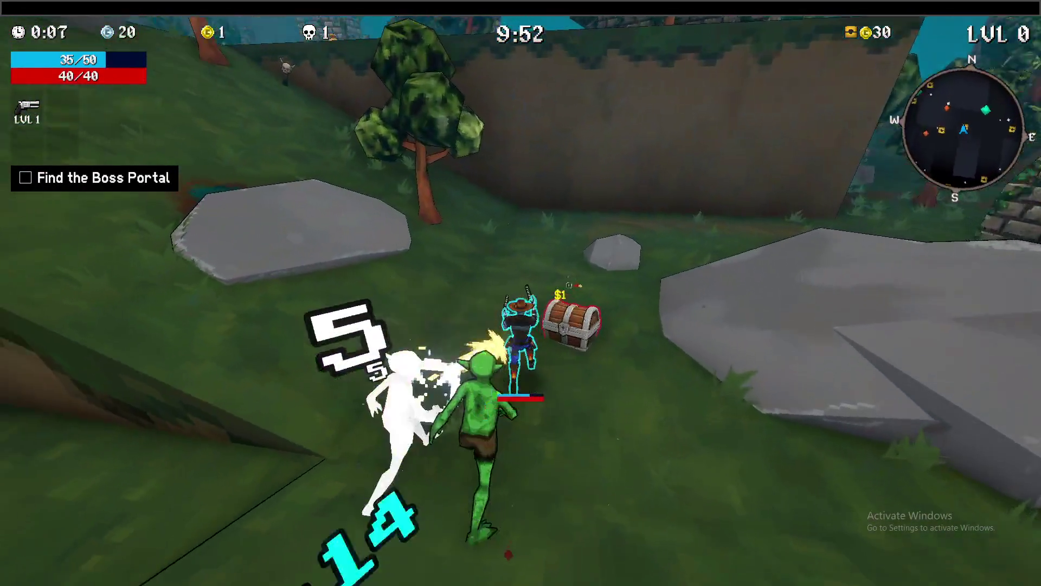
{"action": "key", "text": "e"}
{"action": "key", "text": "w"}
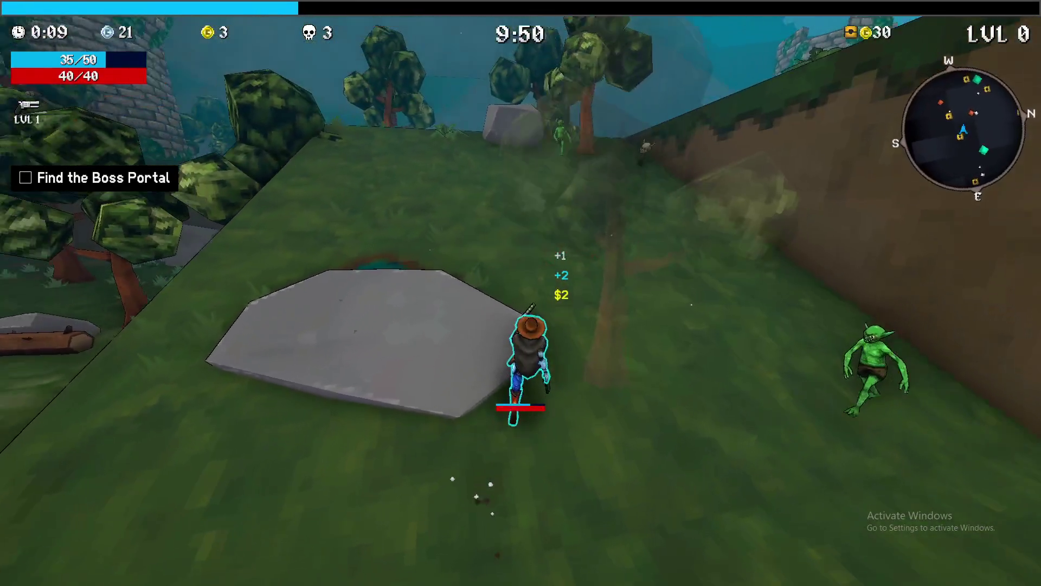
{"action": "key", "text": "w"}
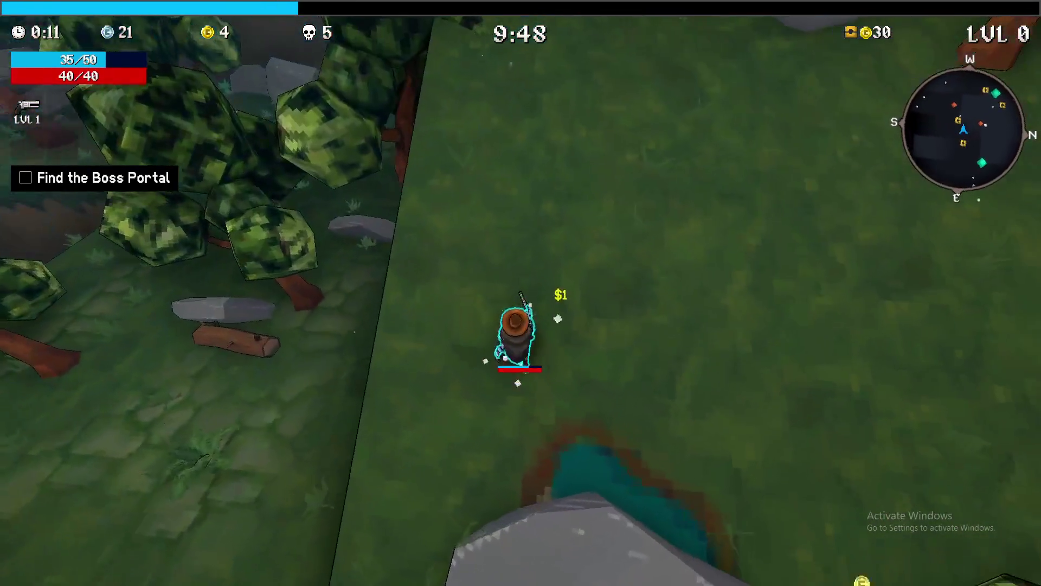
{"action": "key", "text": "w"}
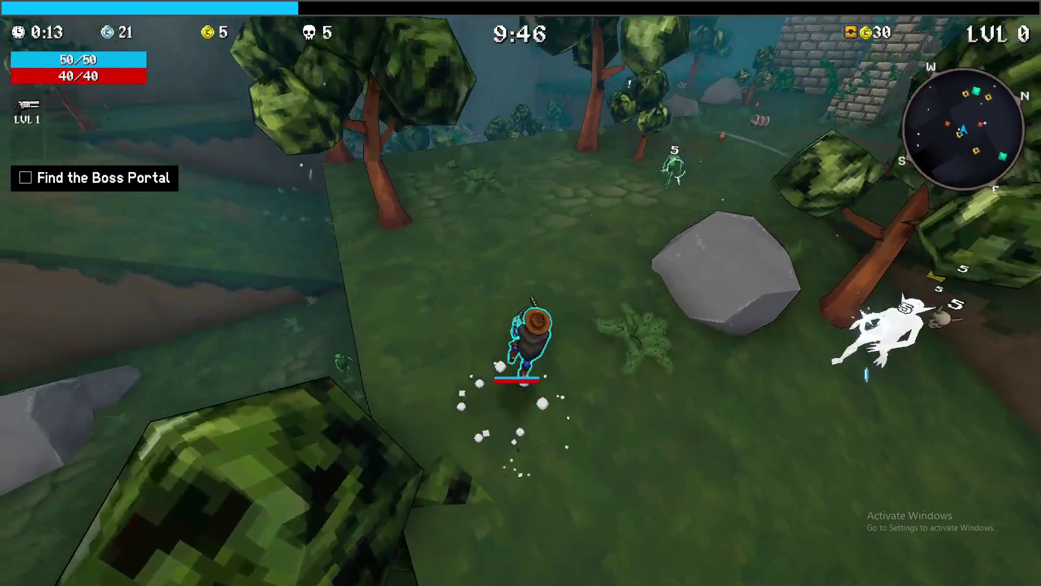
{"action": "key", "text": "w"}
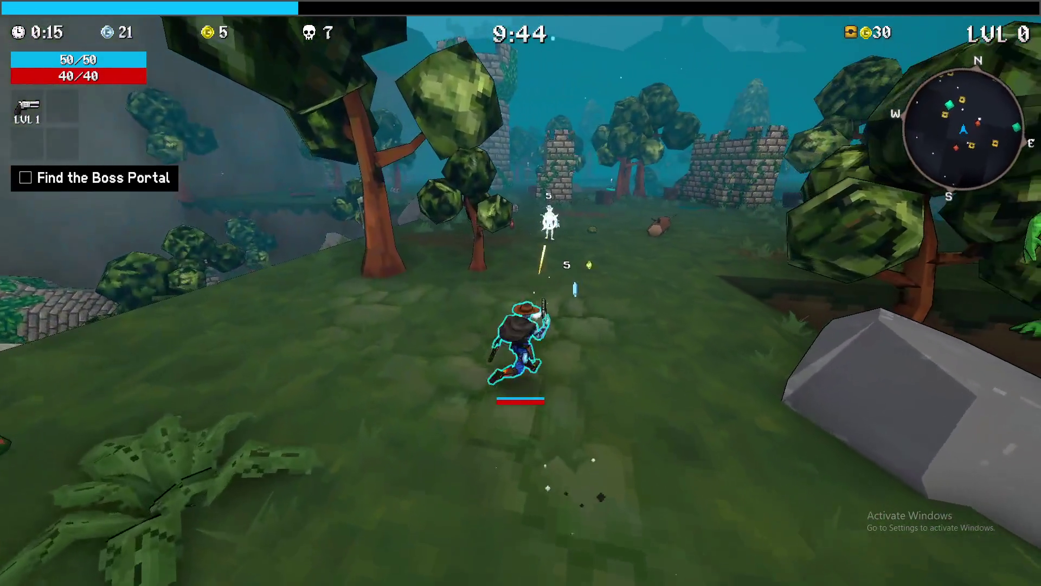
{"action": "key", "text": "w"}
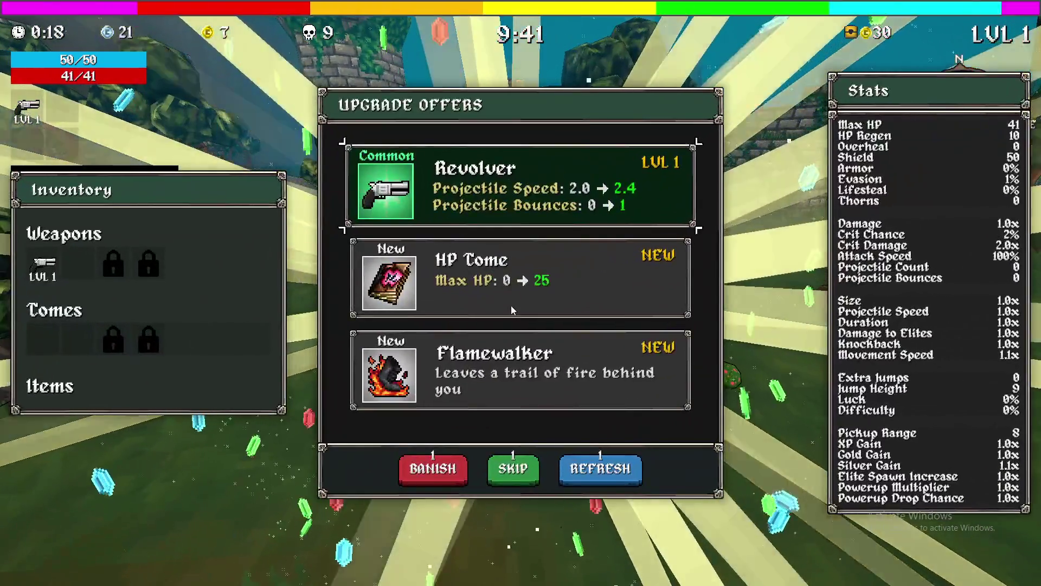
{"action": "left_click", "coordinate": [580, 190]}
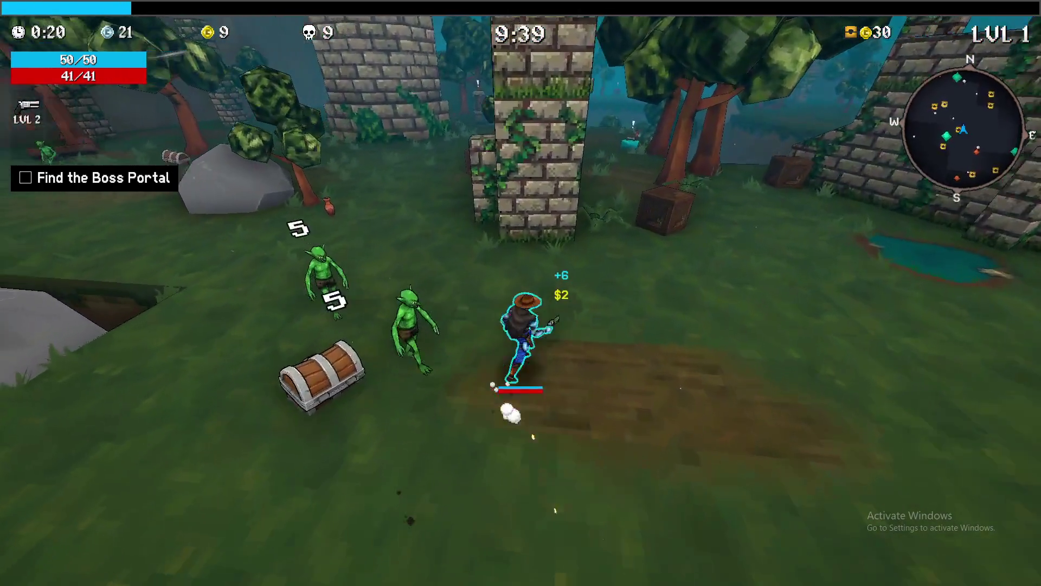
{"action": "key", "text": "w"}
{"action": "key", "text": "w"}
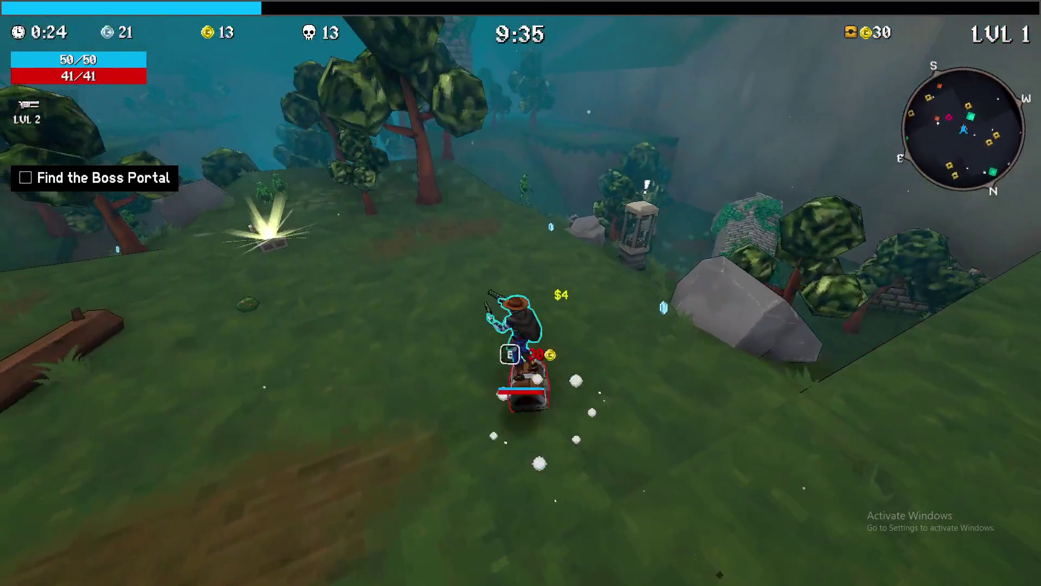
{"action": "key", "text": "w"}
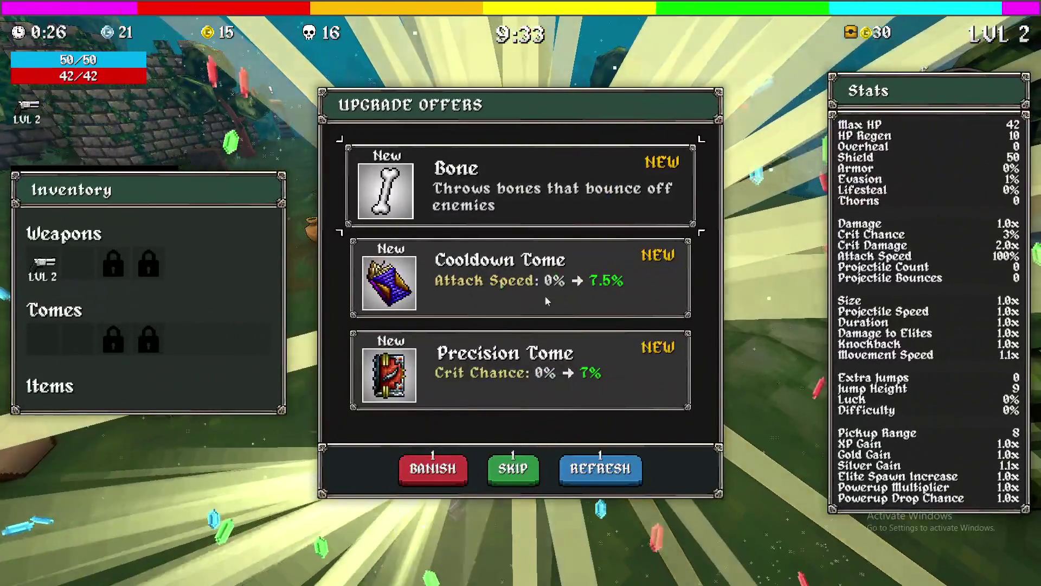
- Take the Cooldown Tome and open the nearby chest for Forbidden Juice
{"action": "left_click", "coordinate": [519, 277]}
{"action": "key", "text": "e"}
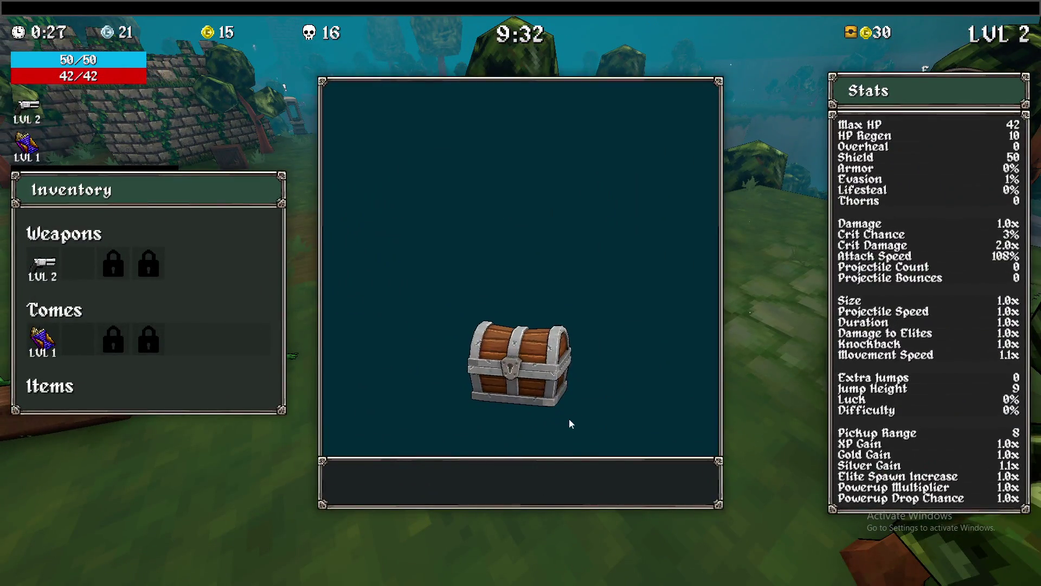
{"action": "key", "text": "e"}
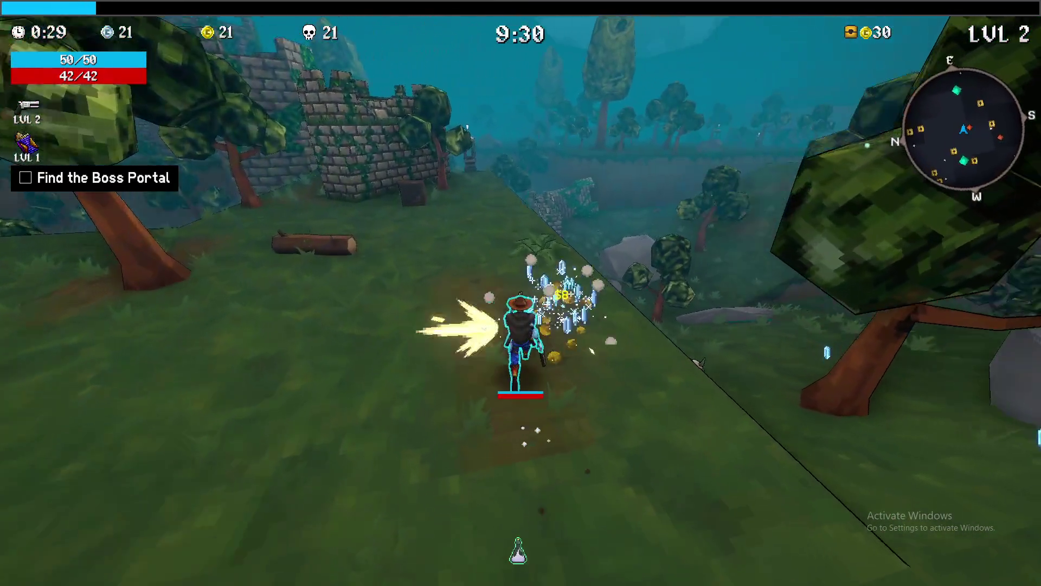
- Charge the first shrine and choose the 6% Attack Speed reward
{"action": "key", "text": "w"}
{"action": "key", "text": "w"}
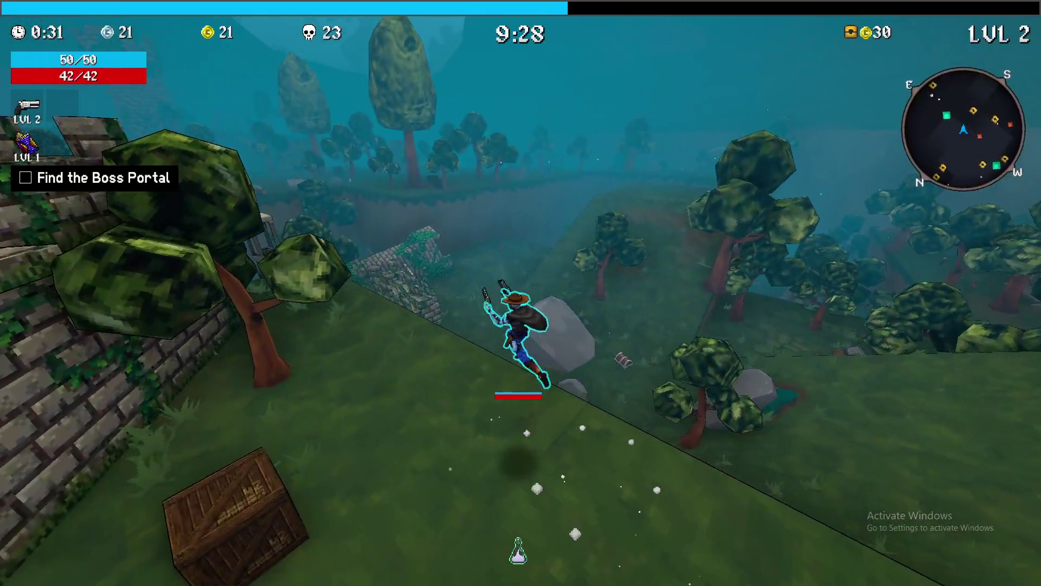
{"action": "key", "text": "w"}
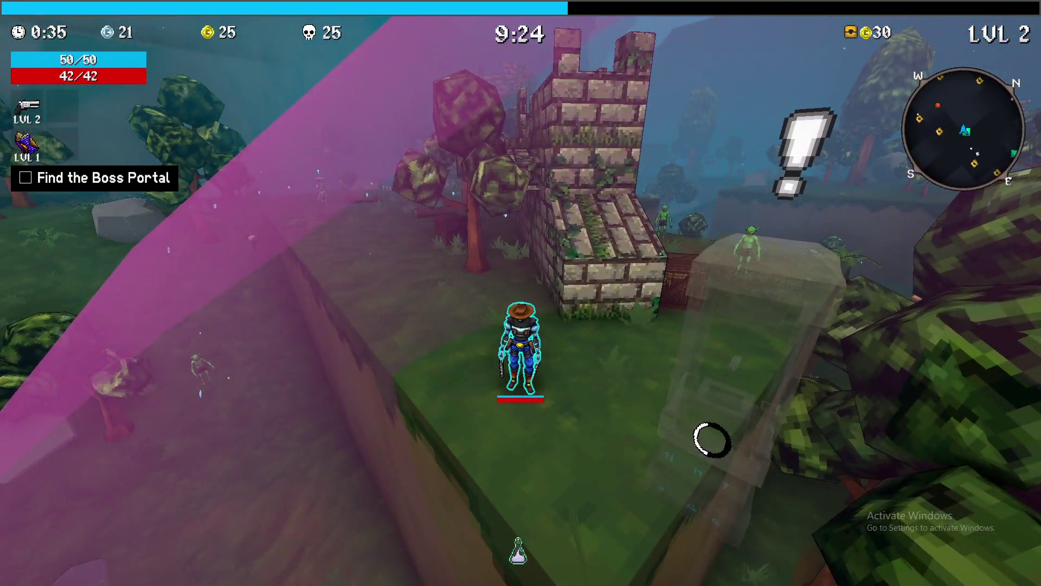
{"action": "key", "text": "w"}
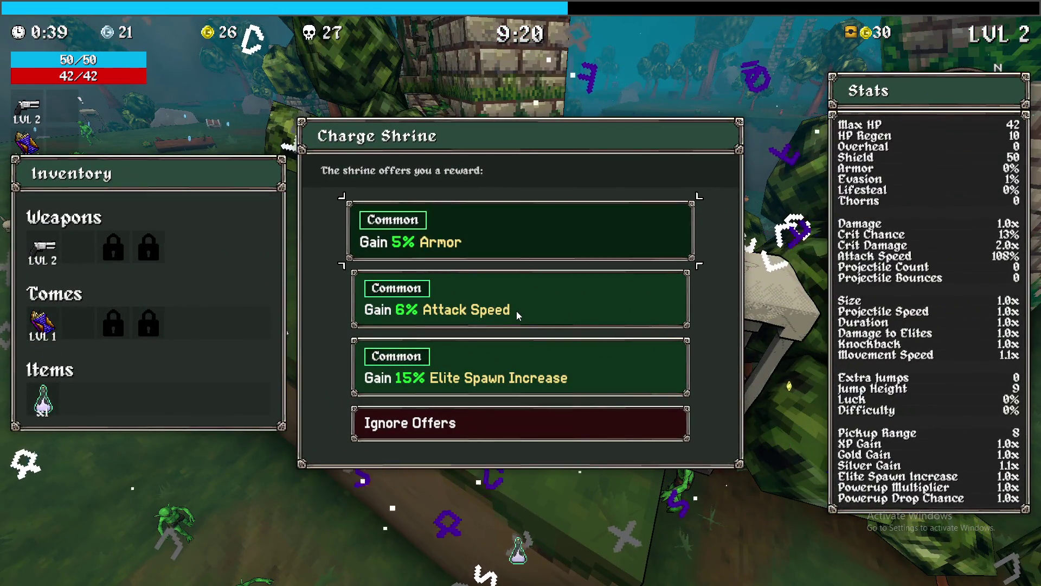
{"action": "left_click", "coordinate": [516, 311]}
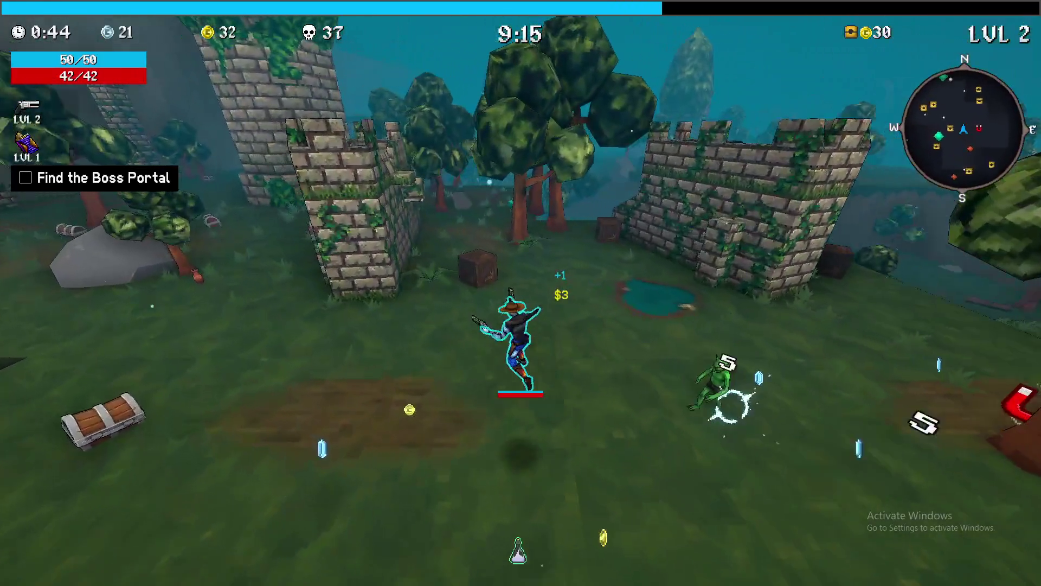
- Charge the next shrine for +5 Shield and raise Cooldown Tome to level 2
{"action": "key", "text": "w"}
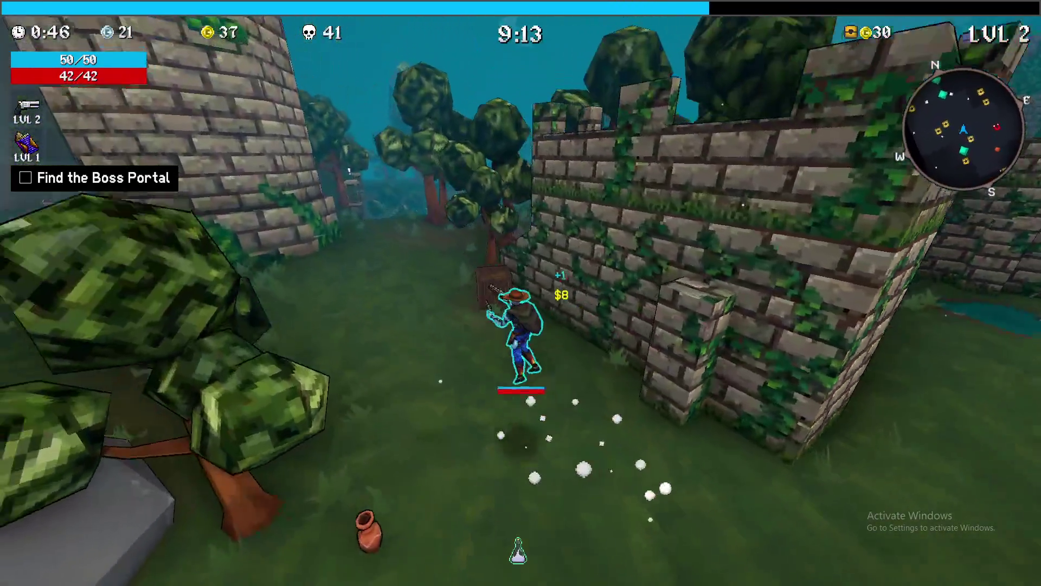
{"action": "key", "text": "w"}
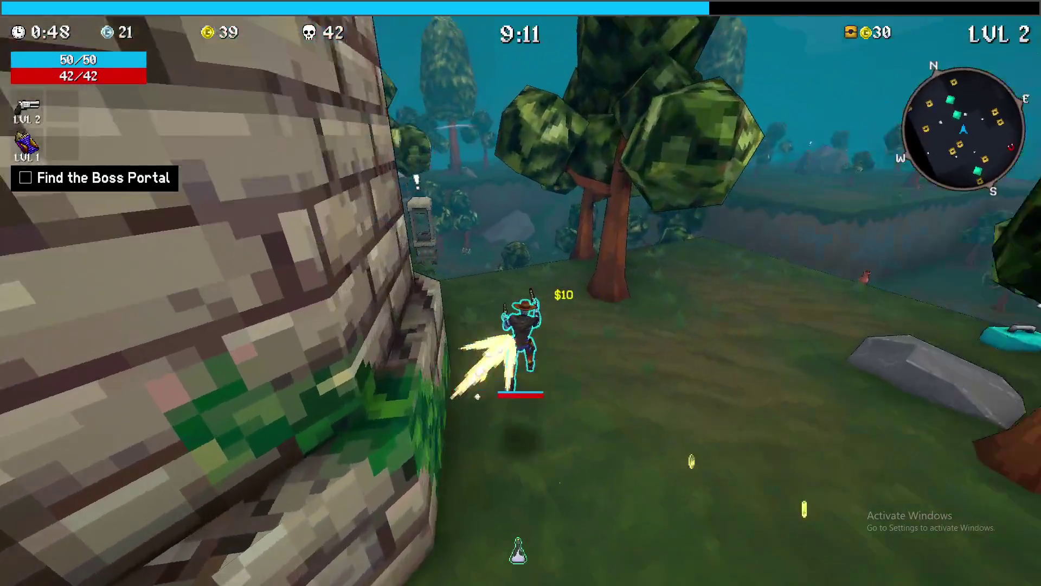
{"action": "key", "text": "w"}
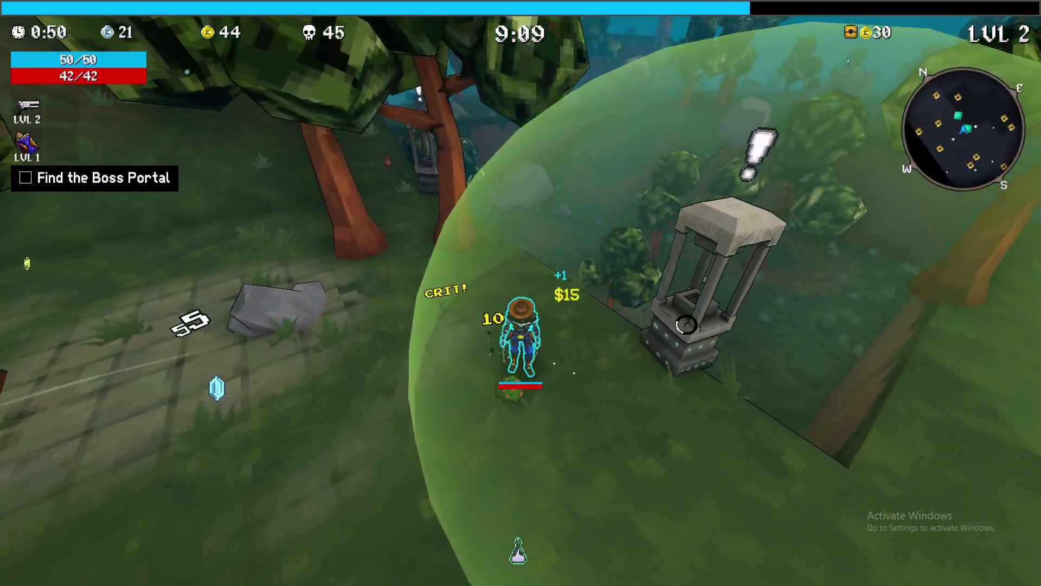
{"action": "key", "text": "w"}
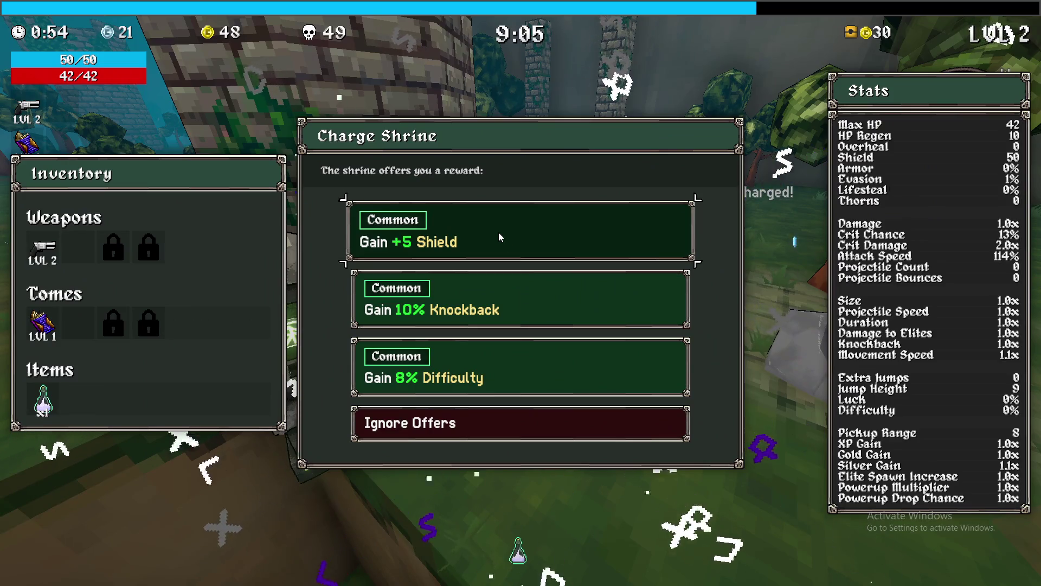
{"action": "left_click", "coordinate": [499, 233]}
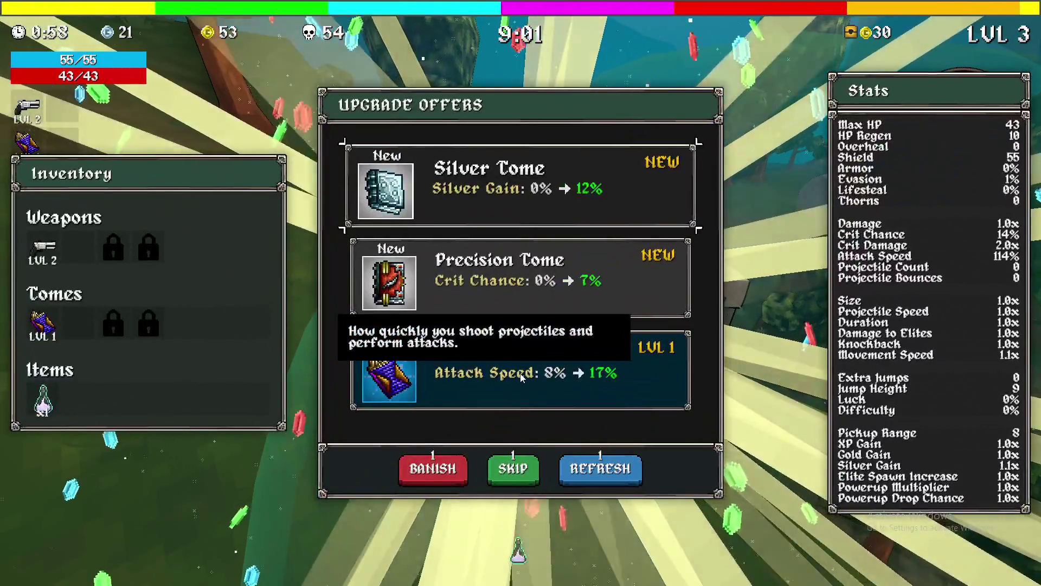
{"action": "left_click", "coordinate": [519, 373]}
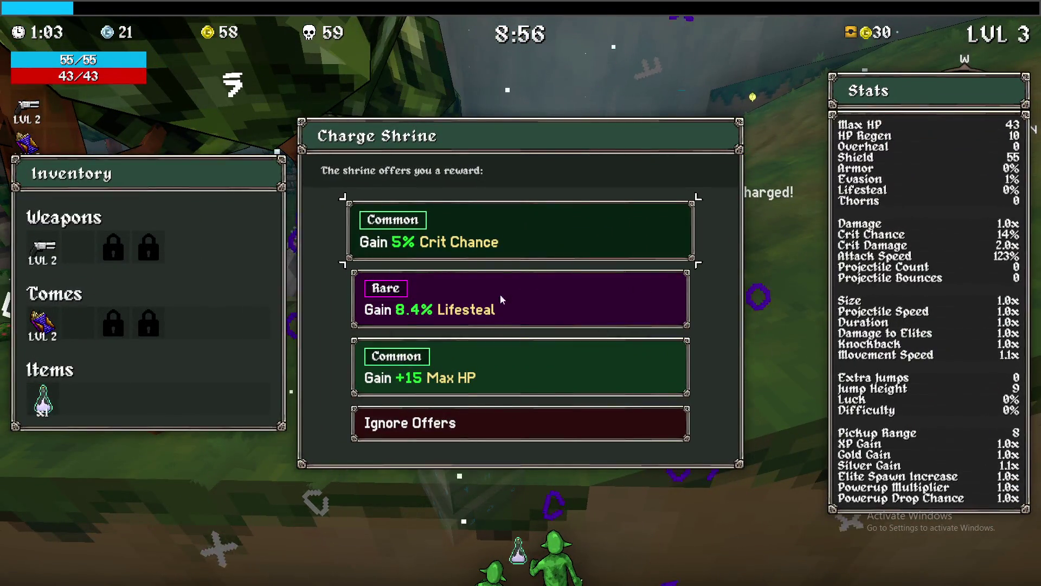
- Choose the 5% Crit Chance shrine reward, then open a chest and take the Golden Glove
{"action": "left_click", "coordinate": [501, 242]}
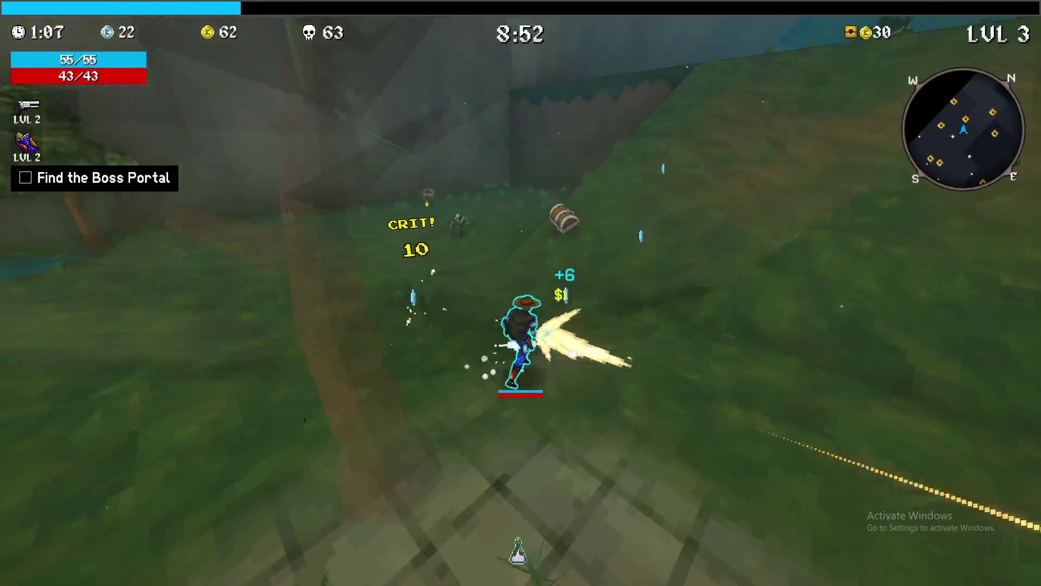
{"action": "key", "text": "e"}
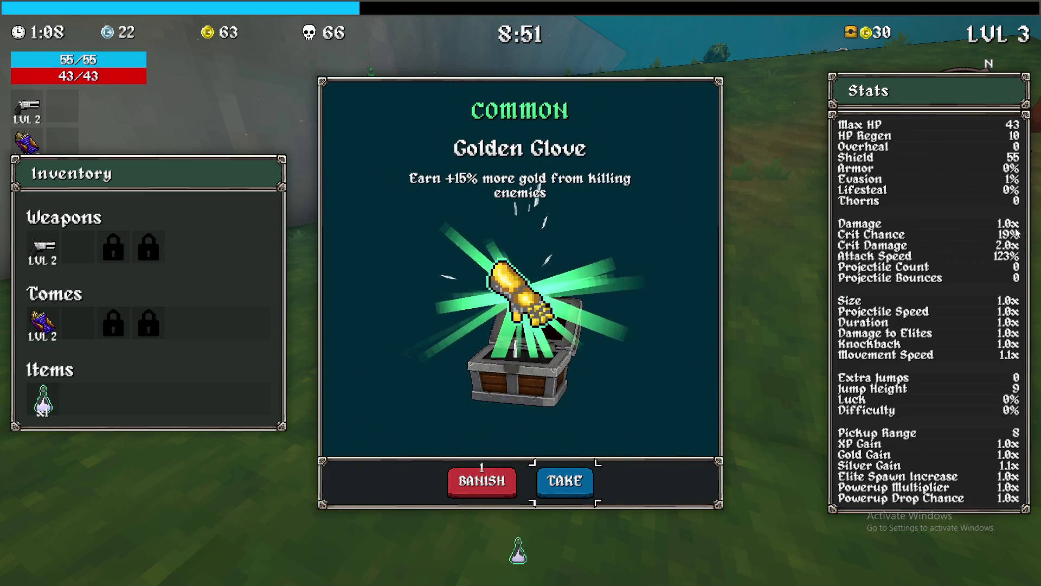
{"action": "left_click", "coordinate": [581, 496]}
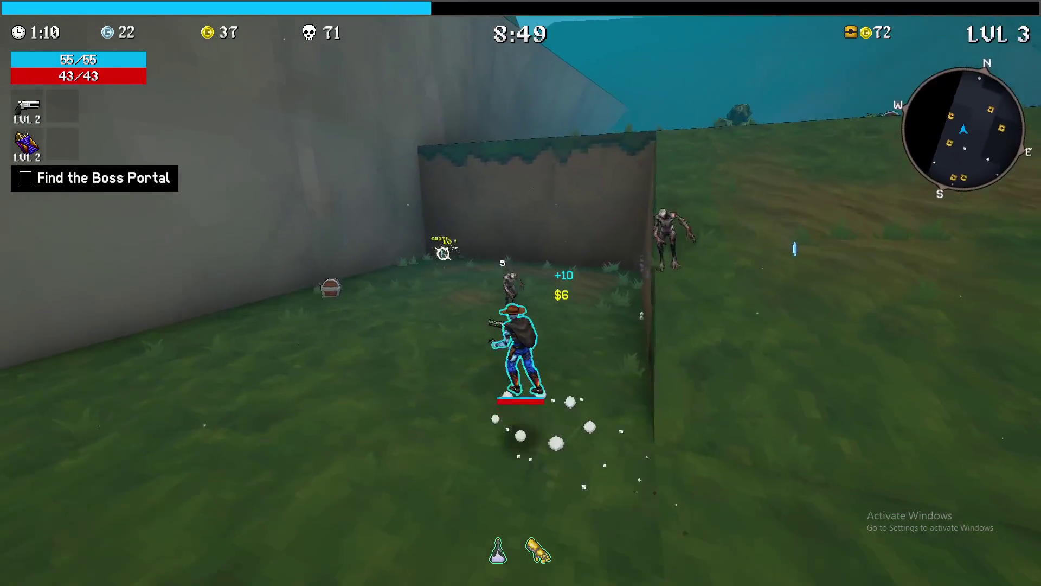
- Collect gold and the freeze-time Clock, and upgrade the Revolver to level 3
{"action": "key", "text": "e"}
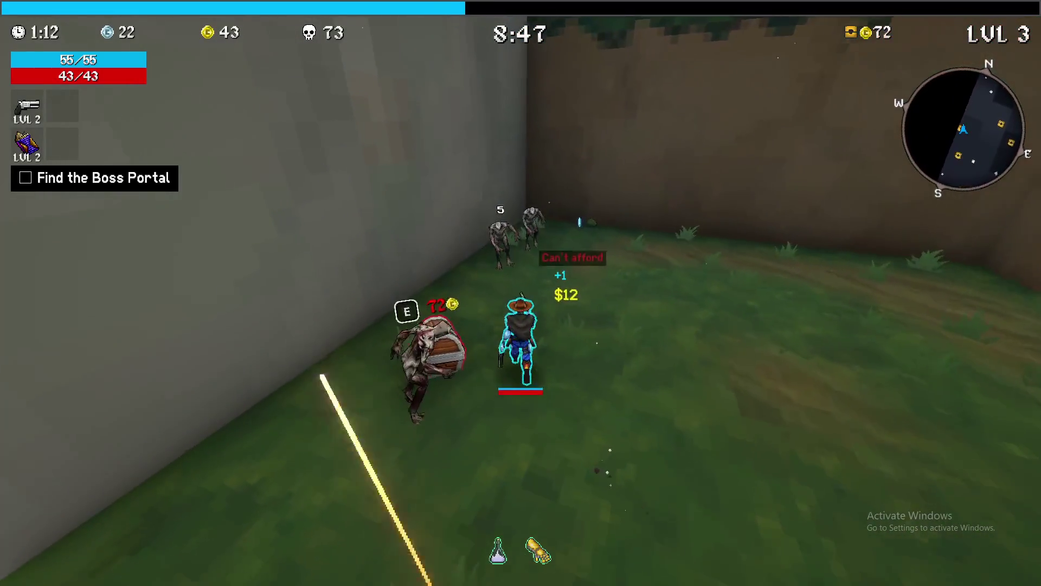
{"action": "key", "text": "w"}
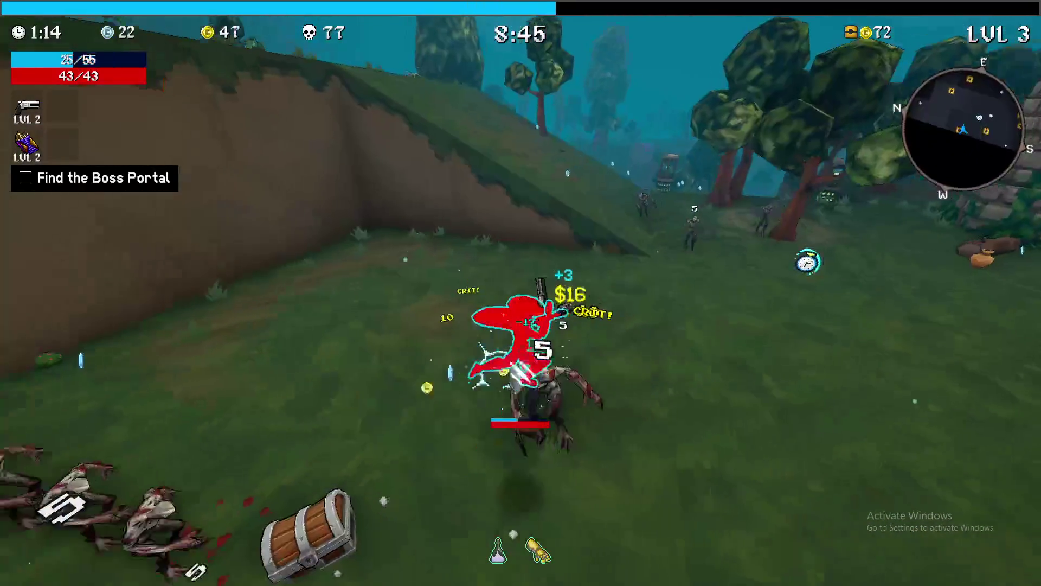
{"action": "key", "text": "w"}
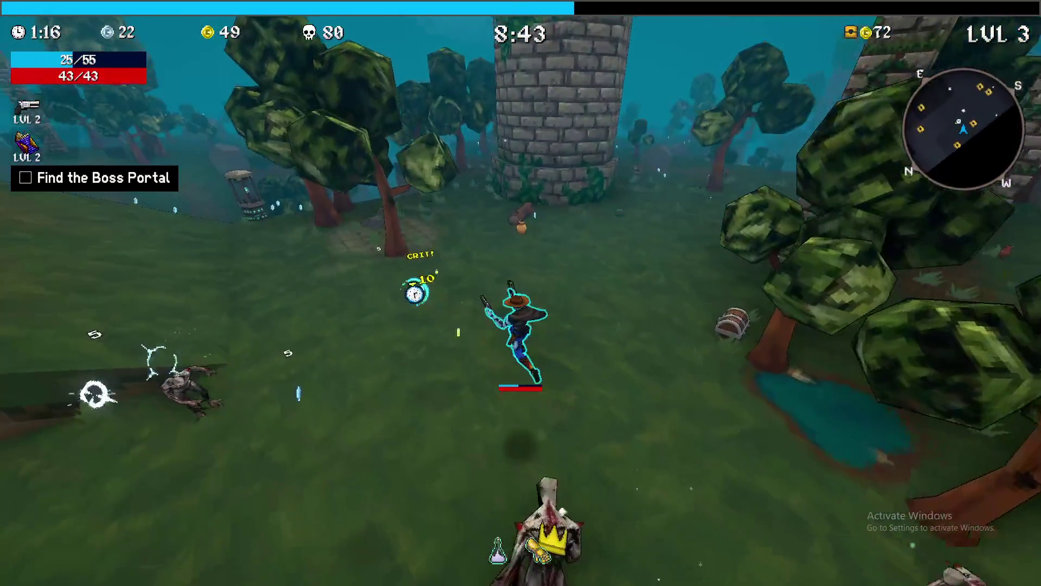
{"action": "key", "text": "w"}
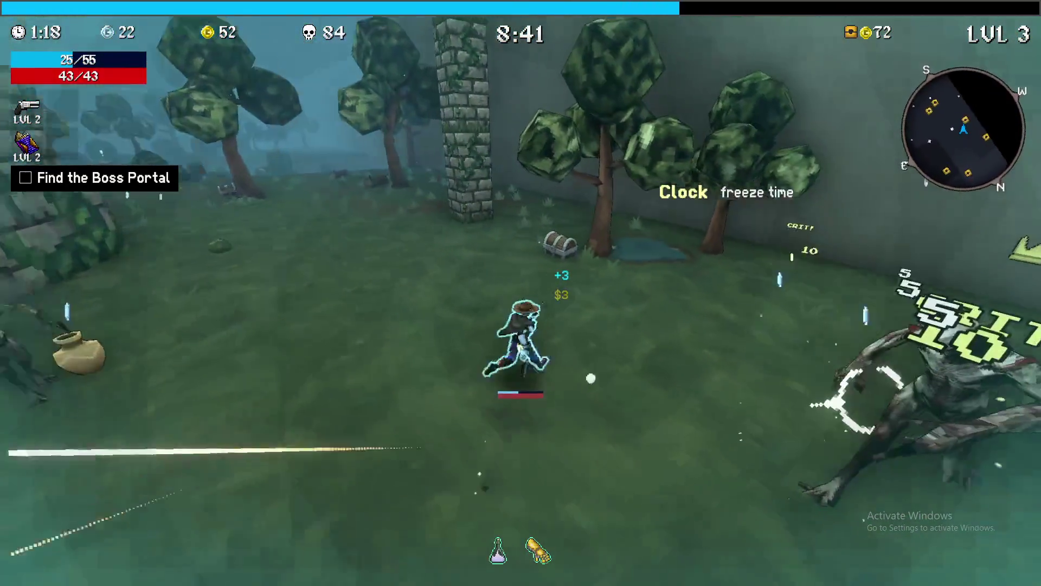
{"action": "key", "text": "e"}
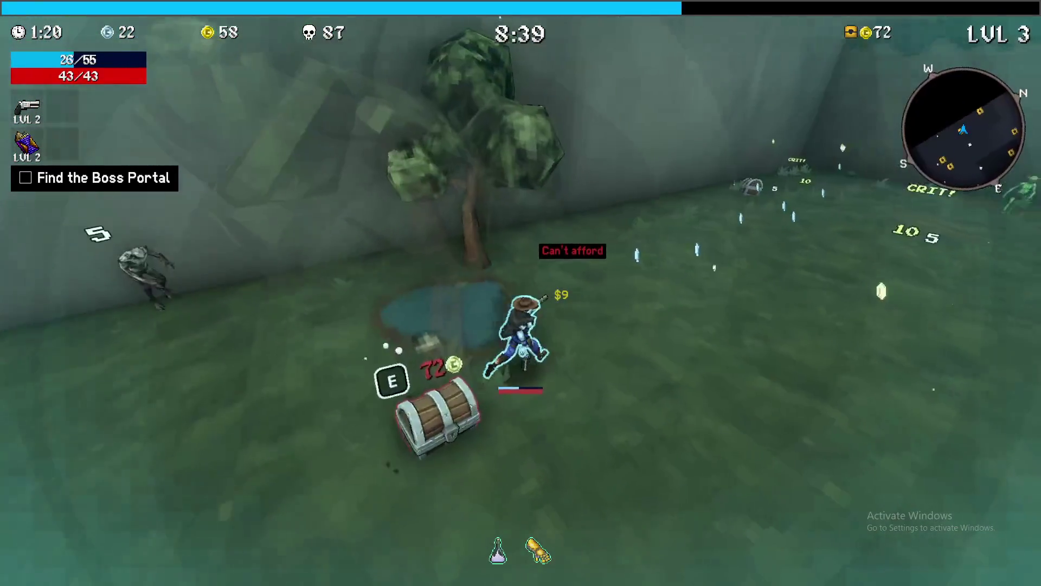
{"action": "key", "text": "w"}
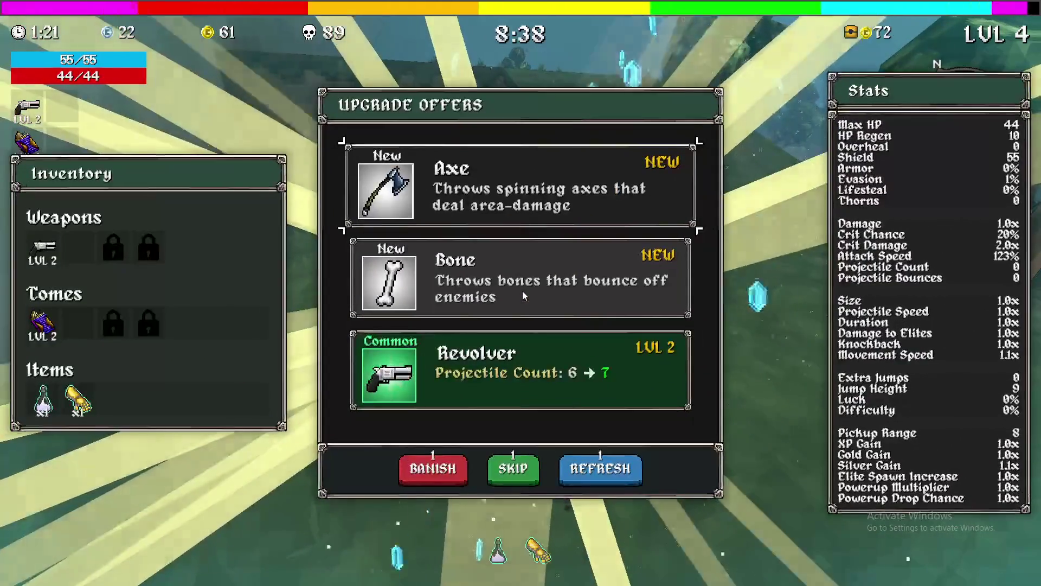
{"action": "left_click", "coordinate": [518, 375]}
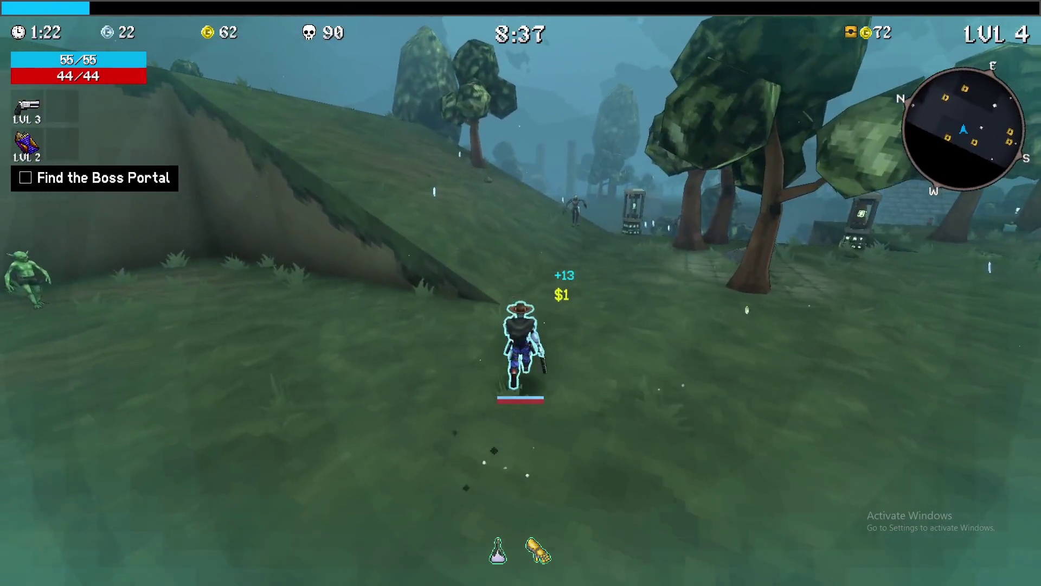
- Run through the forest past the Boss Curse shrine and take the Damage Tome at level 5
{"action": "key", "text": "w"}
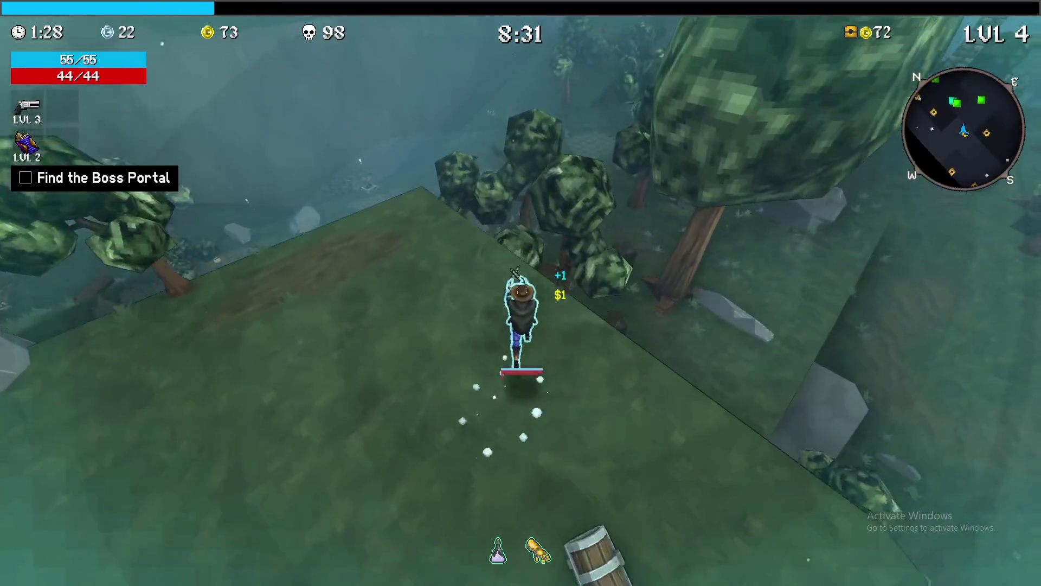
{"action": "key", "text": "w"}
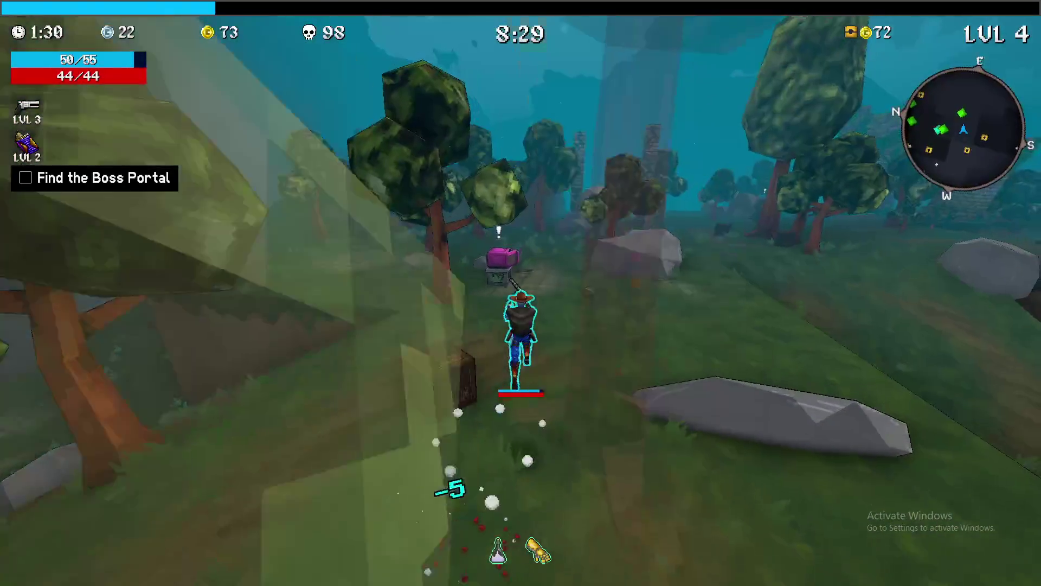
{"action": "key", "text": "w"}
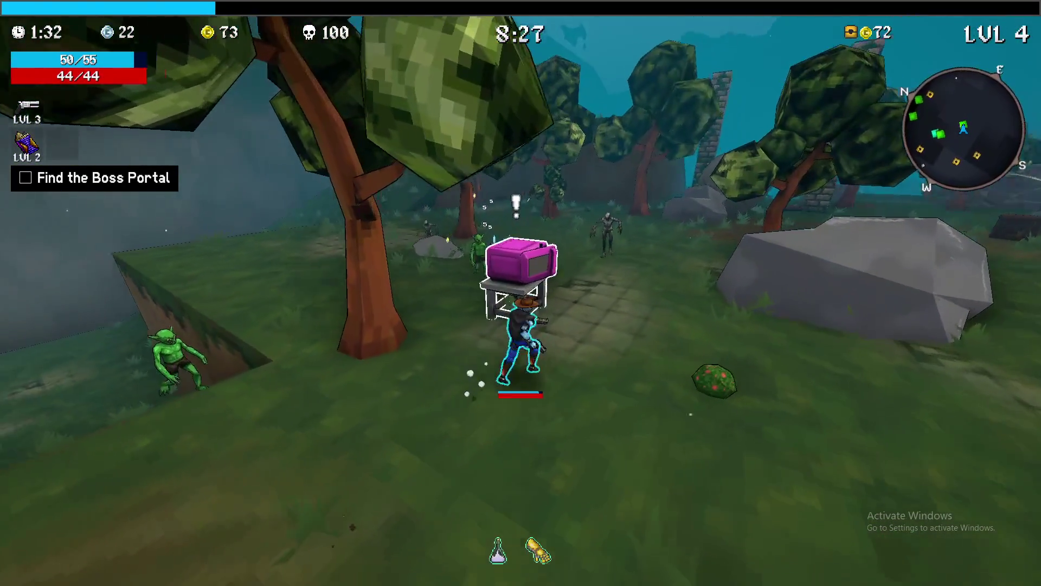
{"action": "key", "text": "w"}
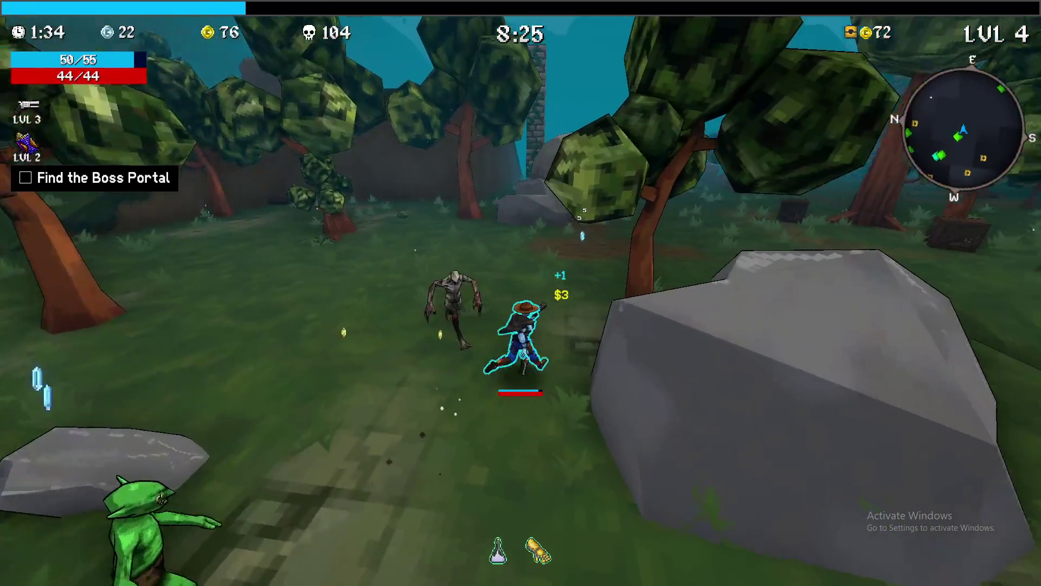
{"action": "key", "text": "w"}
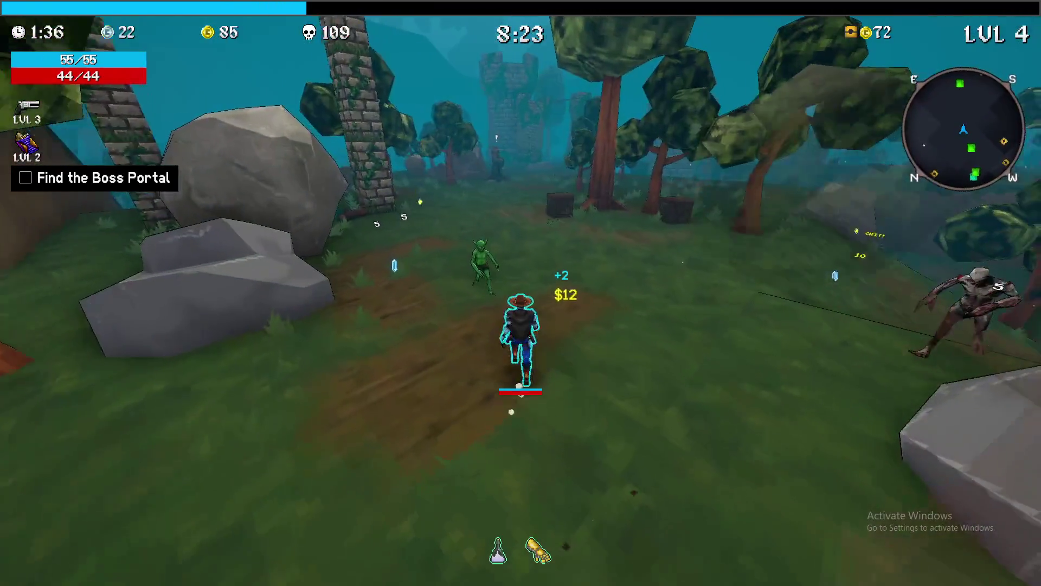
{"action": "key", "text": "w"}
{"action": "key", "text": "Tab"}
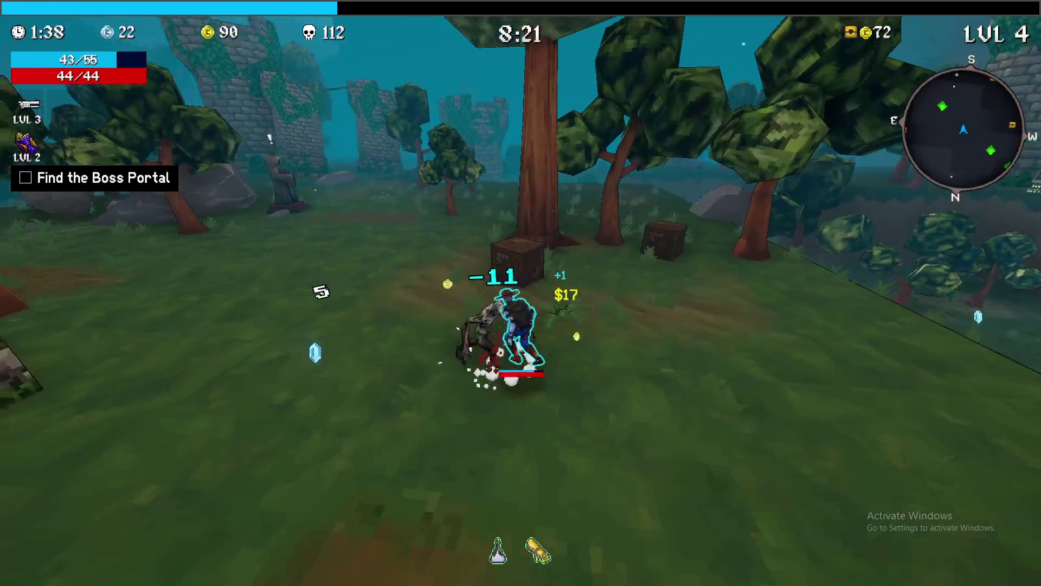
{"action": "key", "text": "Tab"}
{"action": "key", "text": "Tab"}
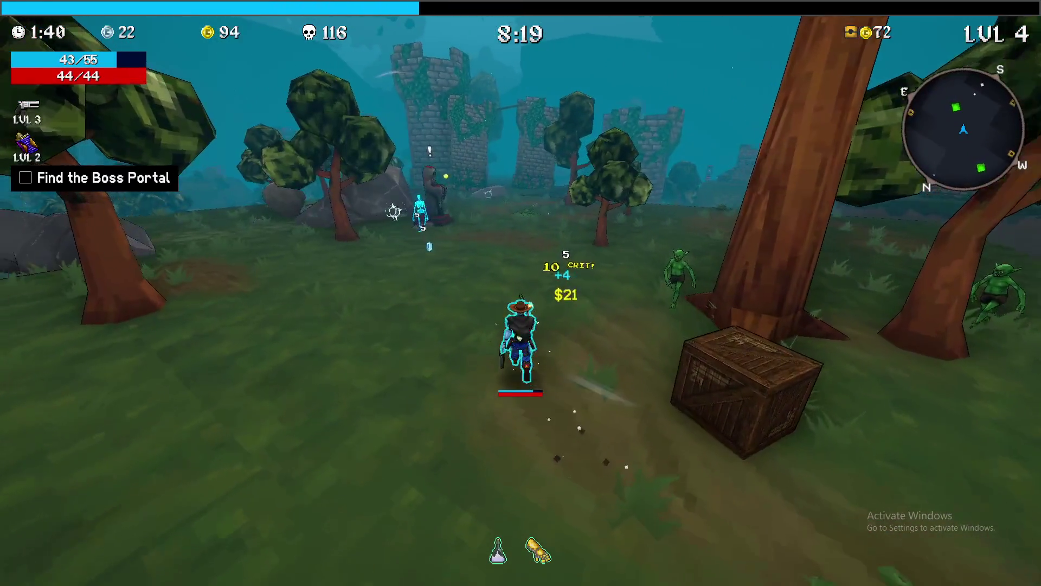
{"action": "key", "text": "Tab"}
{"action": "key", "text": "Tab"}
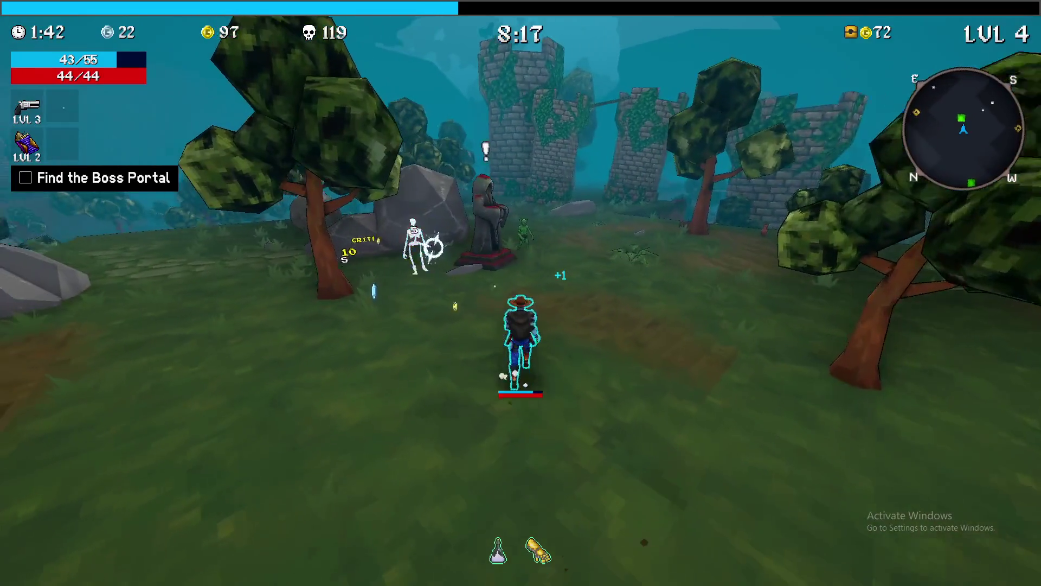
{"action": "key", "text": "w"}
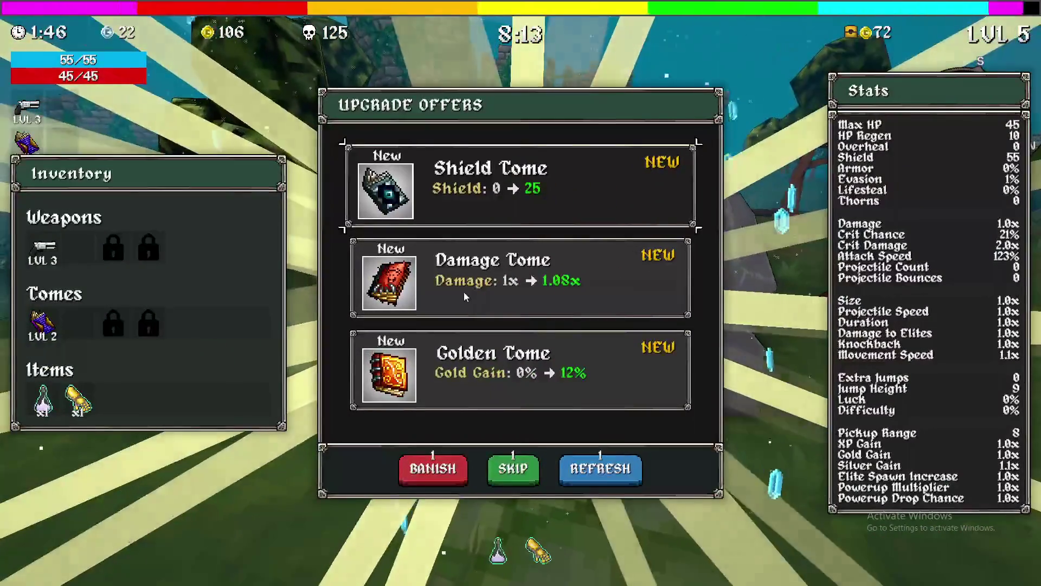
{"action": "left_click", "coordinate": [504, 290]}
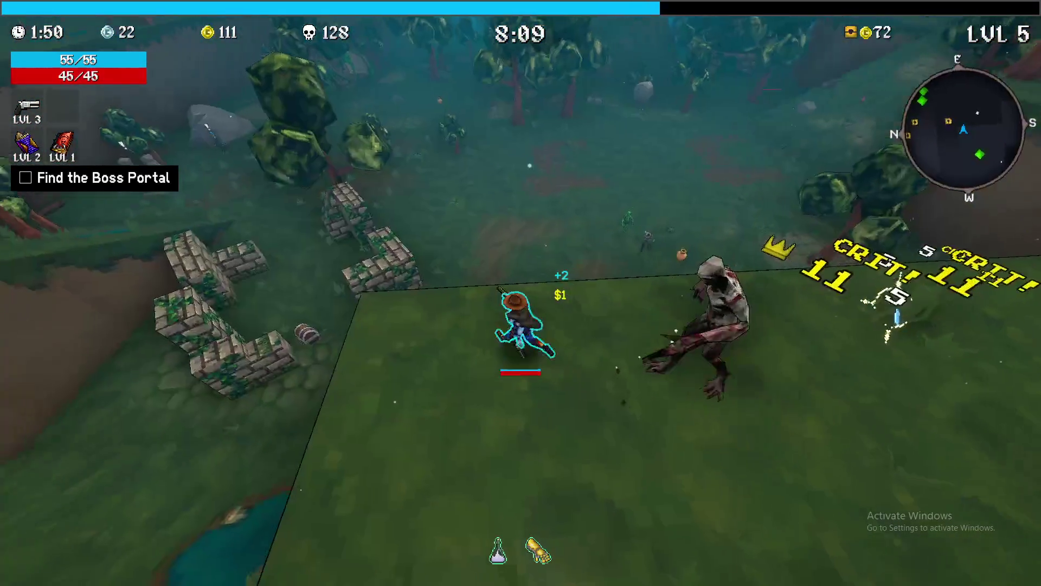
- Scout the forest with the map, add Flamewalker as a second weapon, and accept +5 Shield
{"action": "key", "text": "w"}
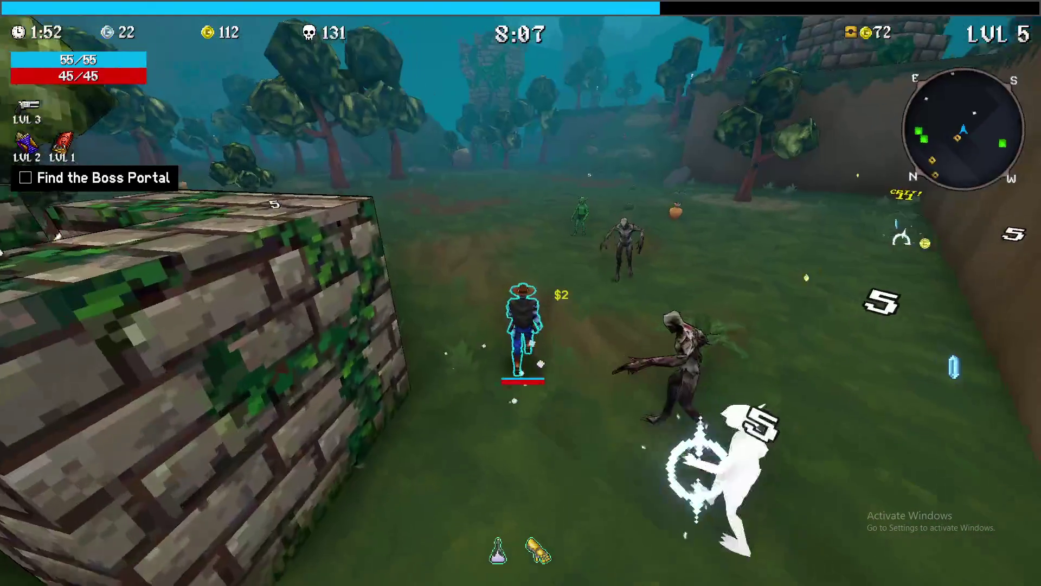
{"action": "key", "text": "m"}
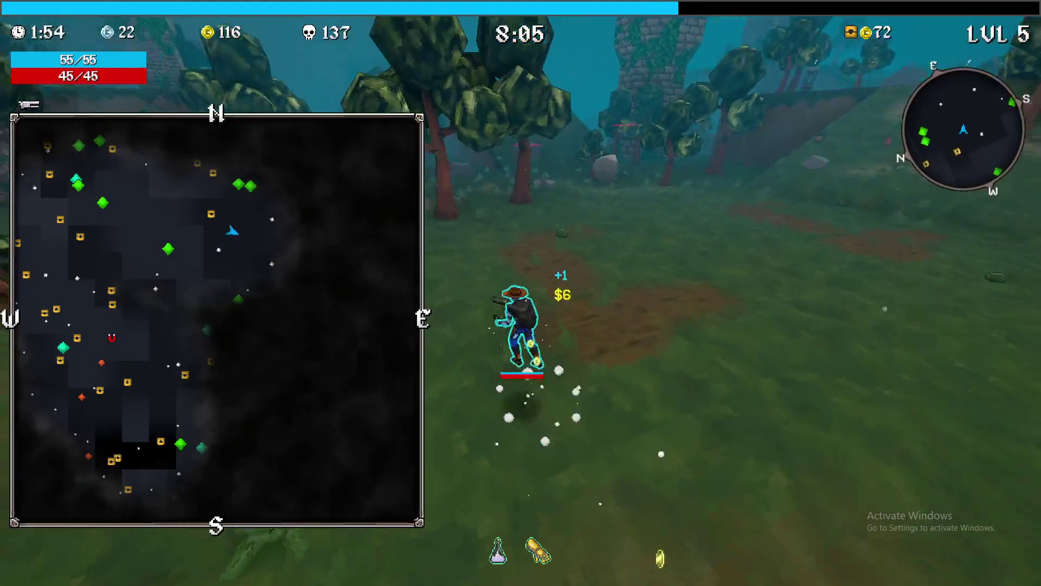
{"action": "key", "text": "m"}
{"action": "key", "text": "m"}
{"action": "key", "text": "m"}
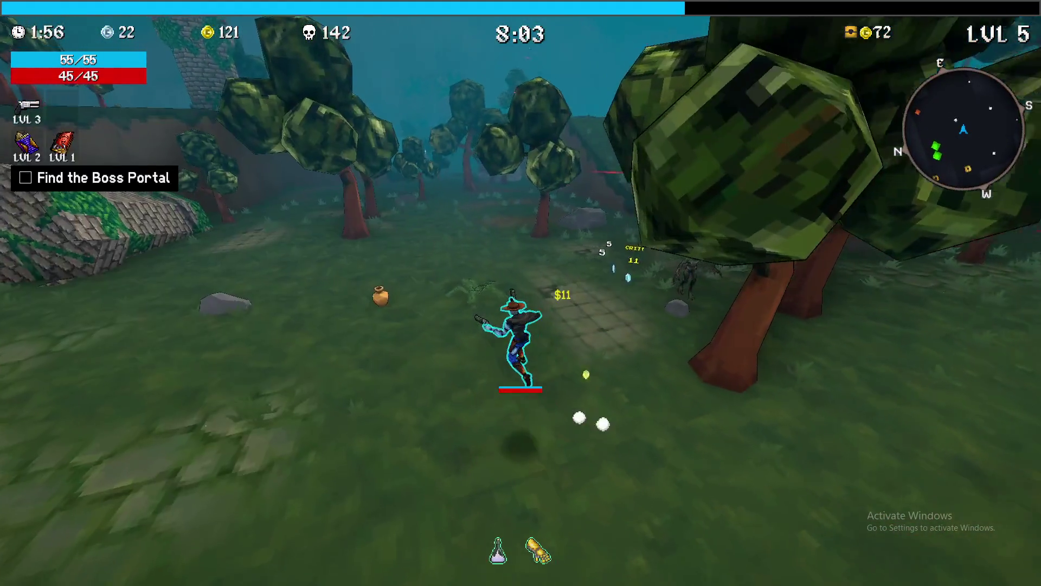
{"action": "key", "text": "m"}
{"action": "key", "text": "m"}
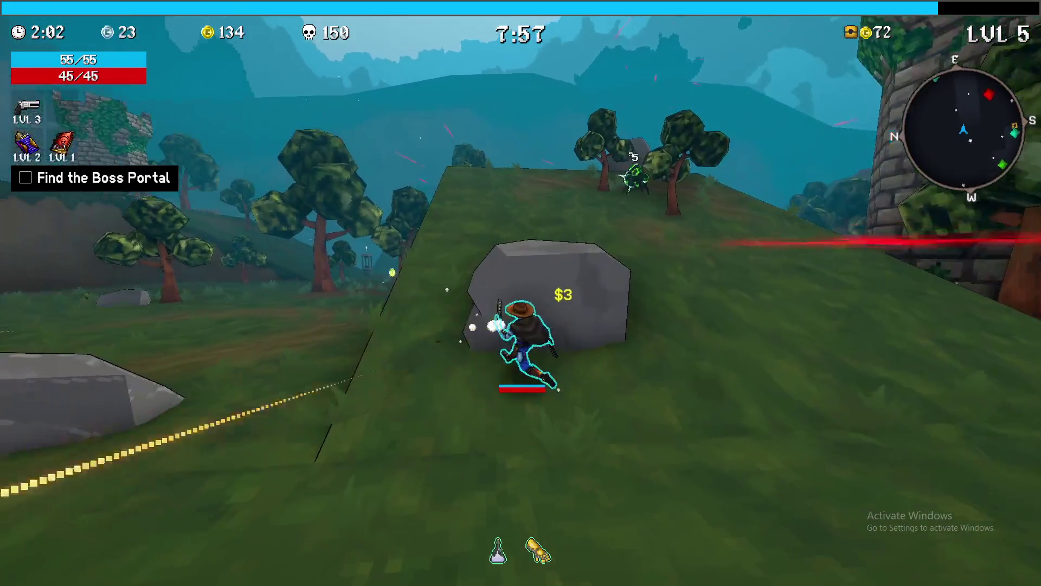
{"action": "key", "text": "m"}
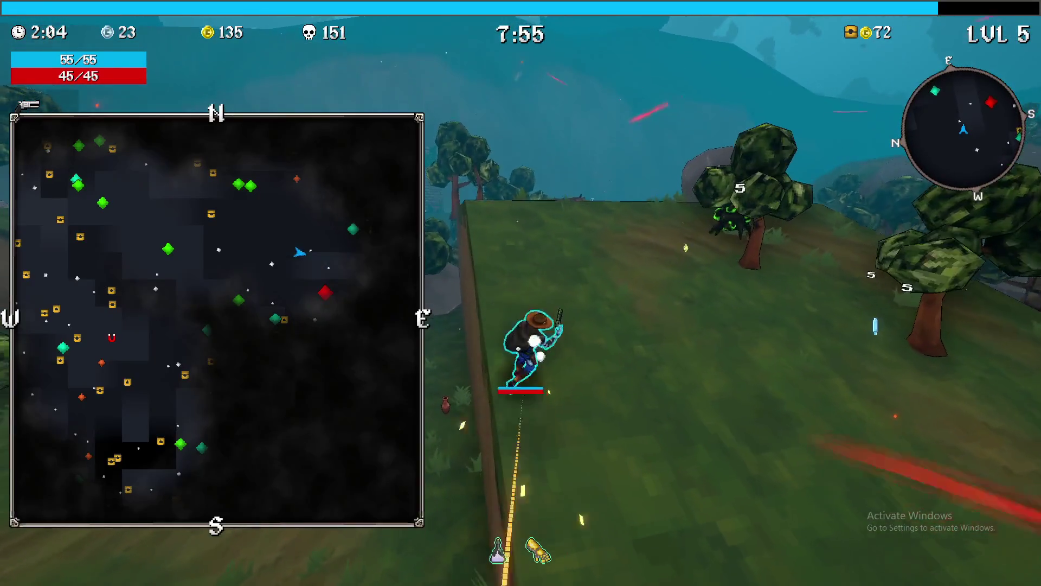
{"action": "key", "text": "m"}
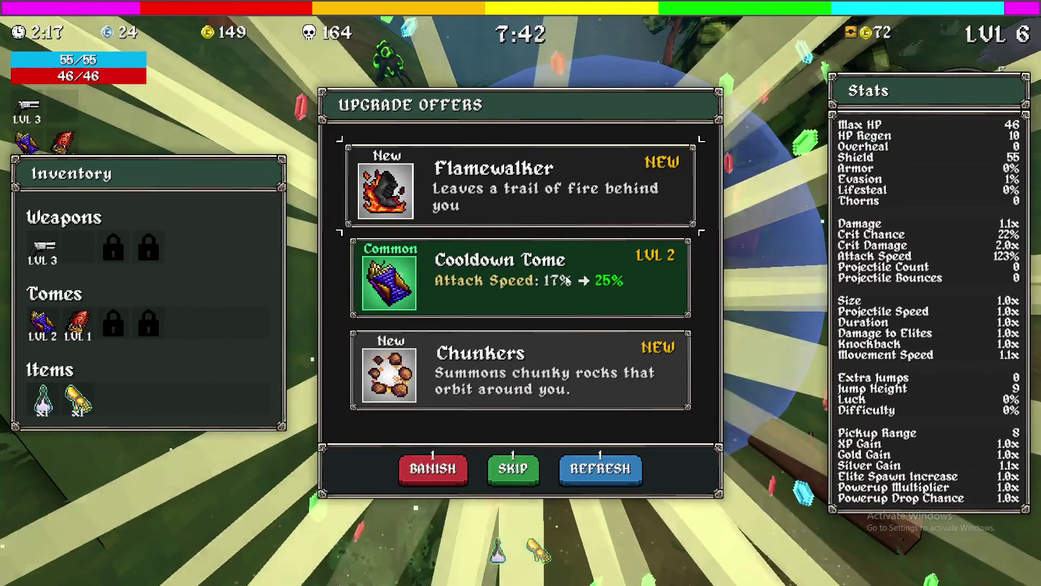
{"action": "left_click", "coordinate": [545, 233]}
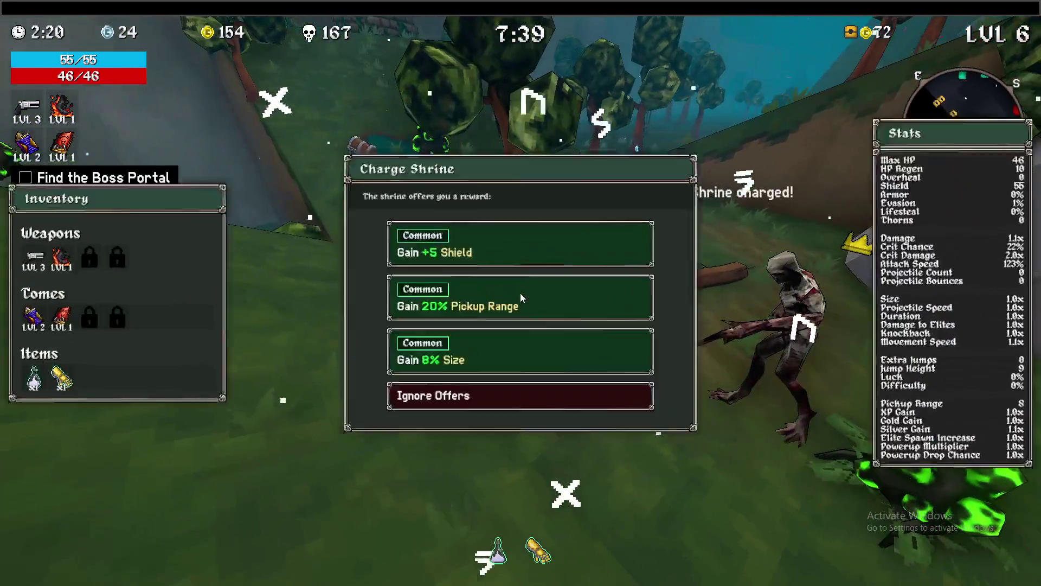
{"action": "key", "text": "Return"}
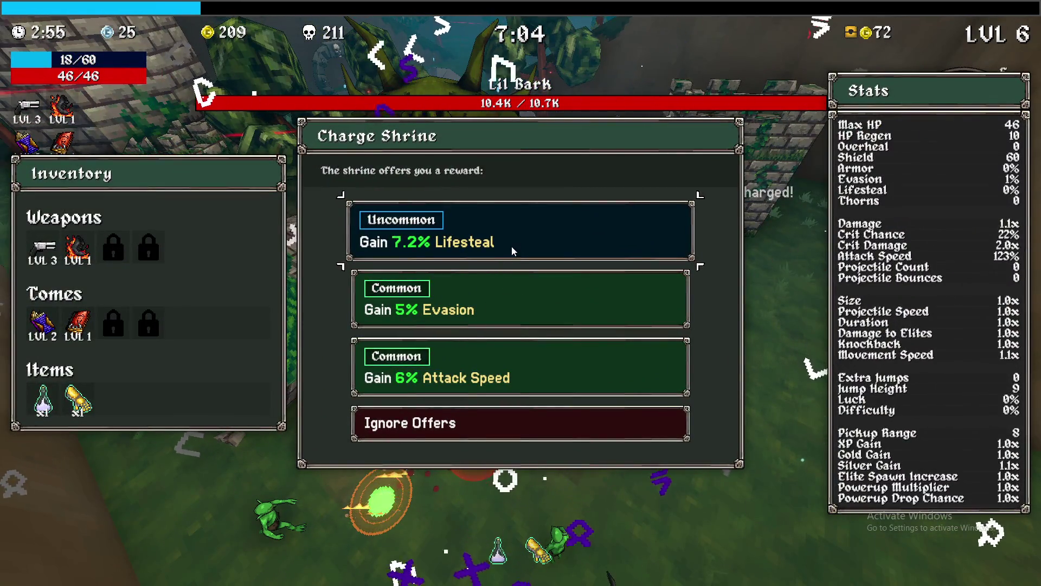
- Choose the 5% Evasion shrine reward and take Gym Sauce from the Moai statue
{"action": "left_click", "coordinate": [520, 288]}
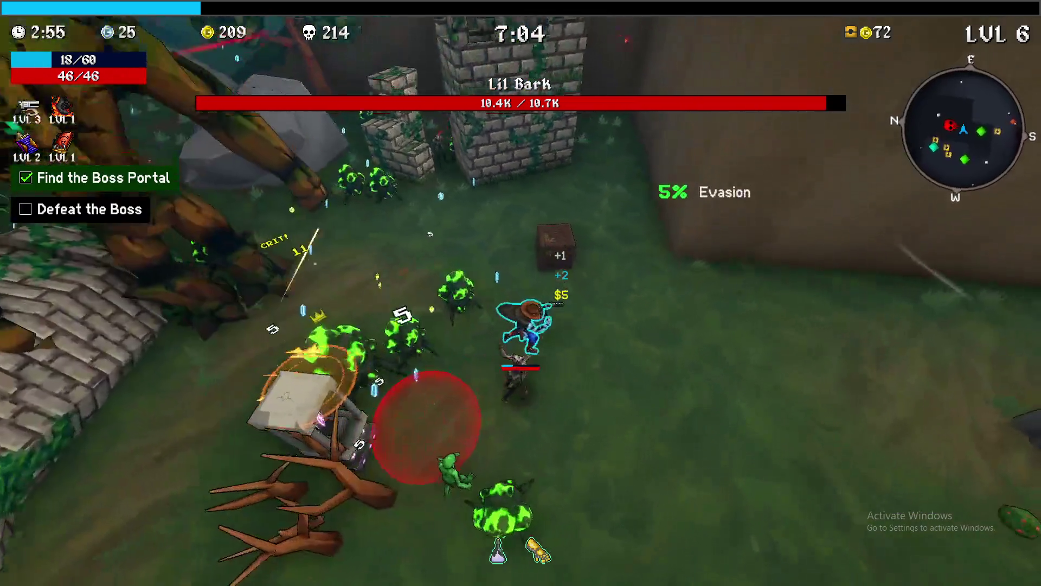
{"action": "key", "text": "e"}
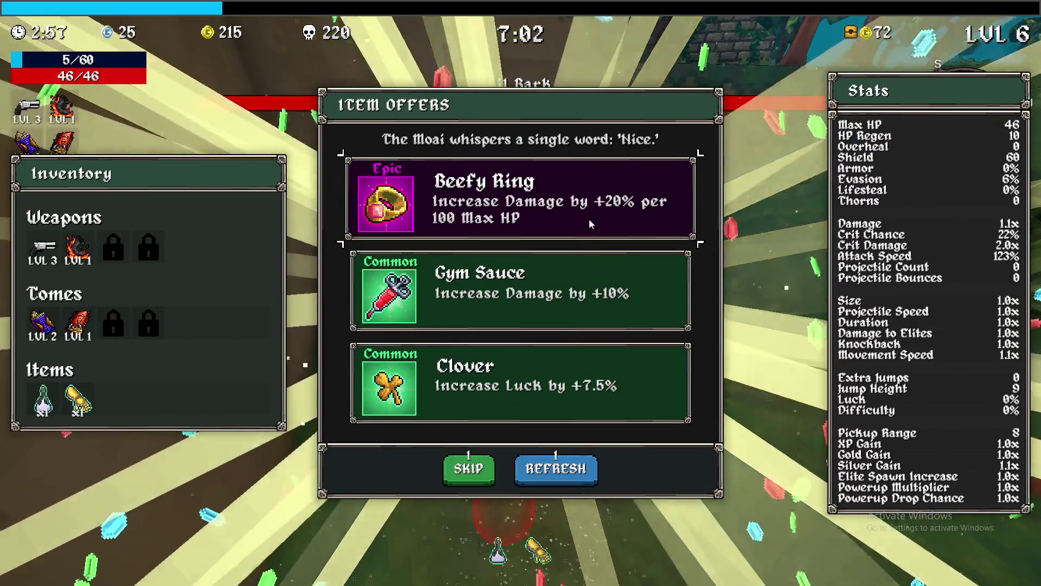
{"action": "left_click", "coordinate": [583, 296]}
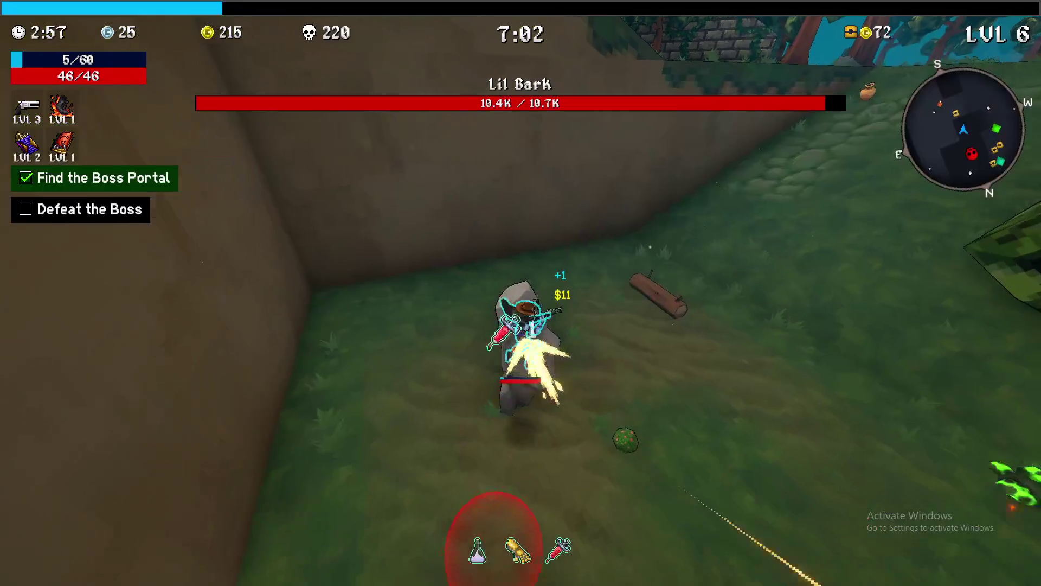
- Fight the bush enemy along the forest path until reaching level 7
{"action": "key", "text": "w"}
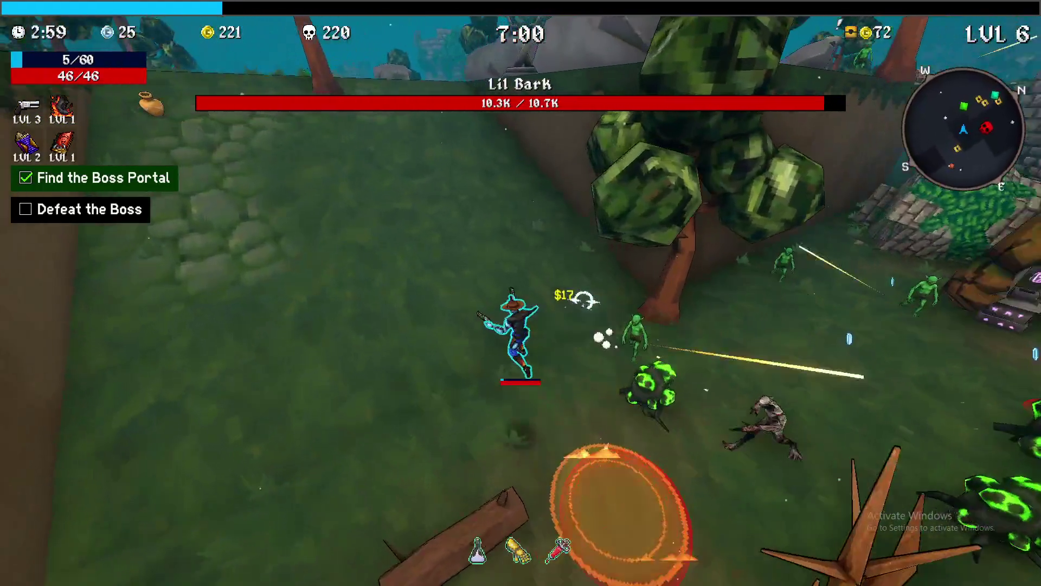
{"action": "key", "text": "w"}
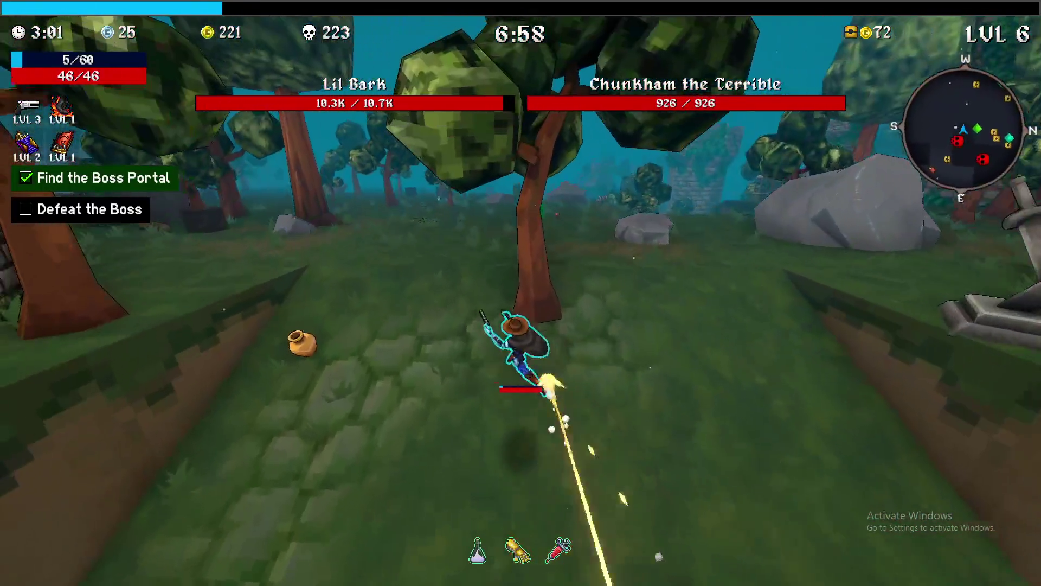
{"action": "key", "text": "w"}
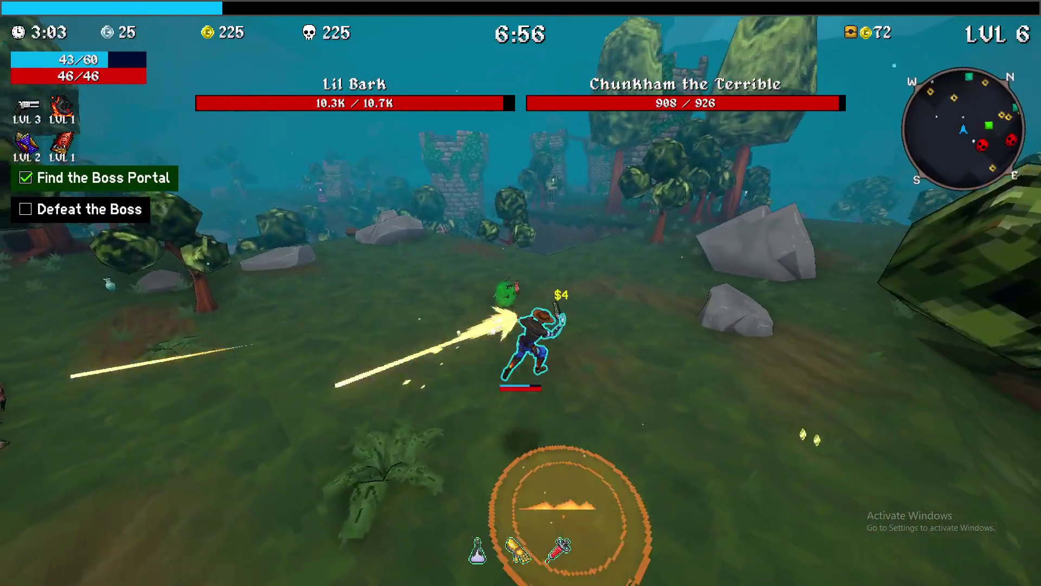
{"action": "key", "text": "w"}
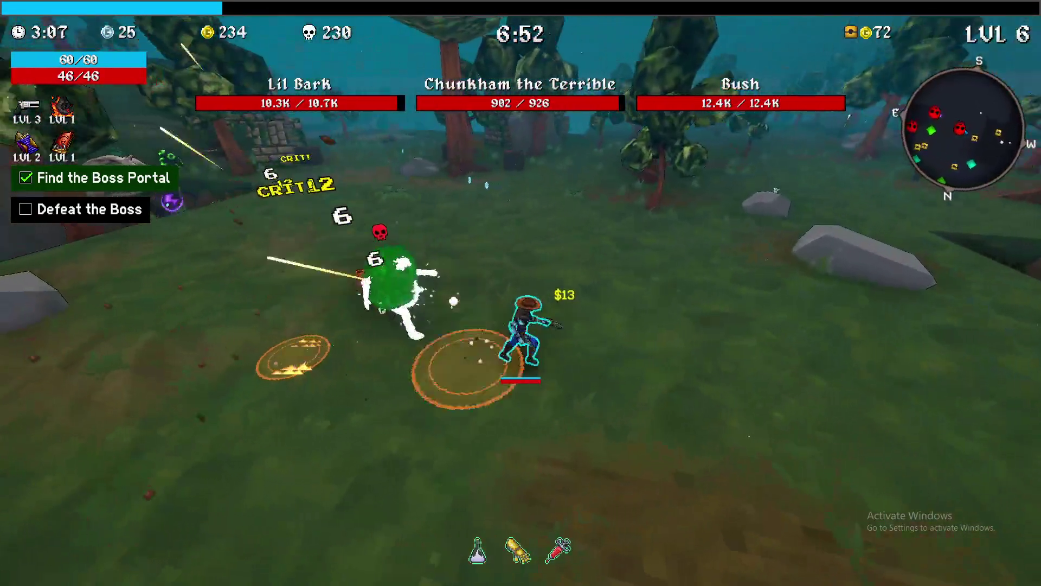
{"action": "key", "text": "w"}
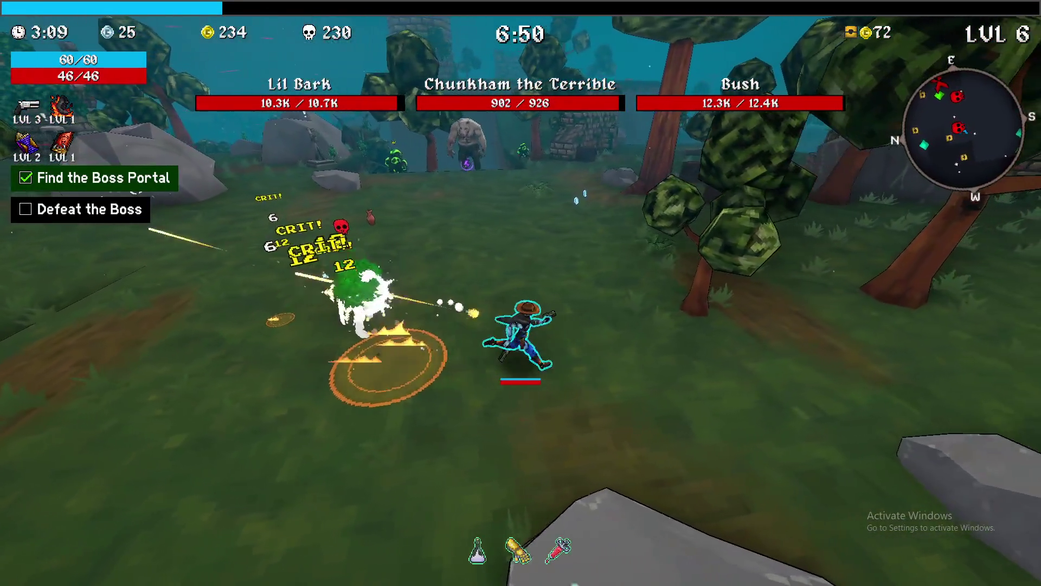
{"action": "key", "text": "w"}
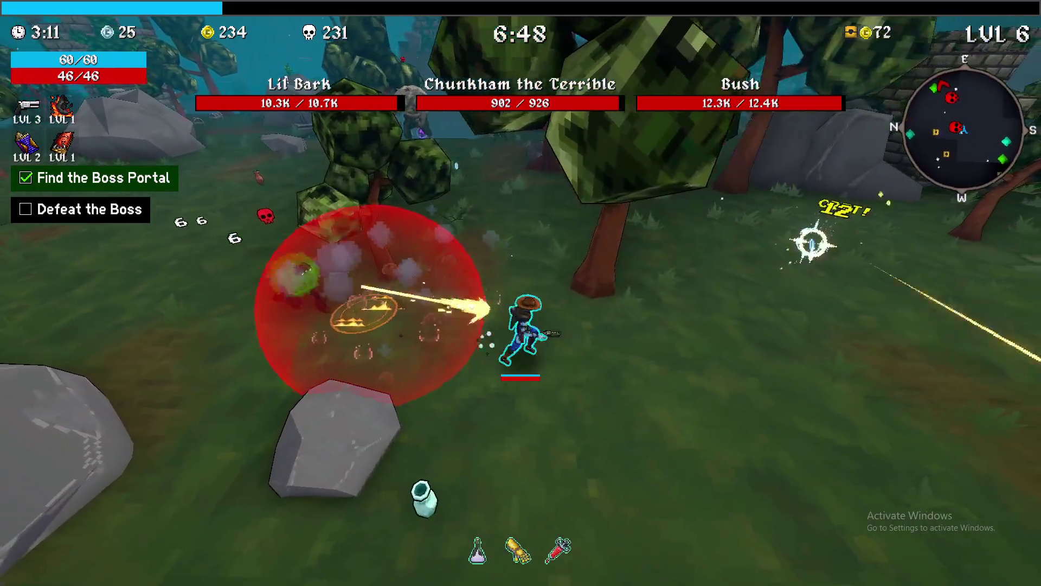
{"action": "key", "text": "w"}
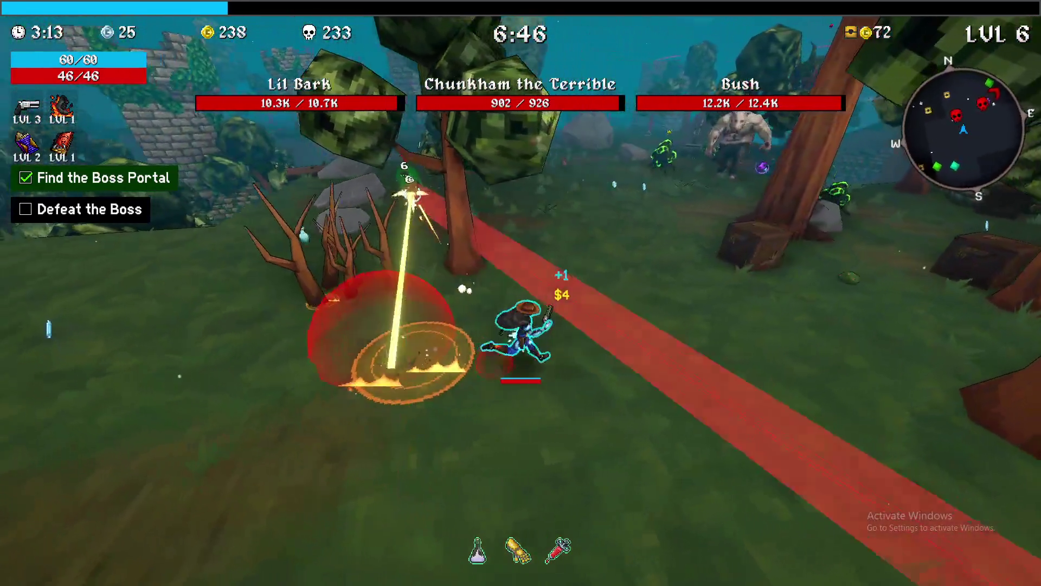
{"action": "key", "text": "w"}
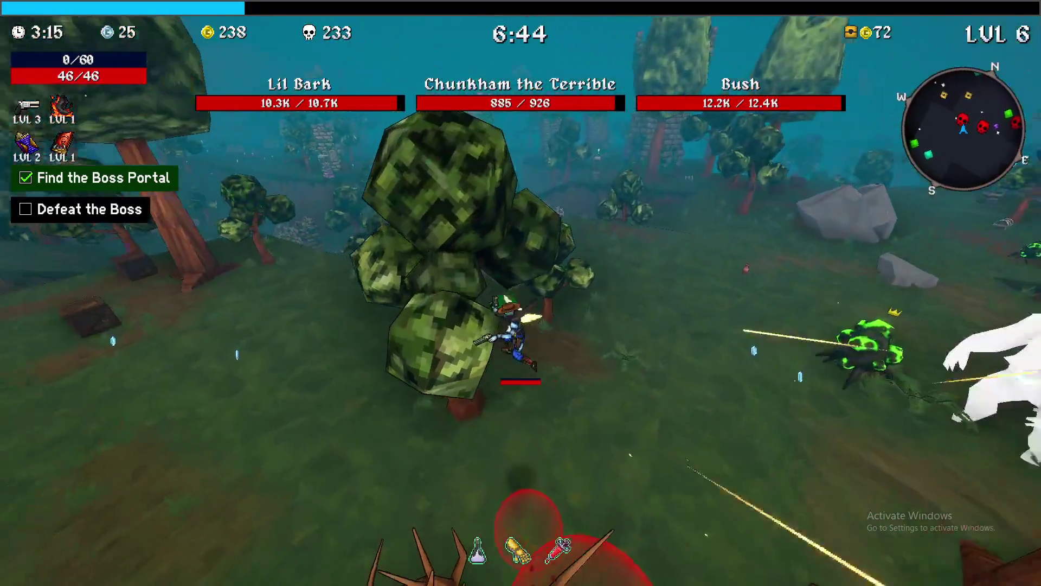
{"action": "key", "text": "w"}
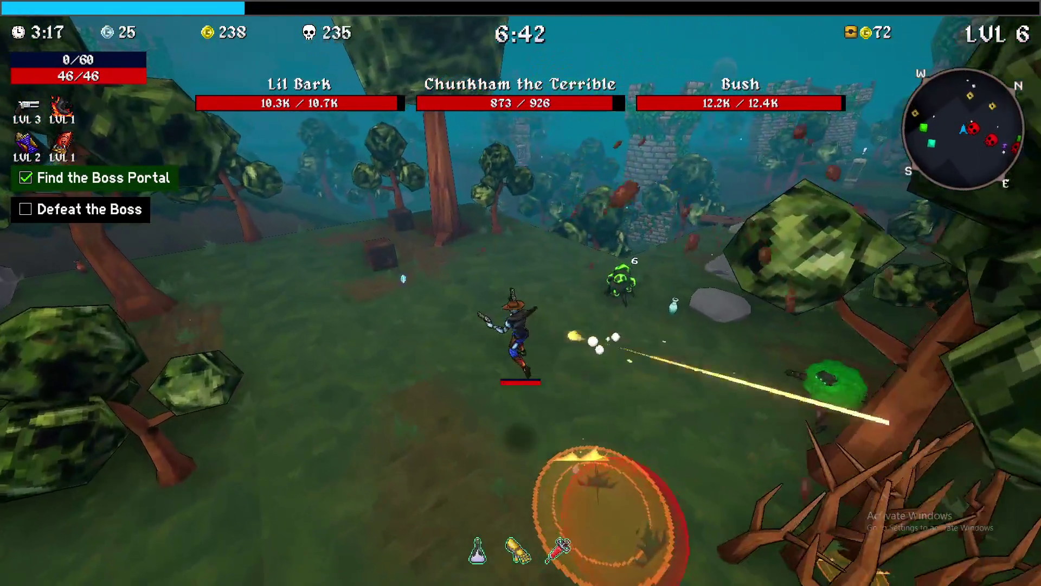
{"action": "key", "text": "w"}
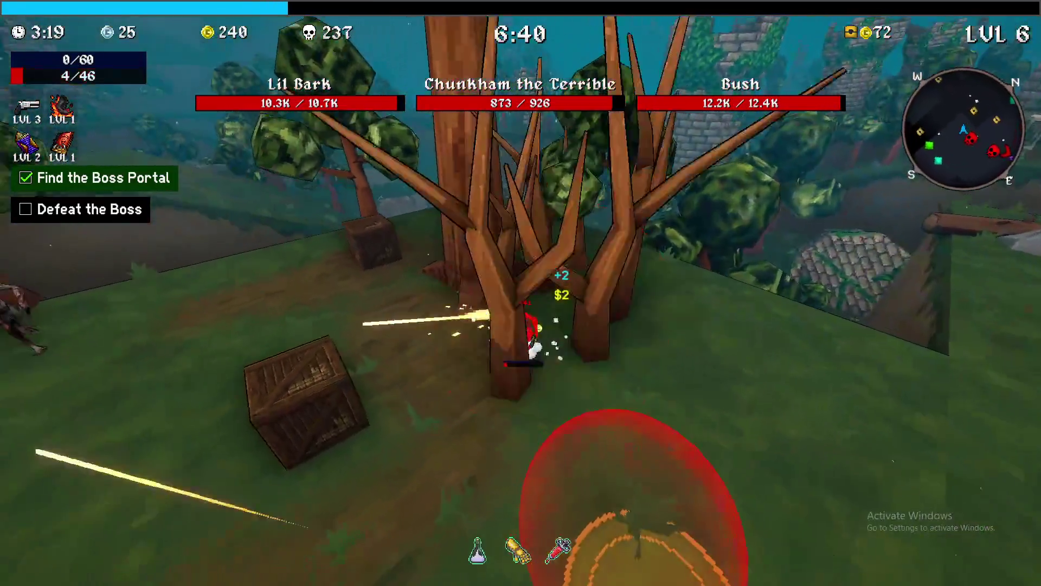
{"action": "key", "text": "w"}
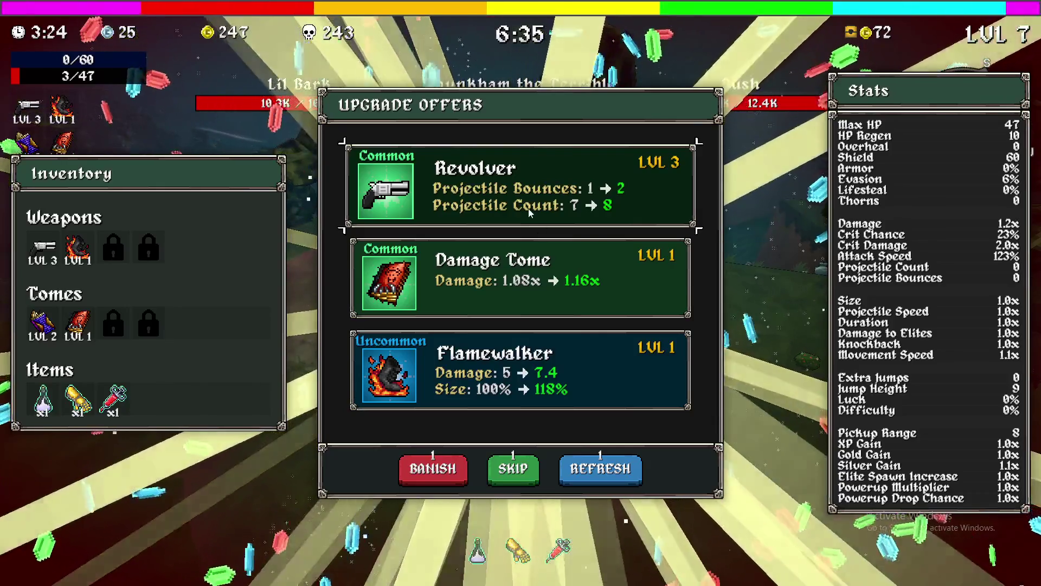
- Upgrade the Revolver to level 4 and run through the forest to a chest
{"action": "left_click", "coordinate": [434, 190]}
{"action": "key", "text": "w"}
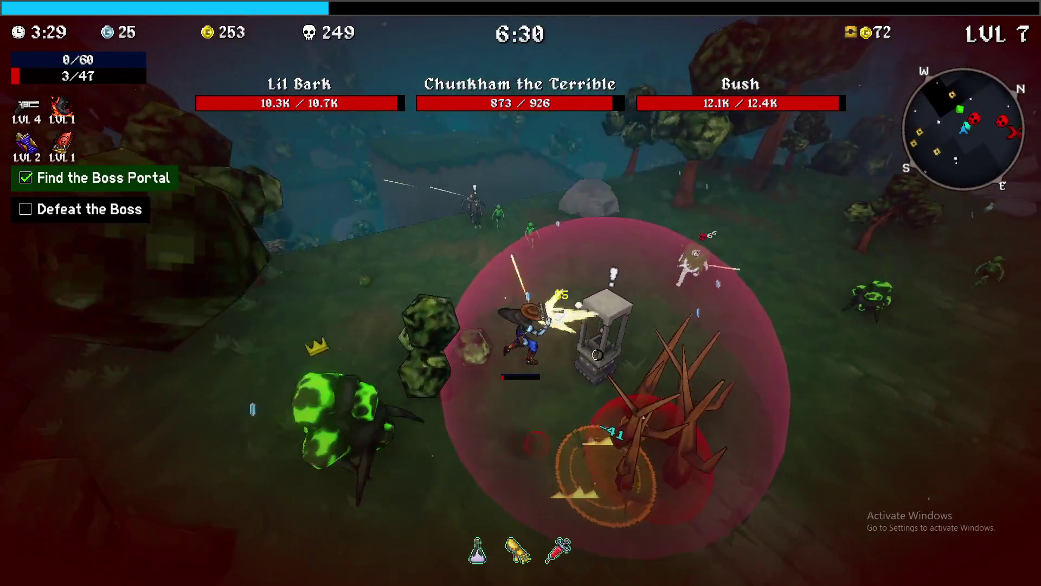
{"action": "key", "text": "w"}
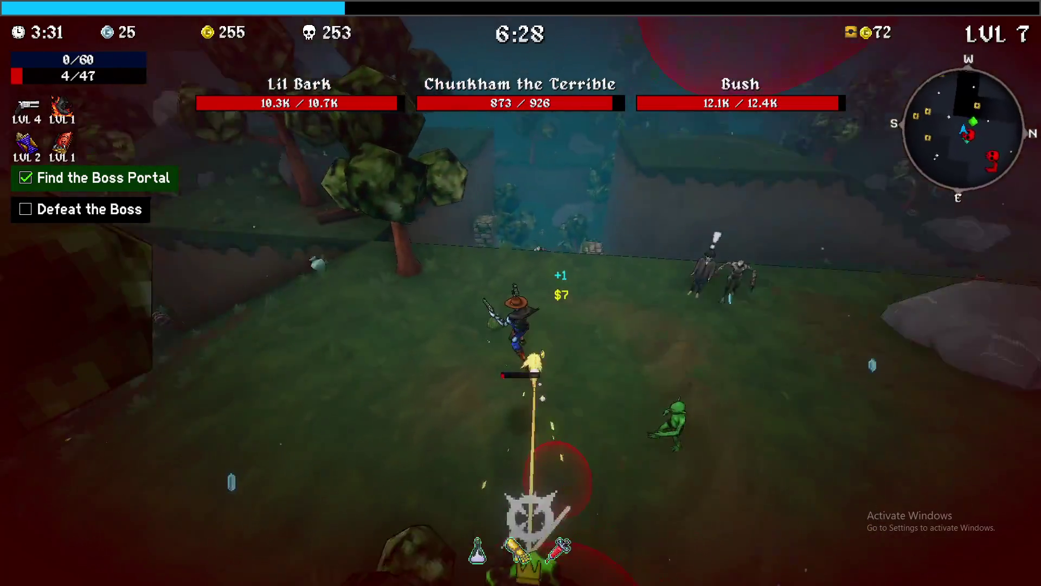
{"action": "key", "text": "w"}
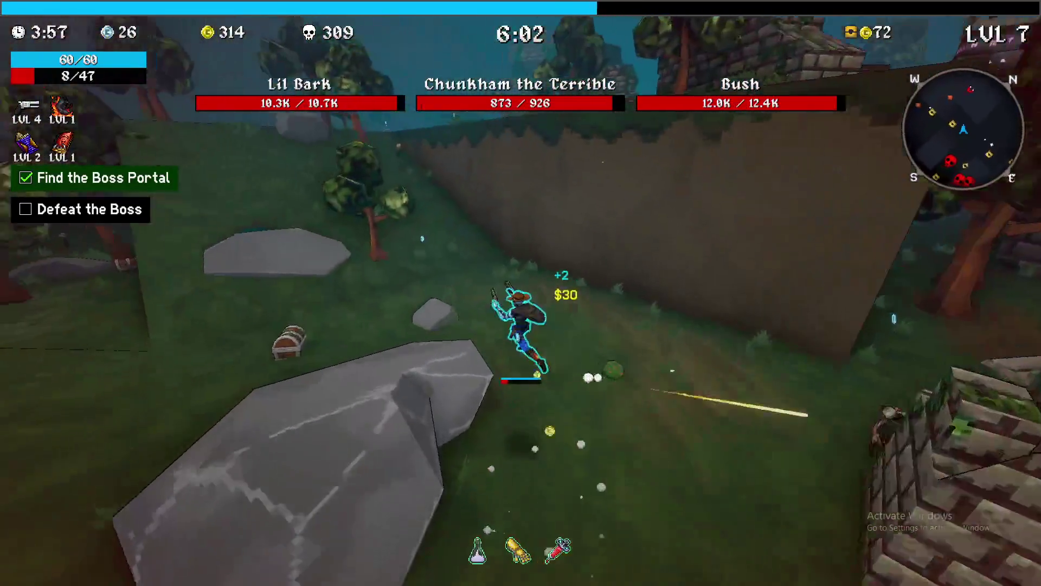
{"action": "key", "text": "Tab"}
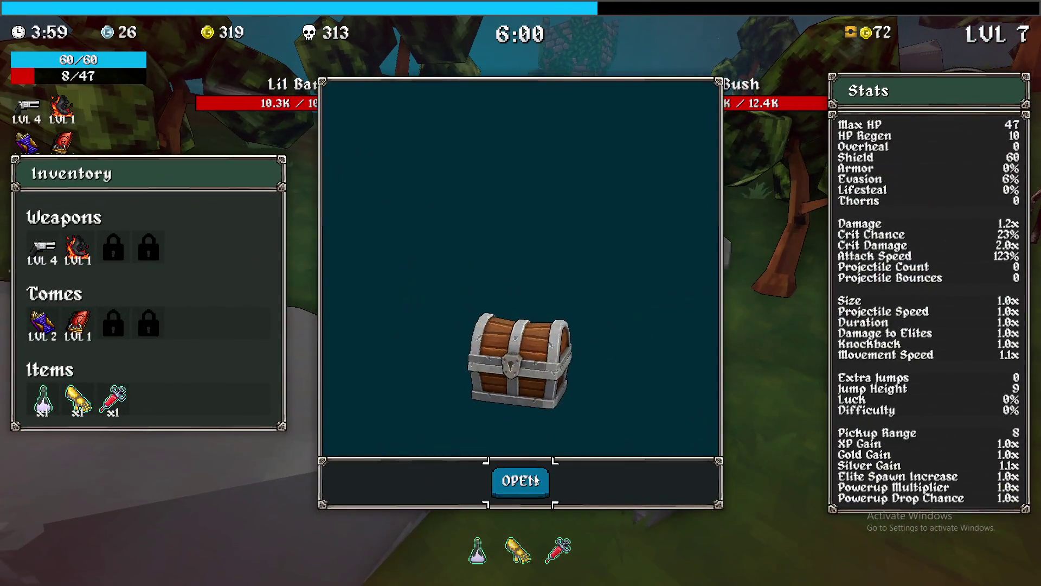
- Claim the Spiky Shield from the chest and run away from the goblin swarm
{"action": "key", "text": "e"}
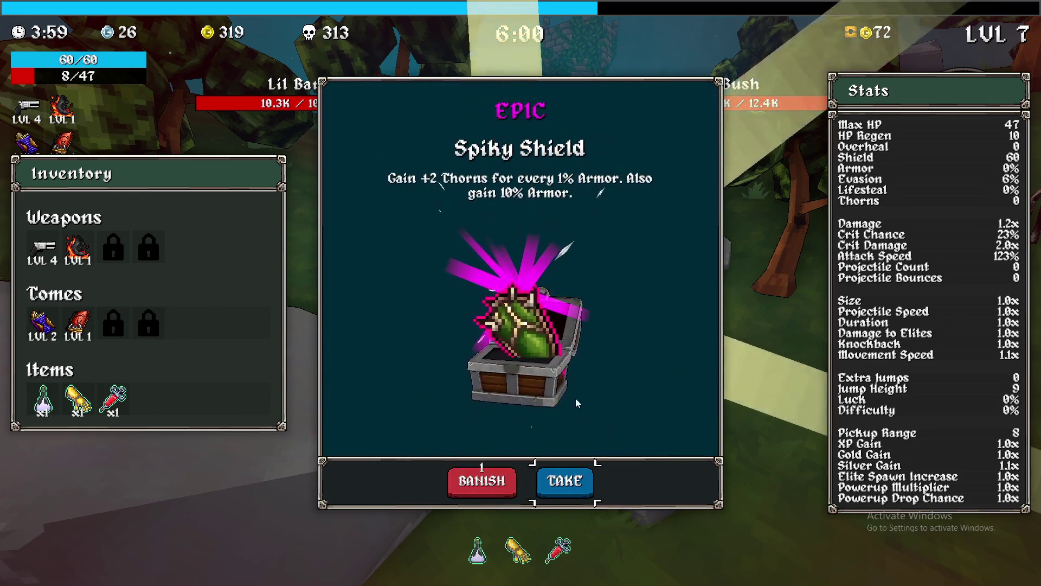
{"action": "left_click", "coordinate": [564, 481]}
{"action": "key", "text": "w"}
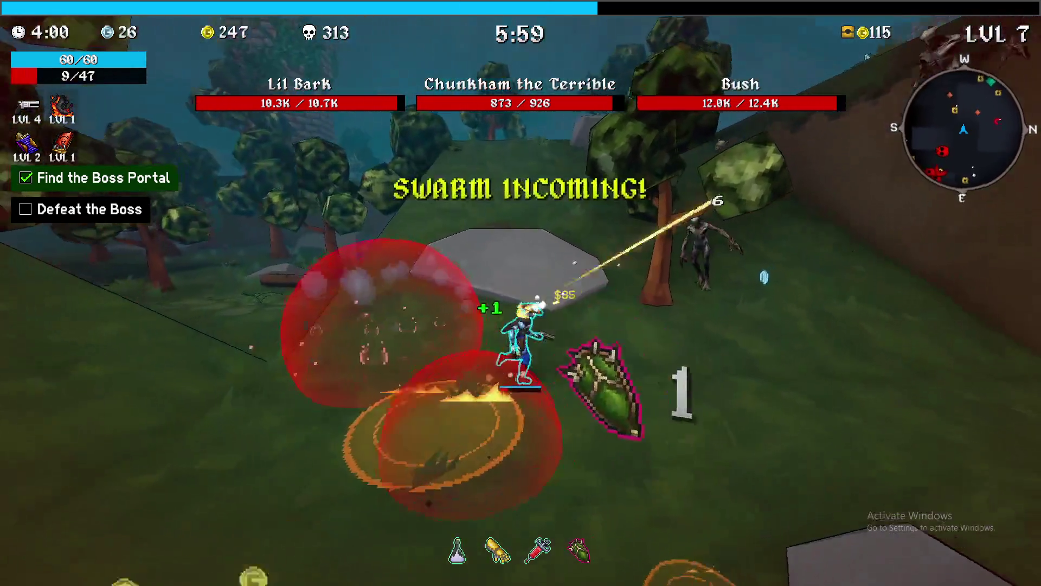
{"action": "key", "text": "w"}
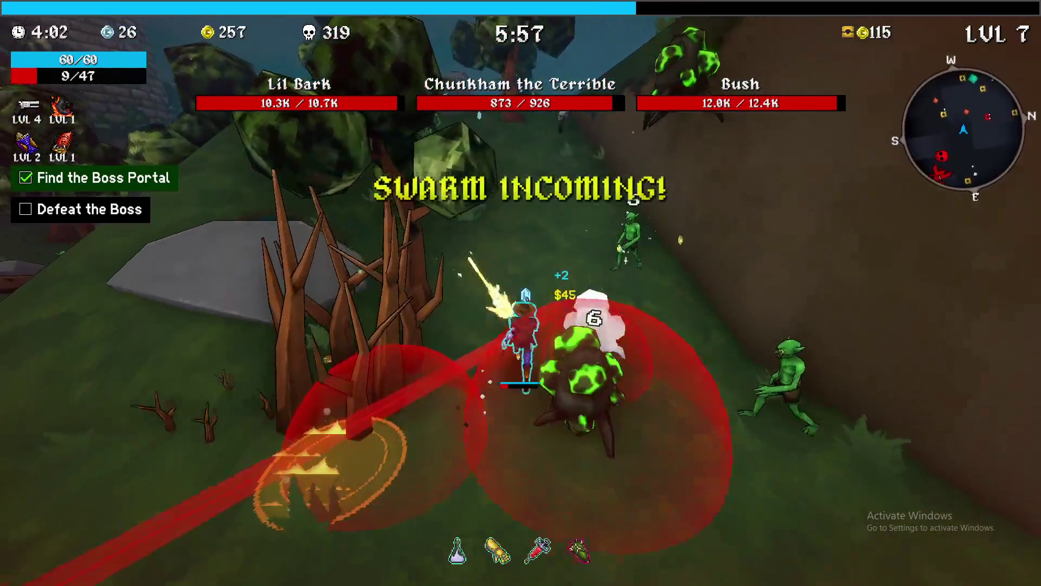
- Run through the ruins past the portal pillar into the goblins until health hits 0
{"action": "key", "text": "w"}
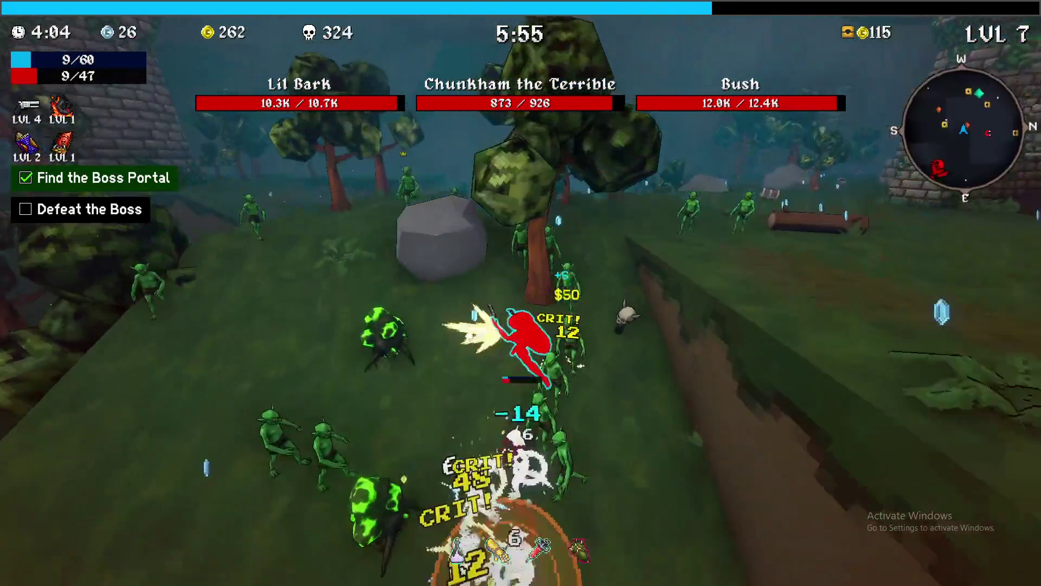
{"action": "key", "text": "w"}
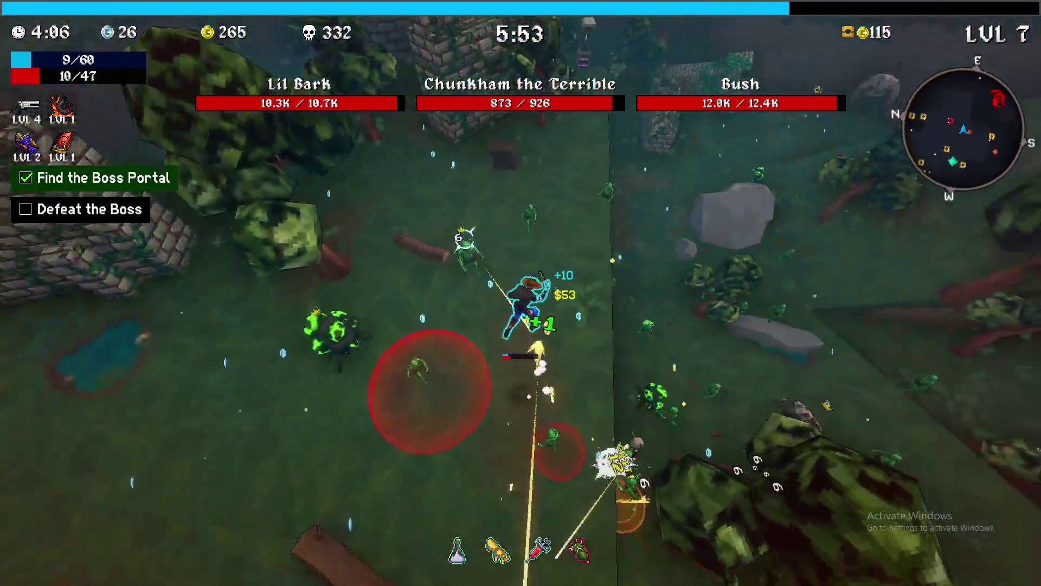
{"action": "key", "text": "w"}
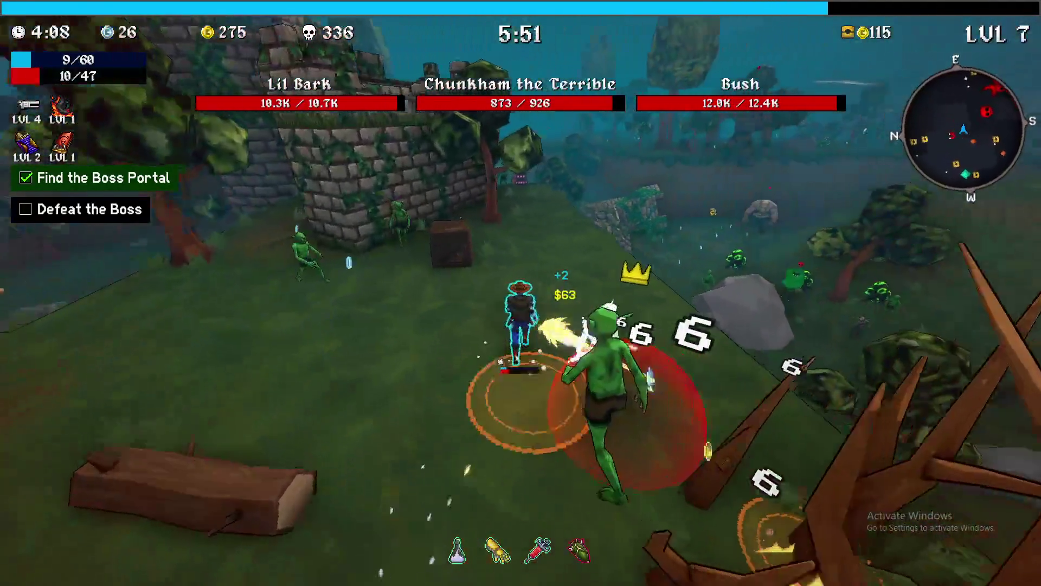
{"action": "key", "text": "w"}
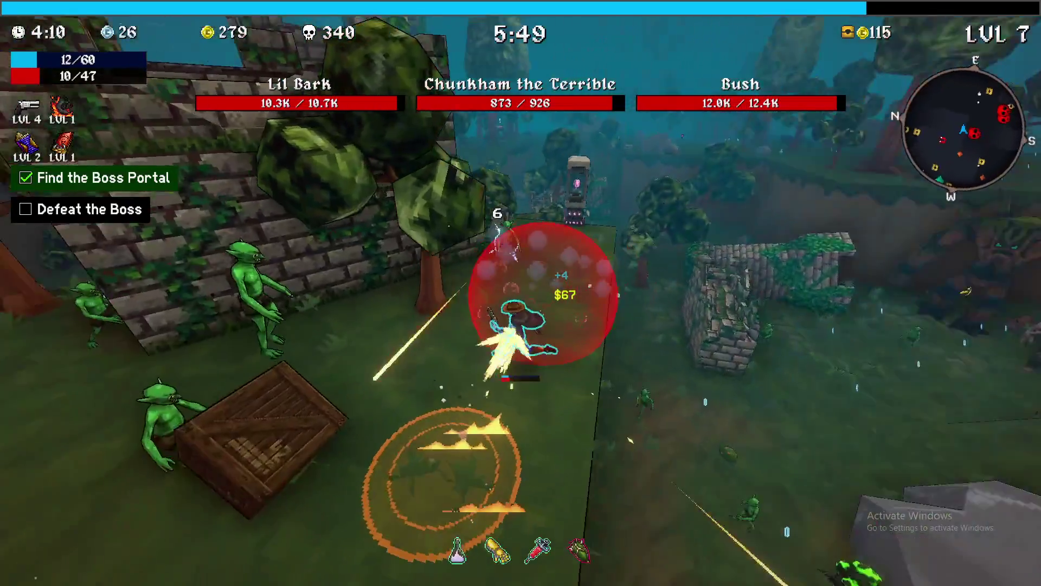
{"action": "key", "text": "w"}
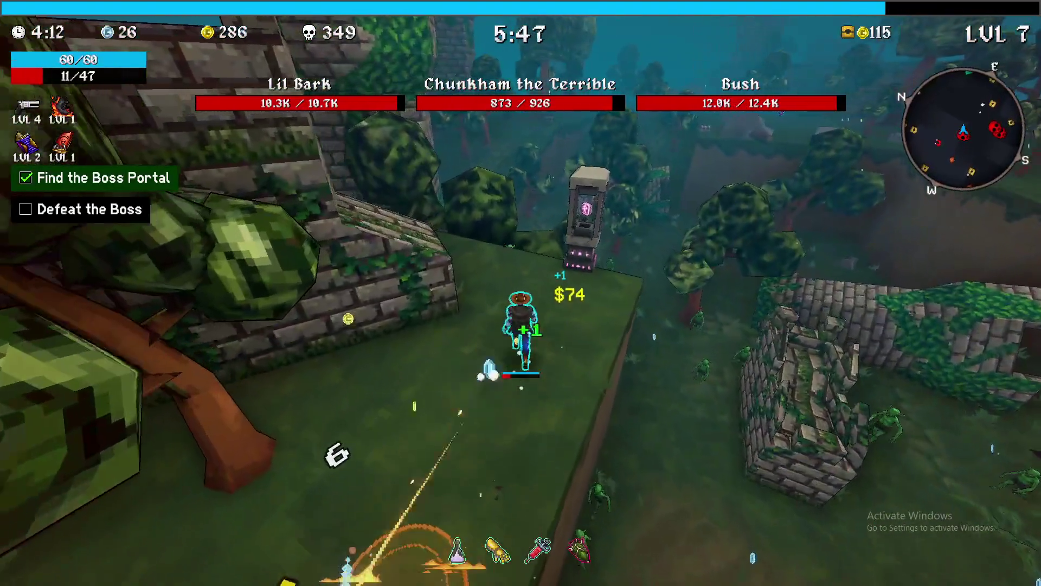
{"action": "key", "text": "w"}
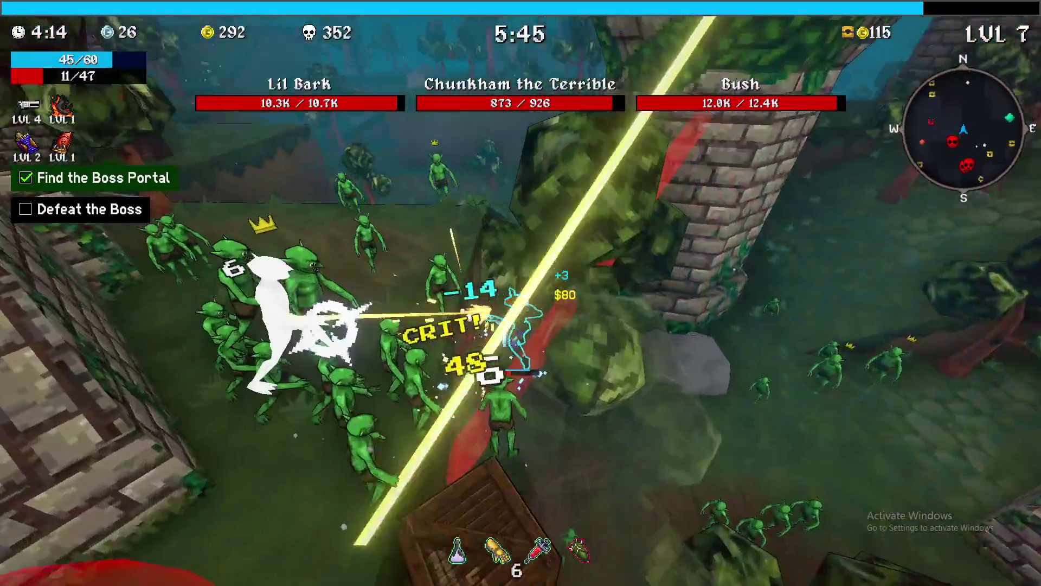
{"action": "key", "text": "w"}
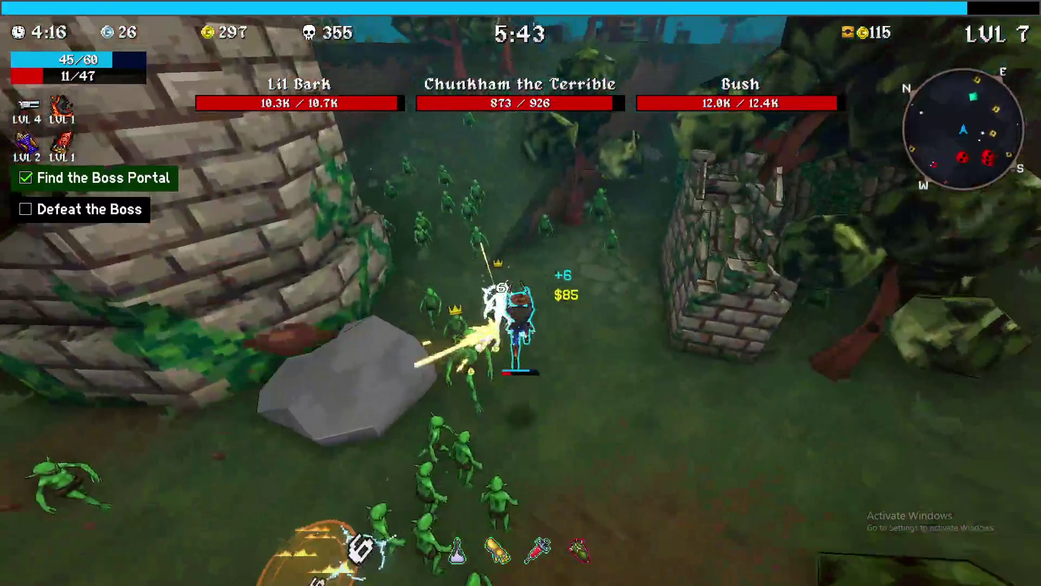
{"action": "key", "text": "w"}
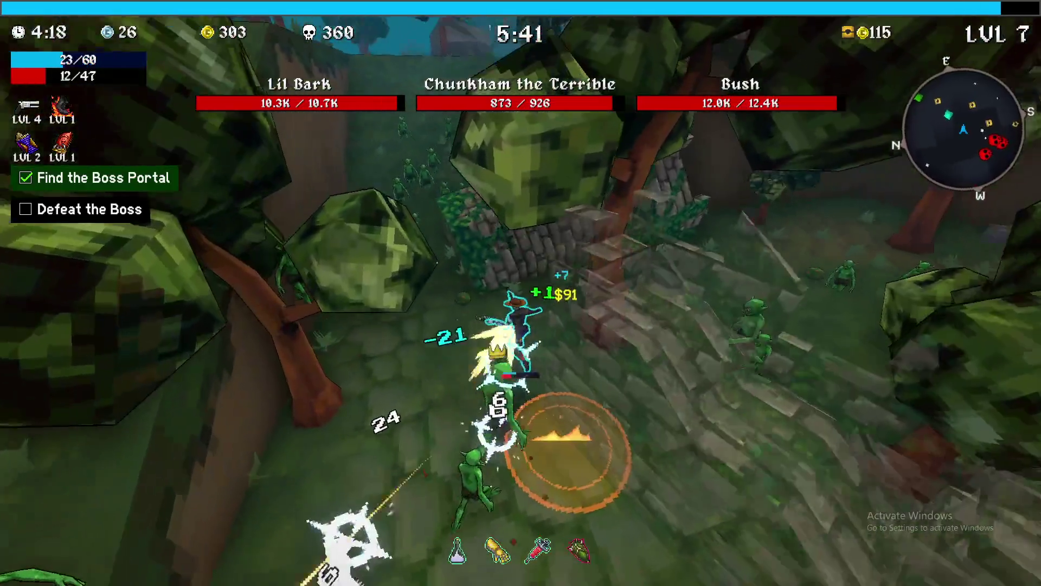
{"action": "key", "text": "w"}
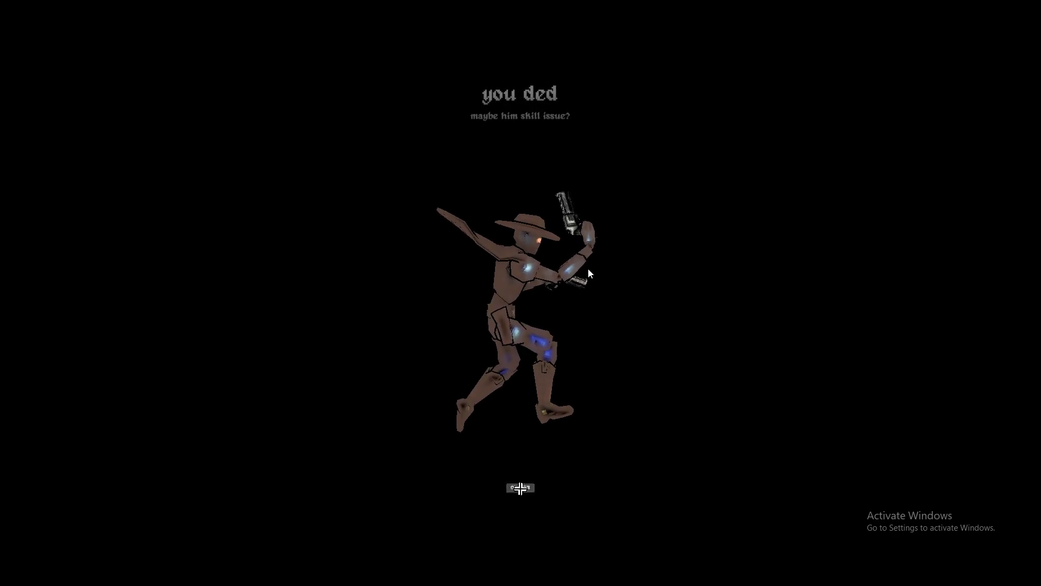
- Dismiss the death and results screens and go to the Unlocks weapon list
{"action": "left_click", "coordinate": [530, 476]}
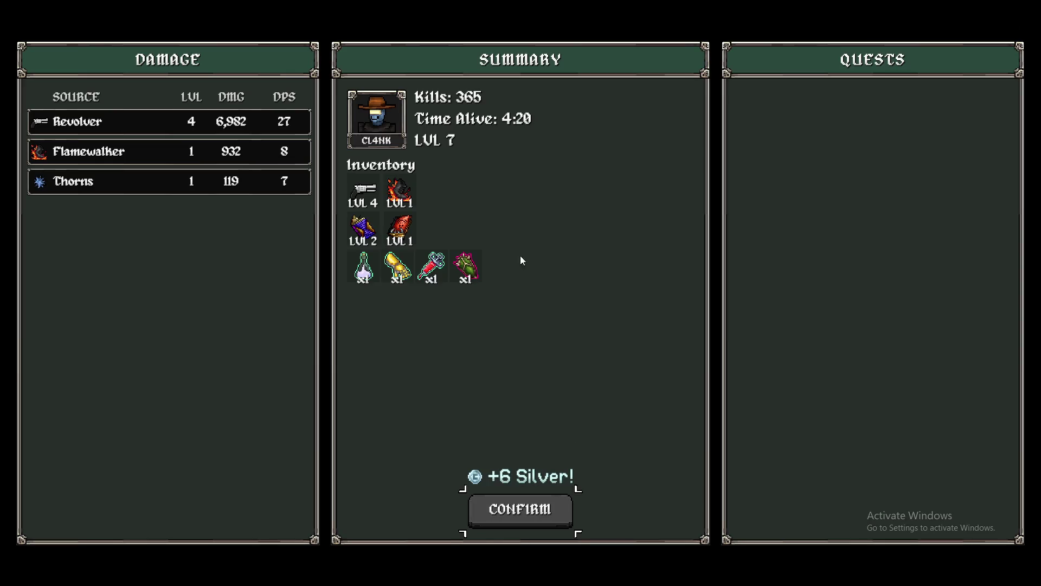
{"action": "left_click", "coordinate": [581, 489]}
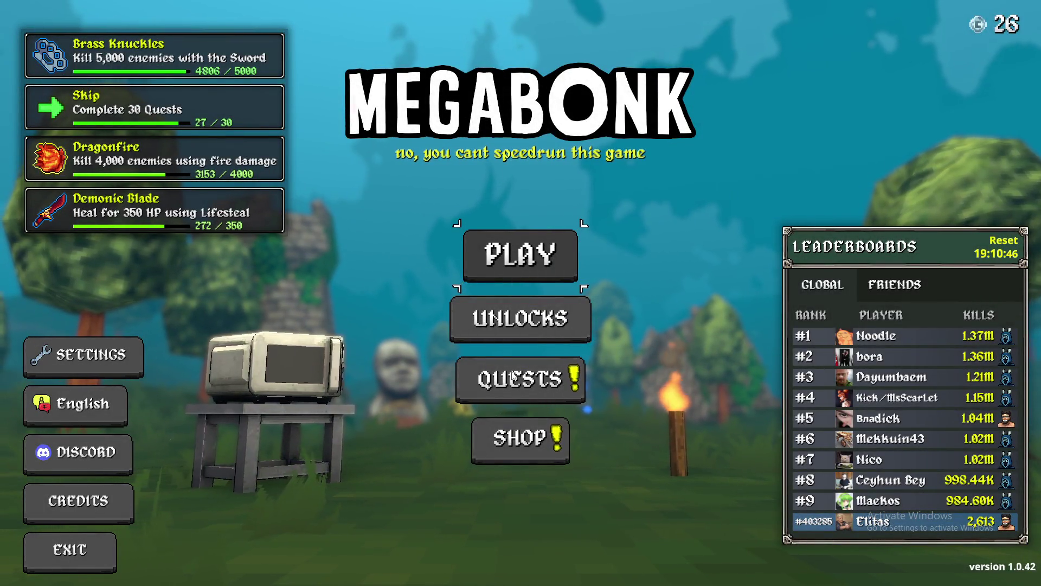
{"action": "left_click", "coordinate": [504, 319]}
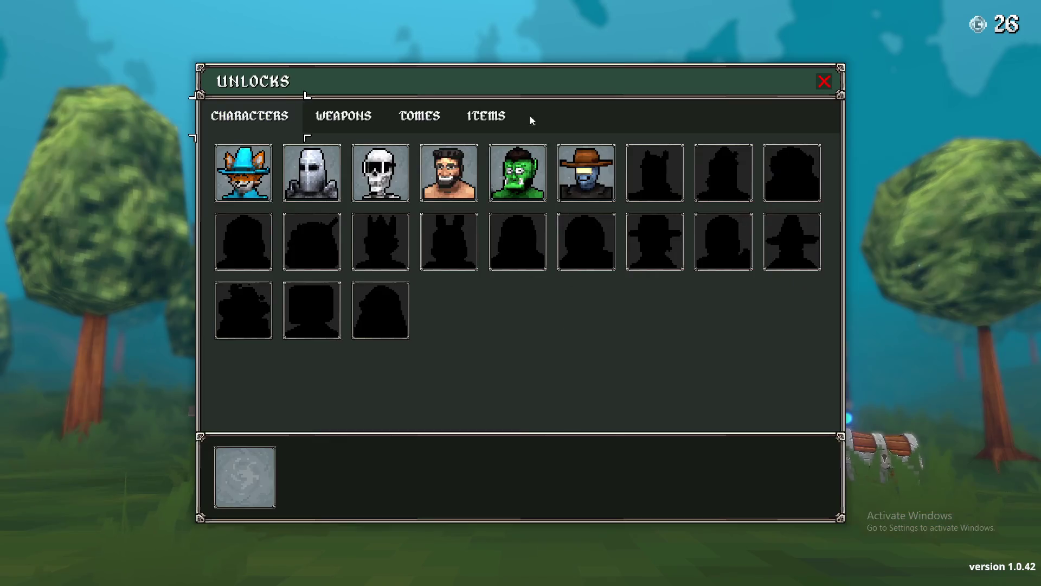
{"action": "left_click", "coordinate": [329, 124]}
{"action": "left_click", "coordinate": [417, 119]}
{"action": "left_click", "coordinate": [308, 122]}
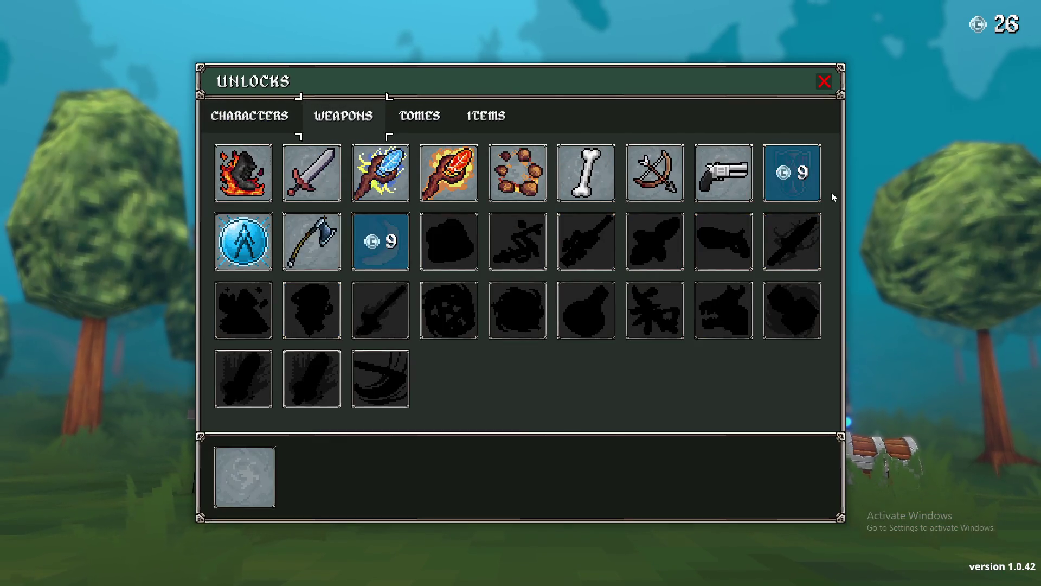
- Unlock the Aegis and Bananarang weapons for 9 silver each
{"action": "left_click", "coordinate": [795, 178]}
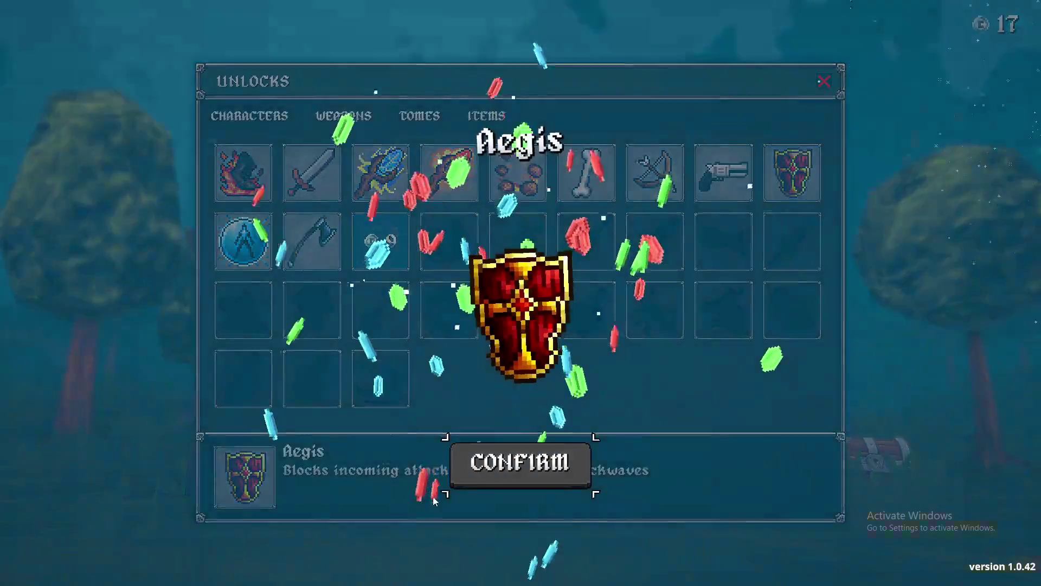
{"action": "left_click", "coordinate": [427, 504]}
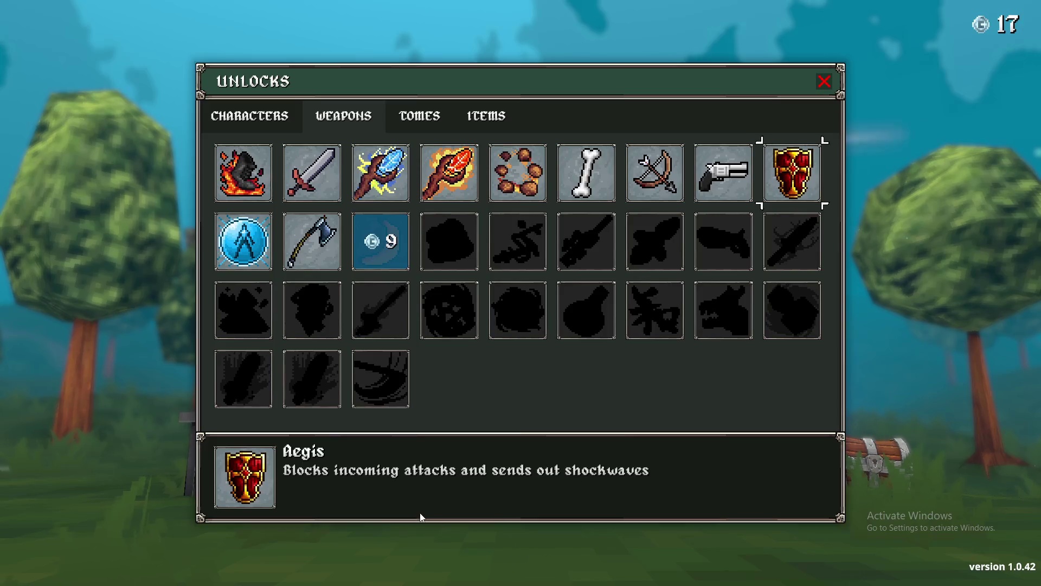
{"action": "left_click", "coordinate": [391, 252]}
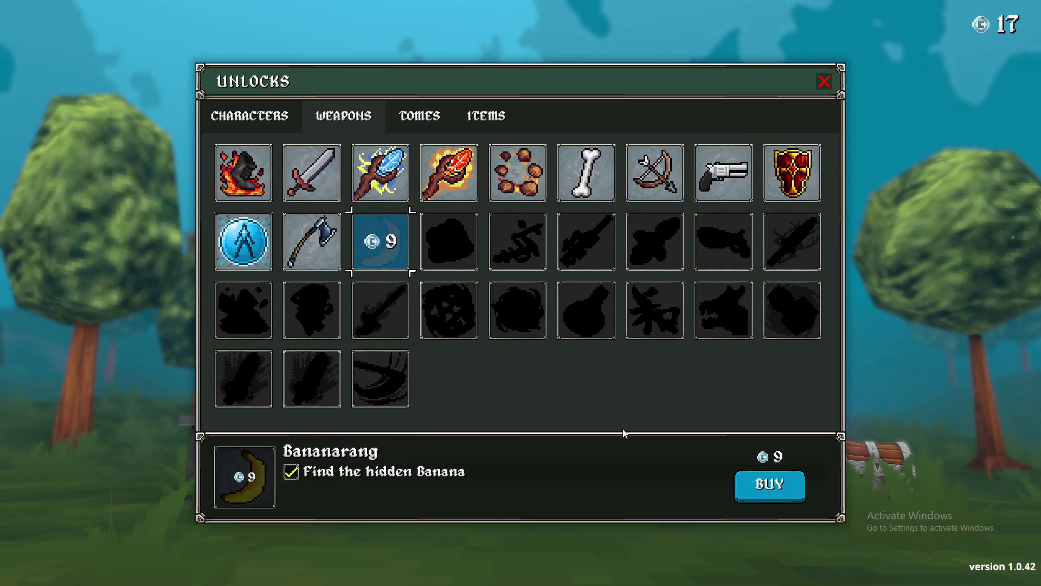
{"action": "left_click", "coordinate": [759, 474]}
{"action": "left_click", "coordinate": [516, 460]}
- Attempt to unlock the Monke character for 18 silver
{"action": "left_click", "coordinate": [279, 115]}
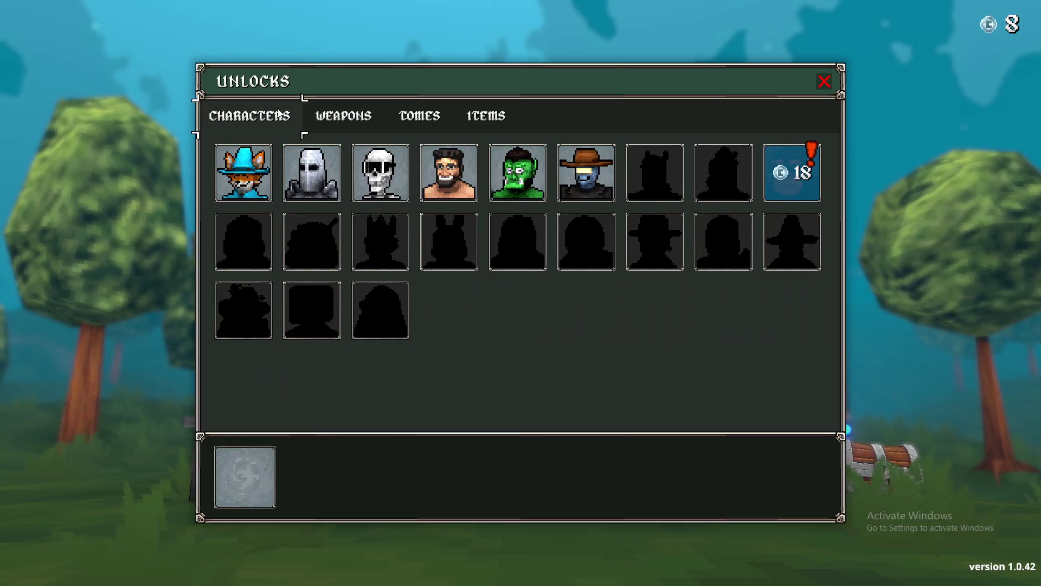
{"action": "left_click", "coordinate": [789, 193]}
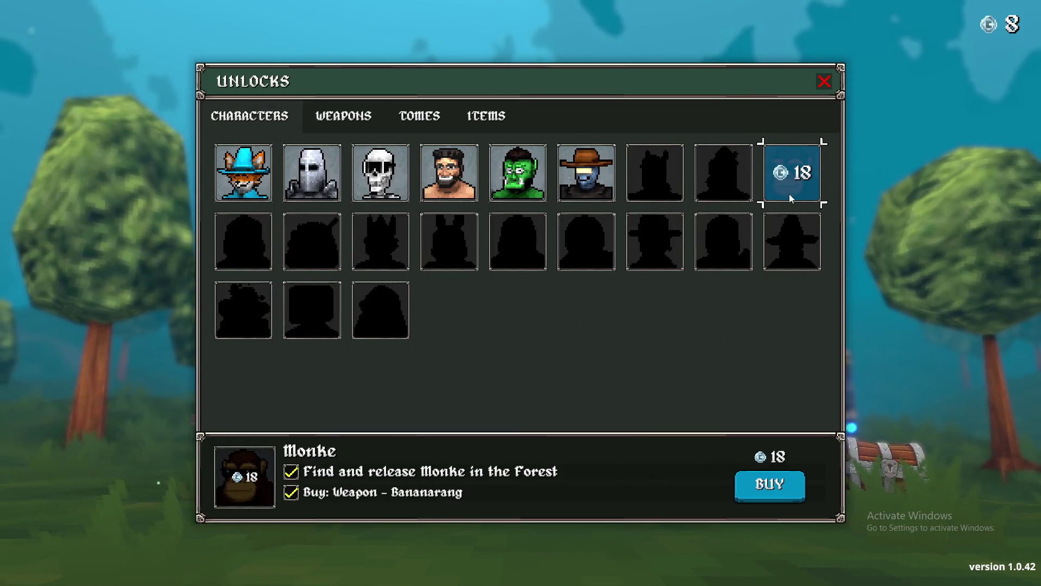
{"action": "left_click", "coordinate": [763, 486]}
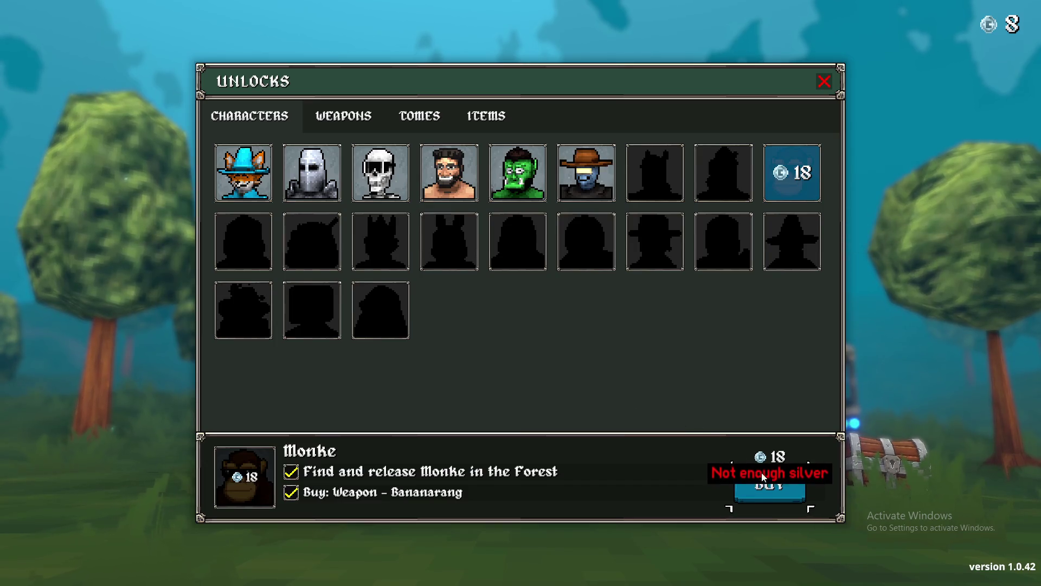
- Close the unlocks and return to inventory_manager.gd in Godot, placing the cursor at line 79's end
{"action": "key", "text": "Escape"}
{"action": "left_click", "coordinate": [549, 310]}
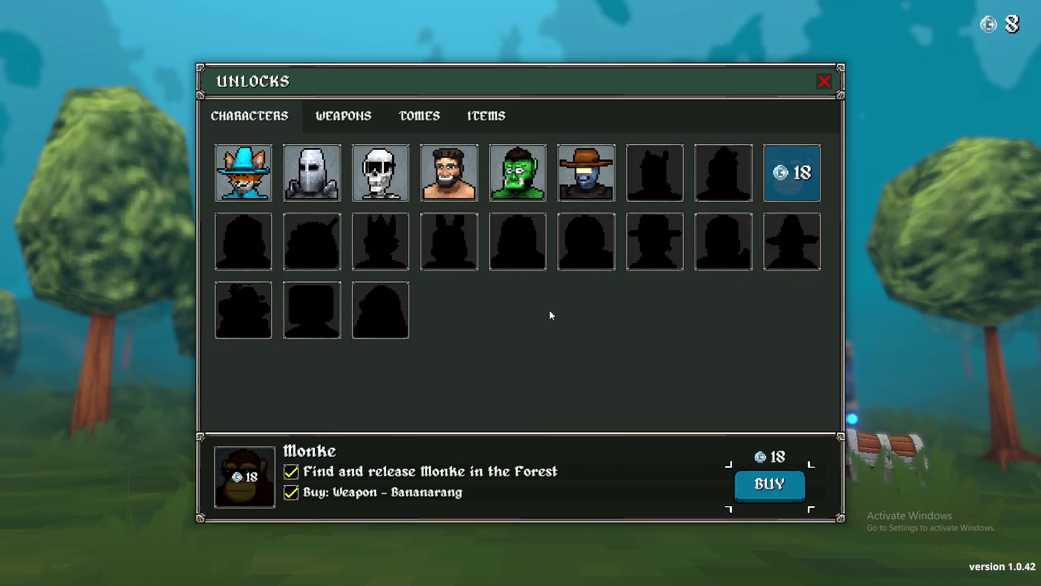
{"action": "key", "text": "Escape"}
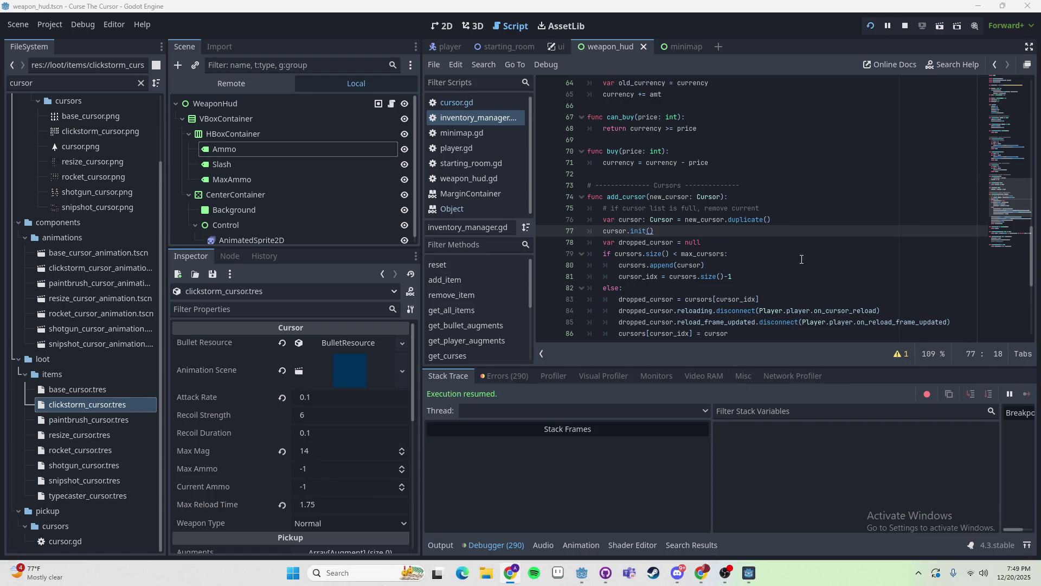
{"action": "left_click", "coordinate": [801, 258]}
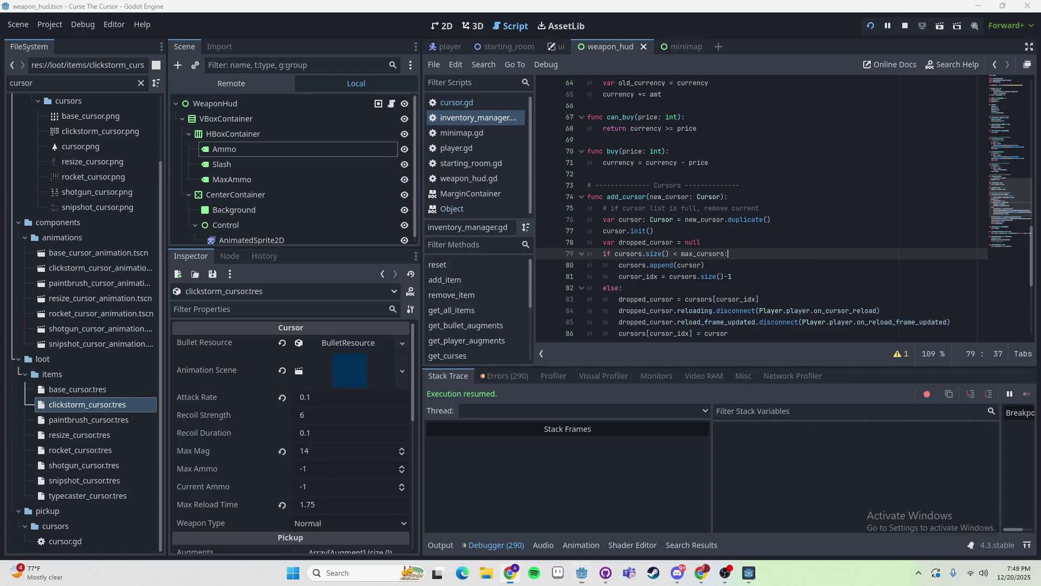
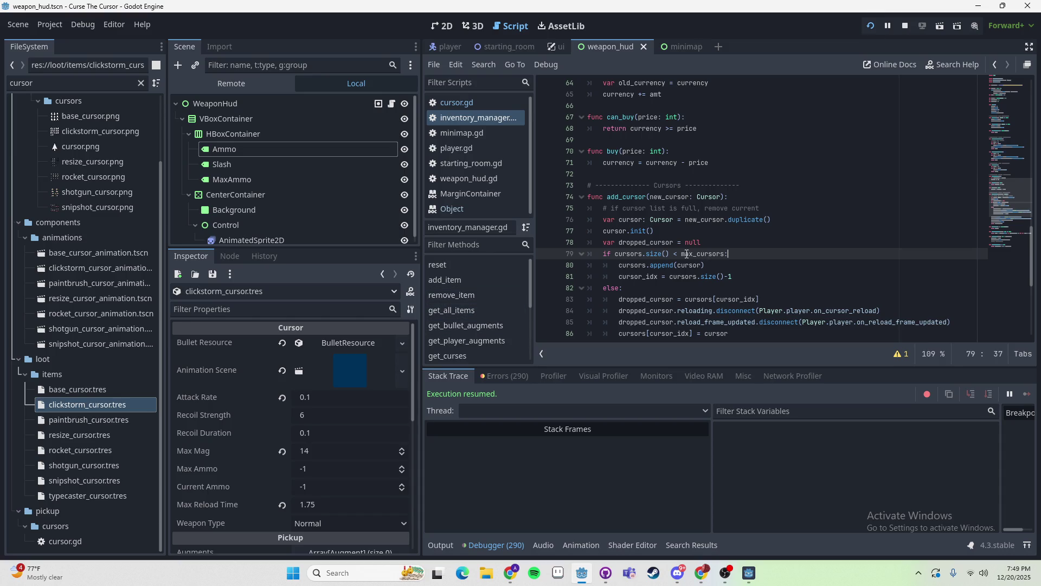
- Review cursor.gd's on_pickup, where self.duplicate() is passed to add_cursor in inventory_manager.gd
{"action": "left_click", "coordinate": [812, 212]}
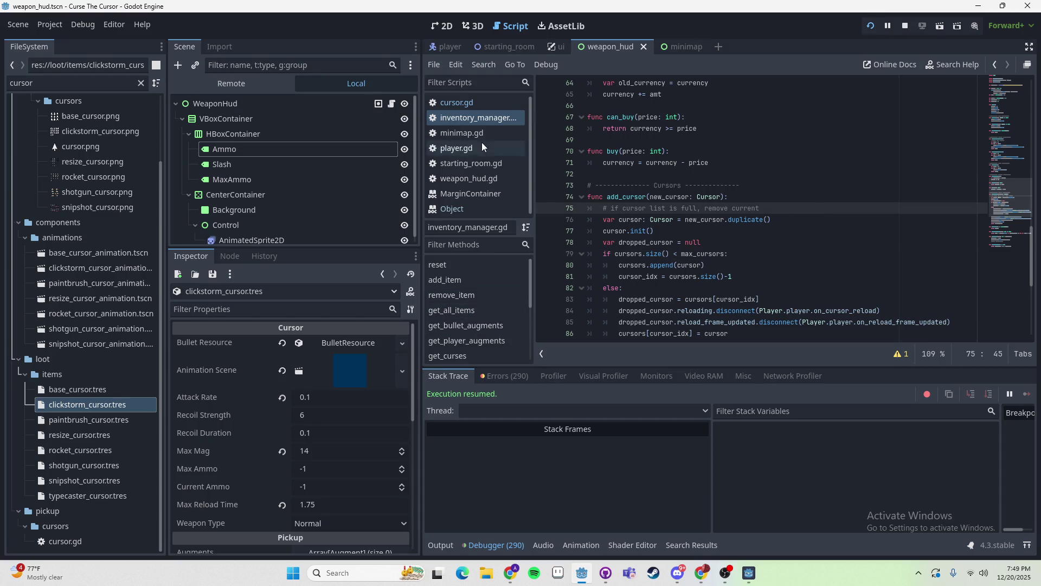
{"action": "left_click", "coordinate": [470, 104]}
{"action": "left_click", "coordinate": [472, 118]}
{"action": "left_click", "coordinate": [461, 103]}
{"action": "scroll", "coordinate": [727, 260], "scroll_direction": "down", "scroll_amount": 6}
{"action": "scroll", "coordinate": [724, 255], "scroll_direction": "down", "scroll_amount": 2}
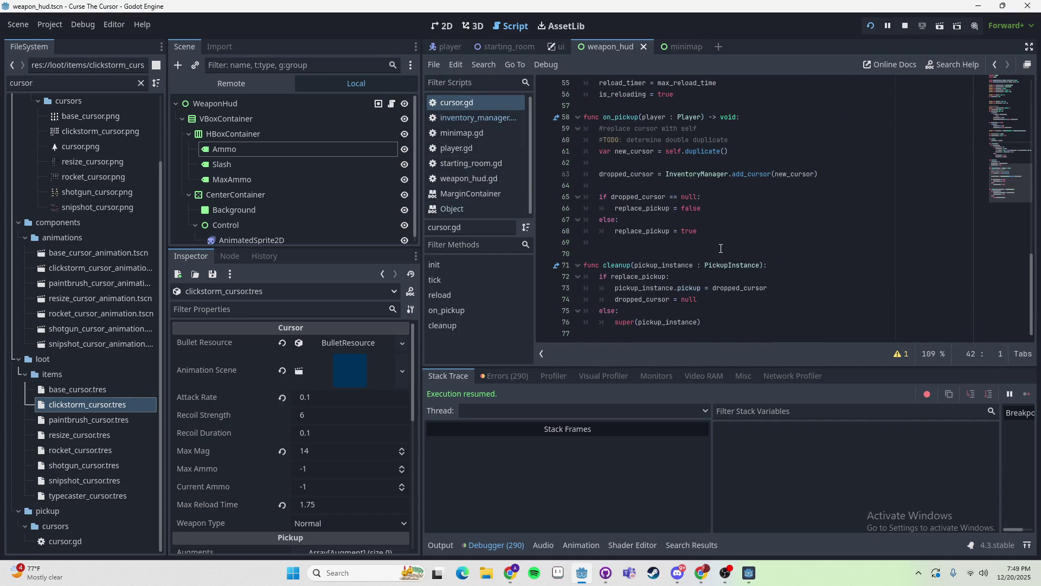
{"action": "left_click", "coordinate": [693, 153]}
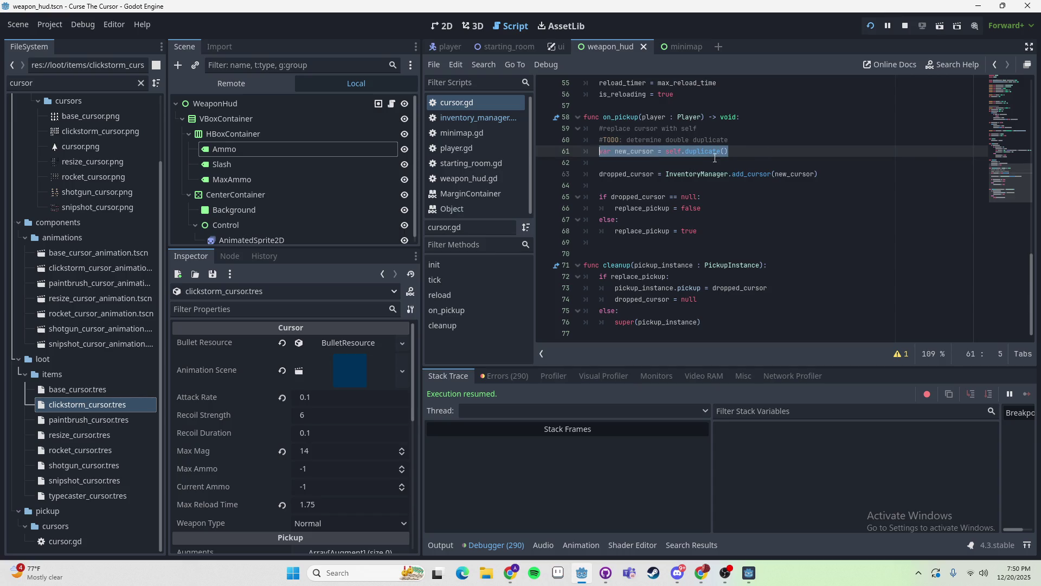
{"action": "left_click", "coordinate": [786, 174]}
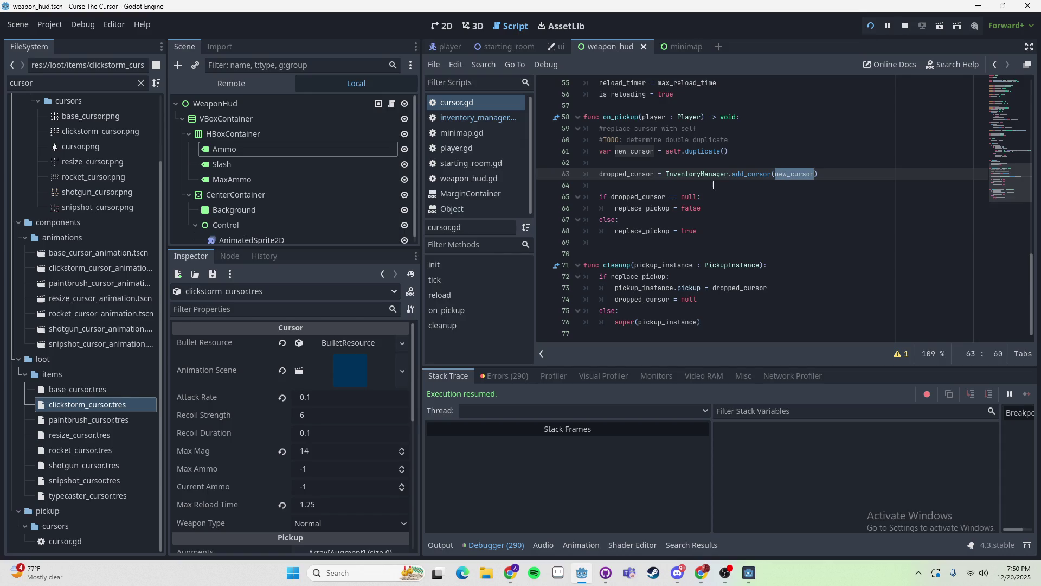
{"action": "left_click", "coordinate": [497, 122]}
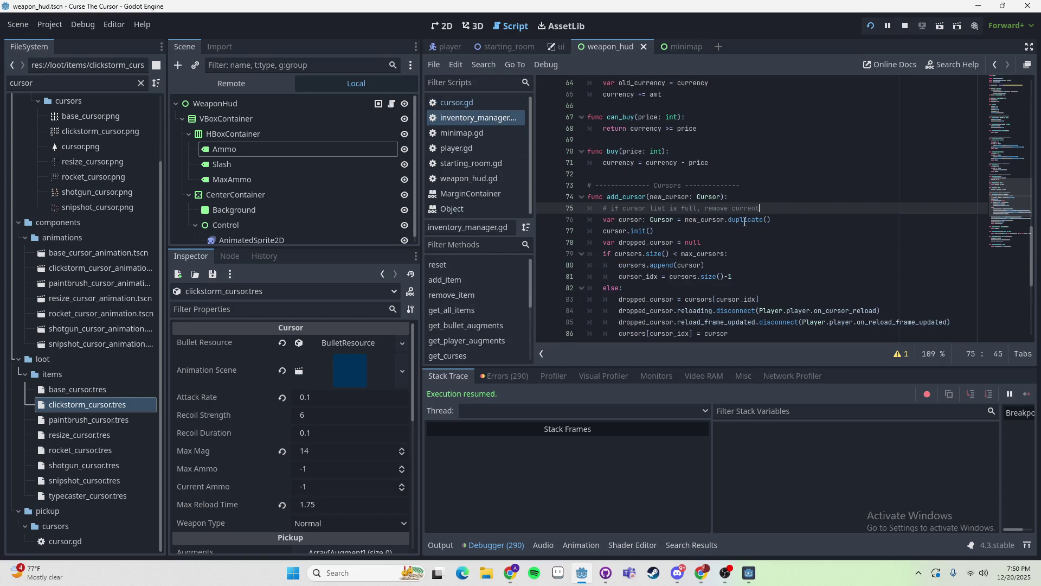
- Delete add_cursor's duplicate line and make the init and append calls use new_cursor
{"action": "left_click", "coordinate": [799, 220]}
{"action": "key", "text": "BackSpace"}
{"action": "key", "text": "BackSpace"}
{"action": "key", "text": "BackSpace"}
{"action": "left_click", "coordinate": [662, 198]}
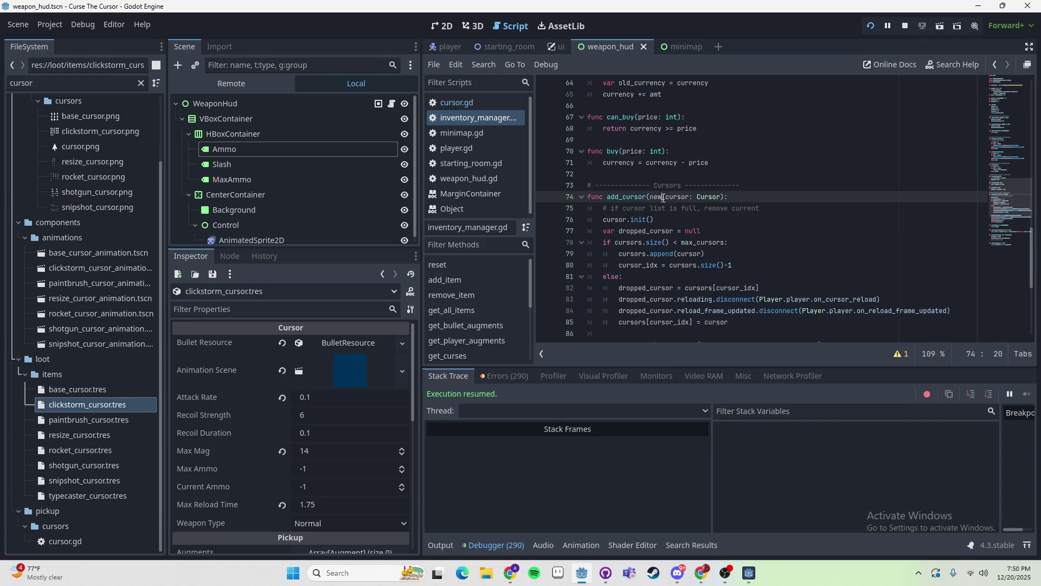
{"action": "key", "text": "ctrl+c"}
{"action": "double_click", "coordinate": [618, 220]}
{"action": "key", "text": "ctrl+v"}
{"action": "left_click", "coordinate": [631, 254]}
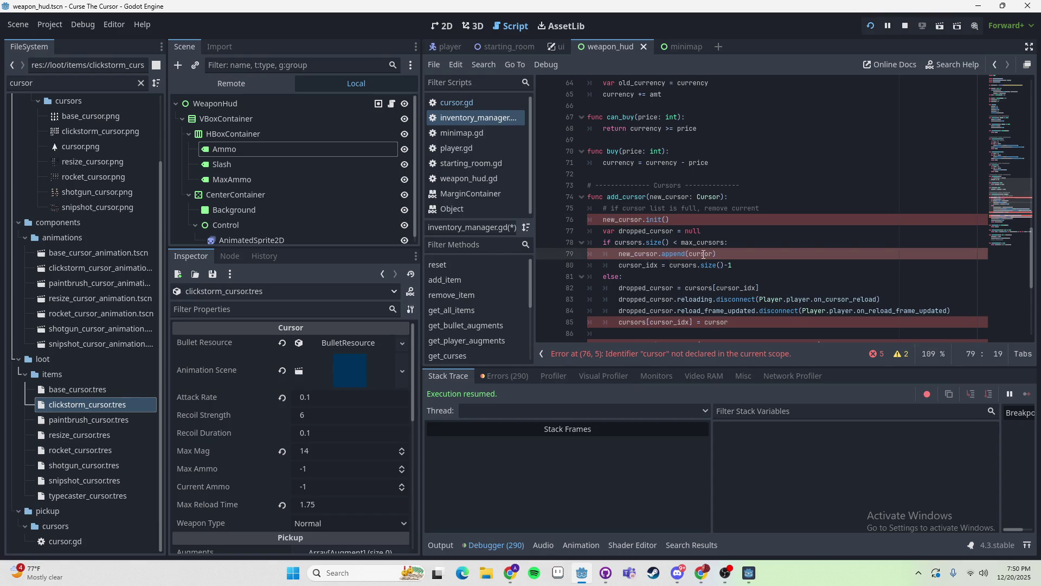
{"action": "key", "text": "ctrl+v"}
- Use new_cursor in the slot assignment and the reloading and reload_frame_updated connects
{"action": "scroll", "coordinate": [640, 250], "scroll_direction": "down", "scroll_amount": 2}
{"action": "left_click", "coordinate": [683, 253]}
{"action": "key", "text": "End"}
{"action": "key", "text": "ctrl+shift+Left"}
{"action": "key", "text": "ctrl+v"}
{"action": "double_click", "coordinate": [615, 278]}
{"action": "key", "text": "ctrl+d"}
{"action": "key", "text": "ctrl+v"}
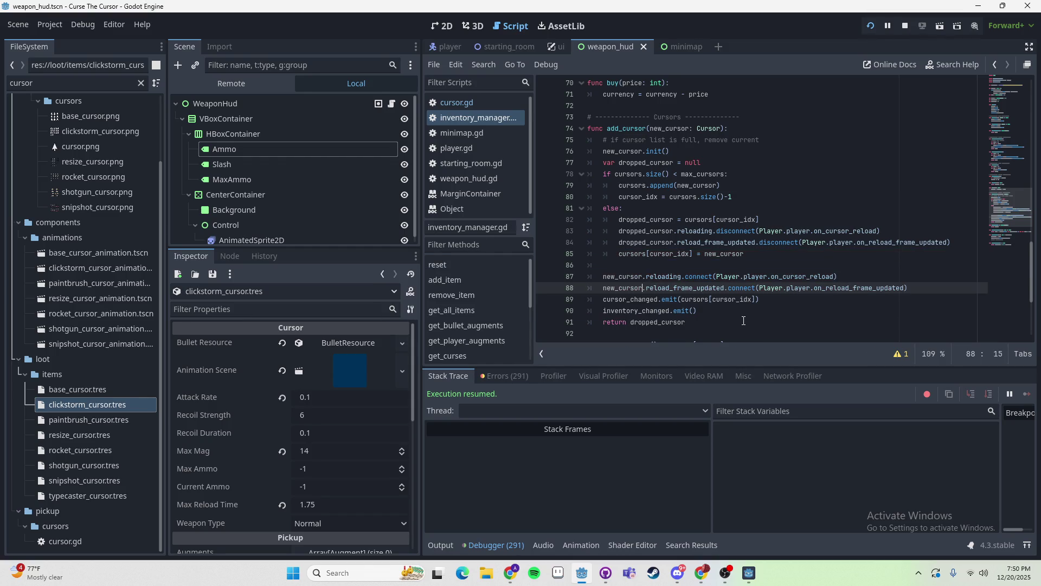
- Run the project, start a New Game, fire a shot, then pause and resume
{"action": "left_click", "coordinate": [870, 29]}
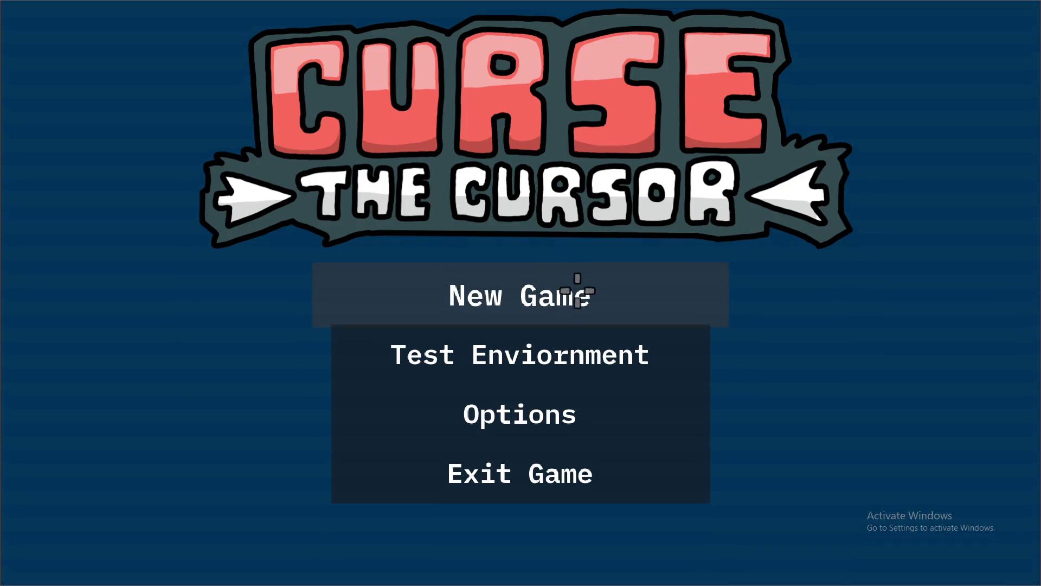
{"action": "left_click", "coordinate": [576, 290]}
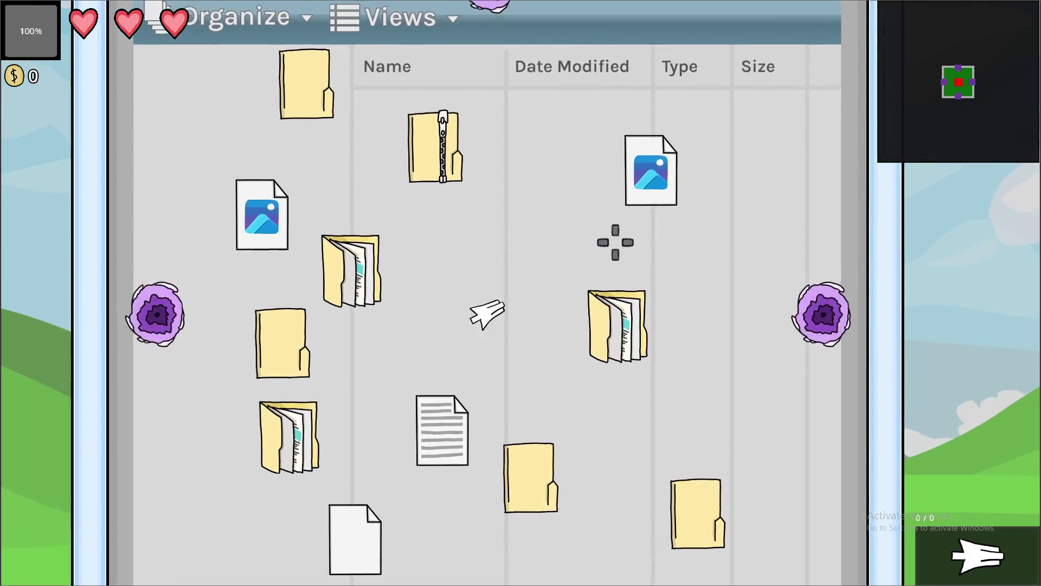
{"action": "left_click", "coordinate": [617, 239]}
{"action": "key", "text": "alt+Tab"}
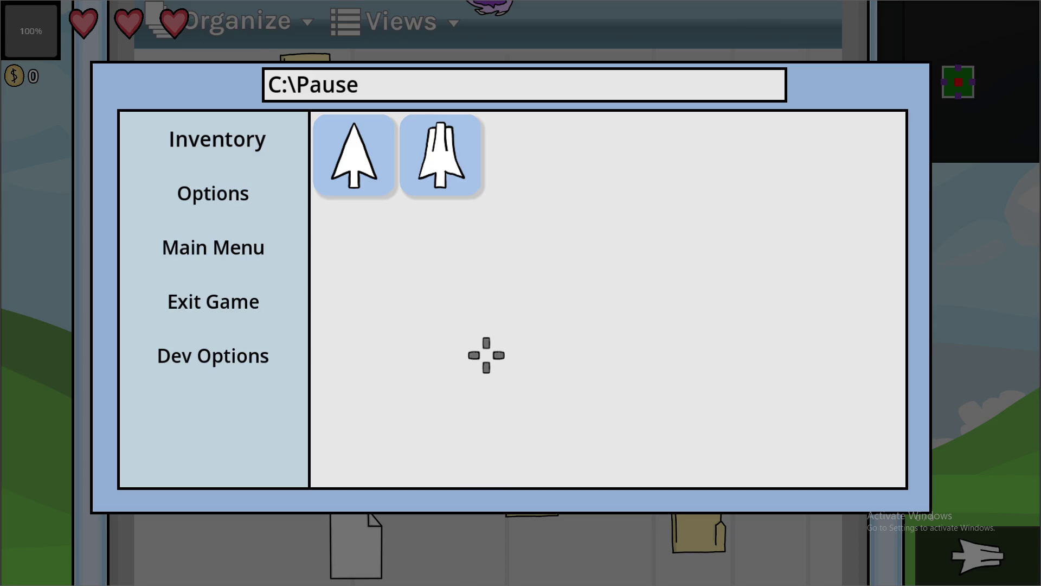
{"action": "key", "text": "Escape"}
- Fire repeated bursts at the crumpled paper enemy, shooting again after the reload
{"action": "left_click", "coordinate": [703, 275]}
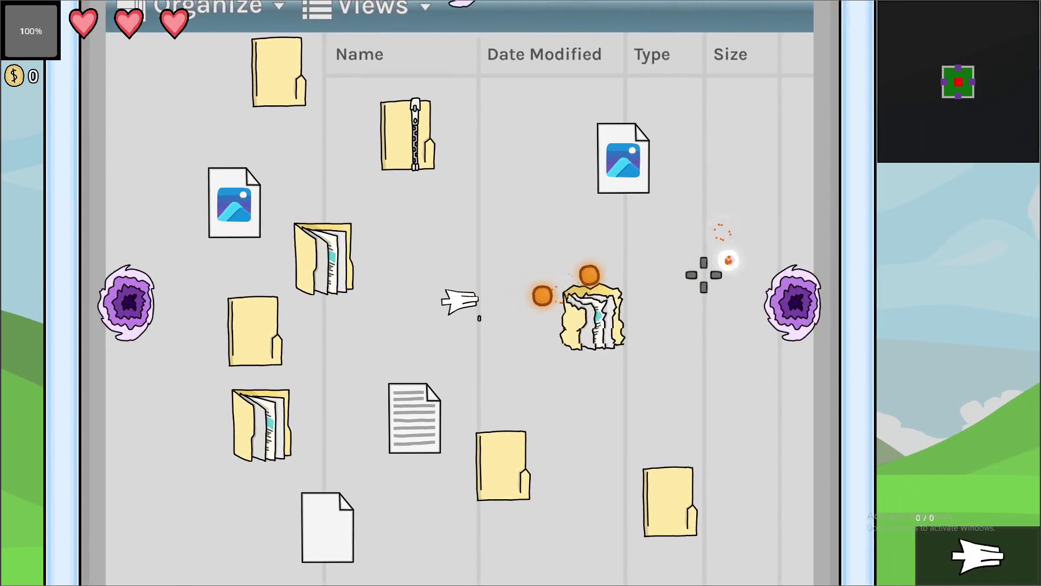
{"action": "left_click", "coordinate": [704, 288]}
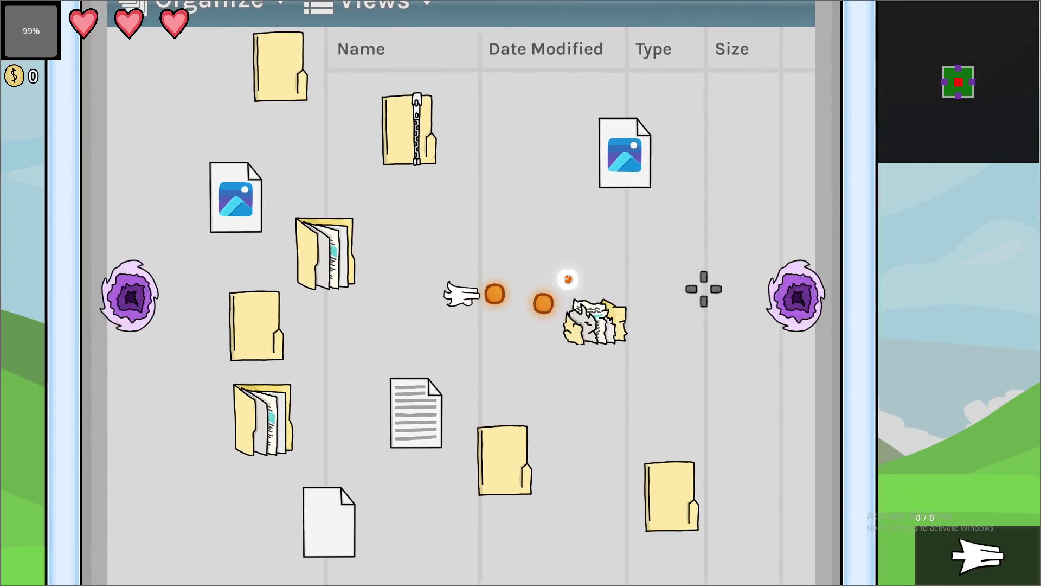
{"action": "left_click", "coordinate": [704, 288]}
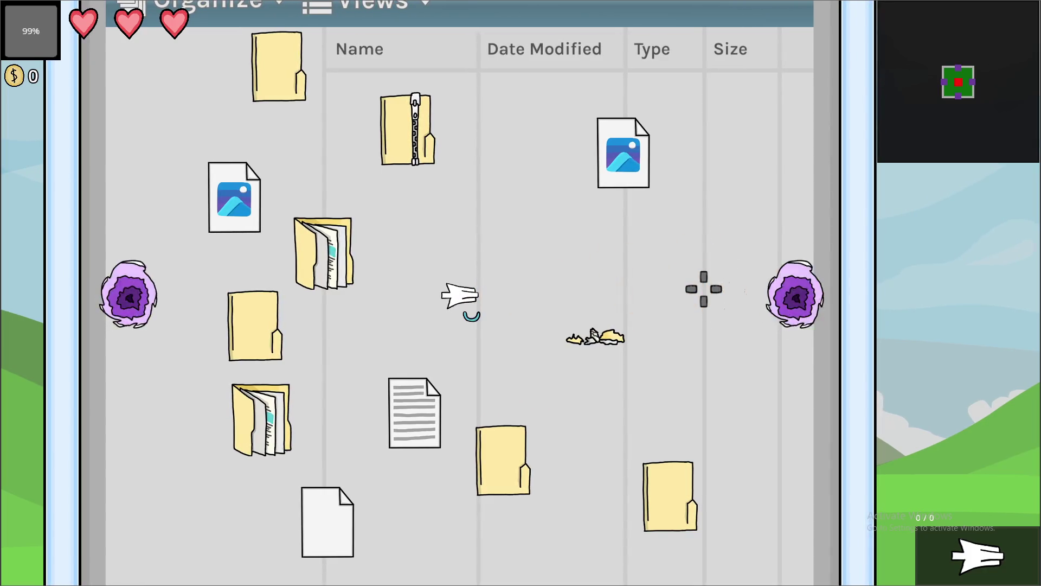
{"action": "left_click", "coordinate": [704, 289]}
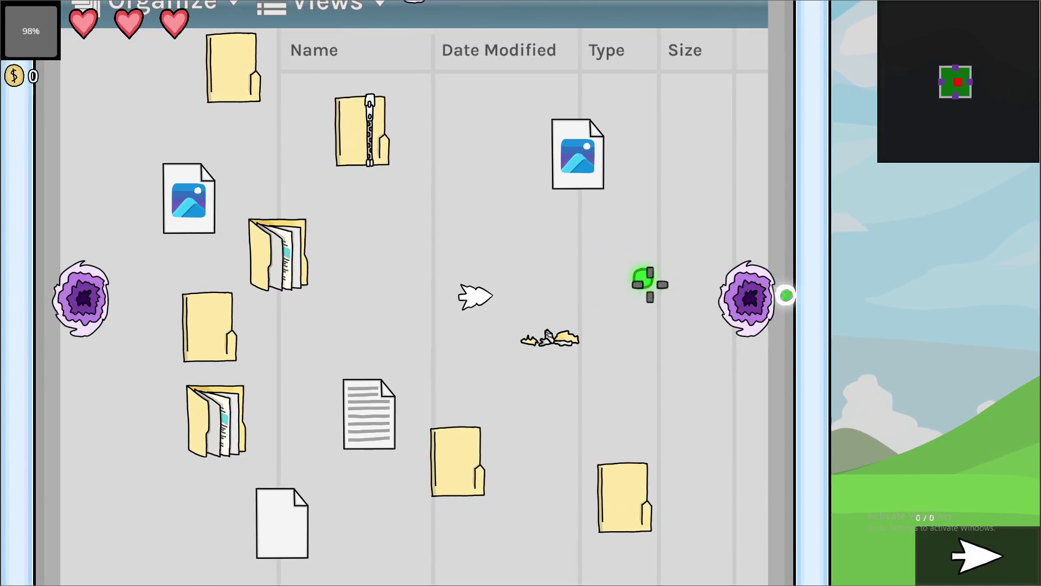
{"action": "left_click", "coordinate": [650, 285]}
{"action": "left_click", "coordinate": [650, 284]}
- Stop the game and switch through the ui, minimap and weapon_hud scenes
{"action": "key", "text": "alt+F4"}
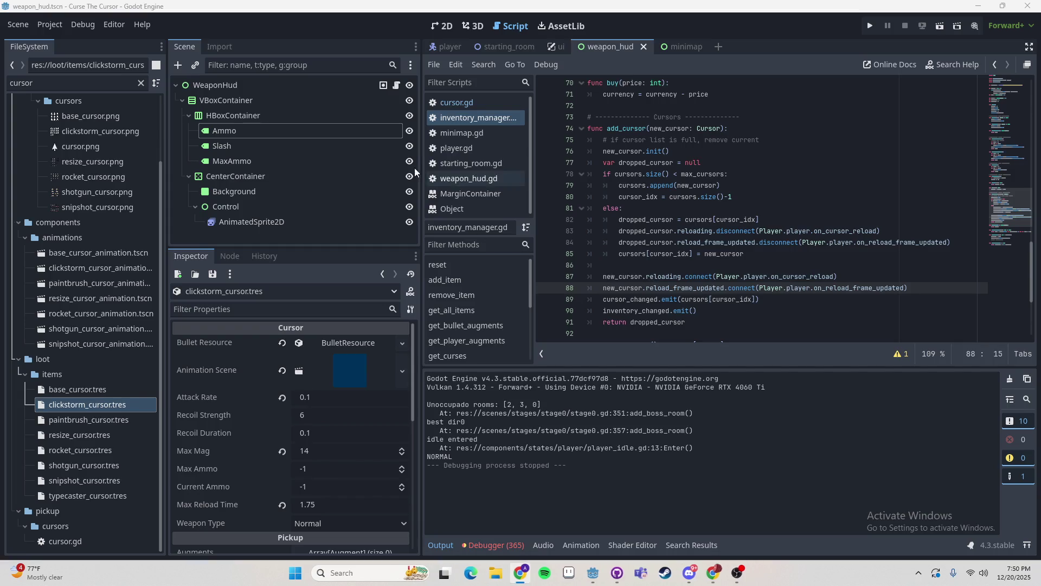
{"action": "left_click", "coordinate": [557, 44]}
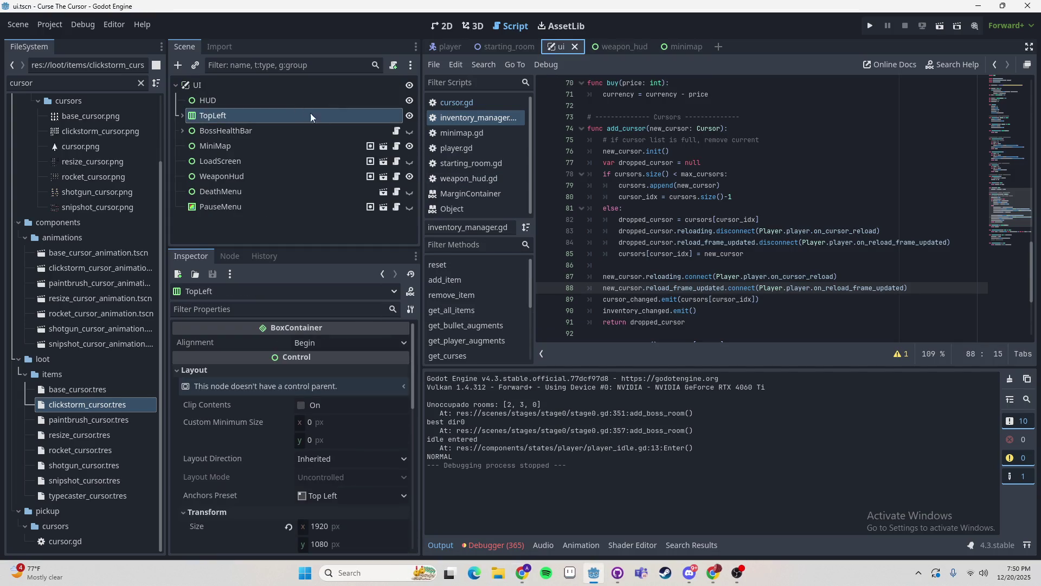
{"action": "left_click", "coordinate": [672, 46]}
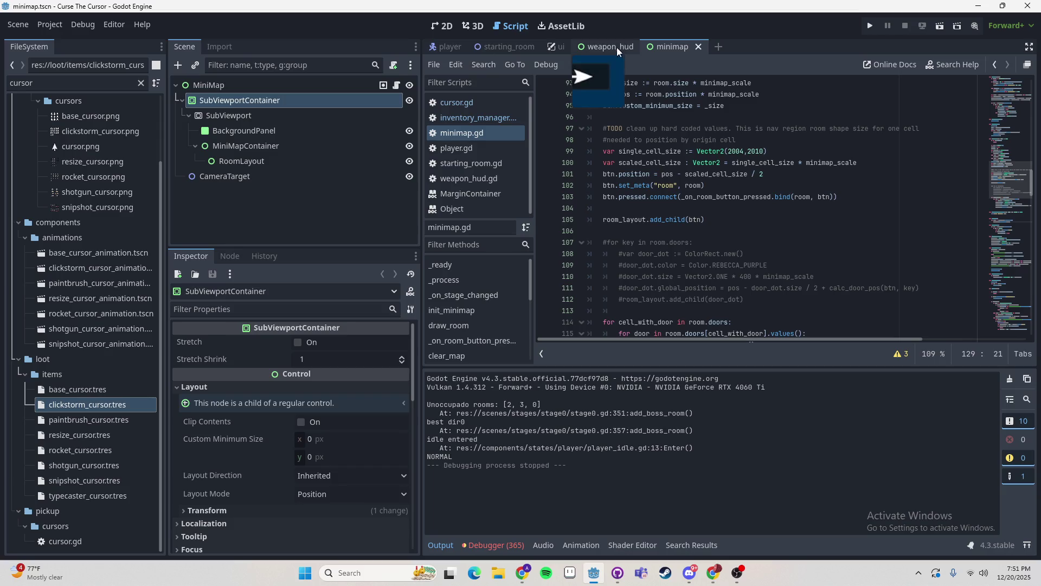
{"action": "left_click", "coordinate": [616, 47]}
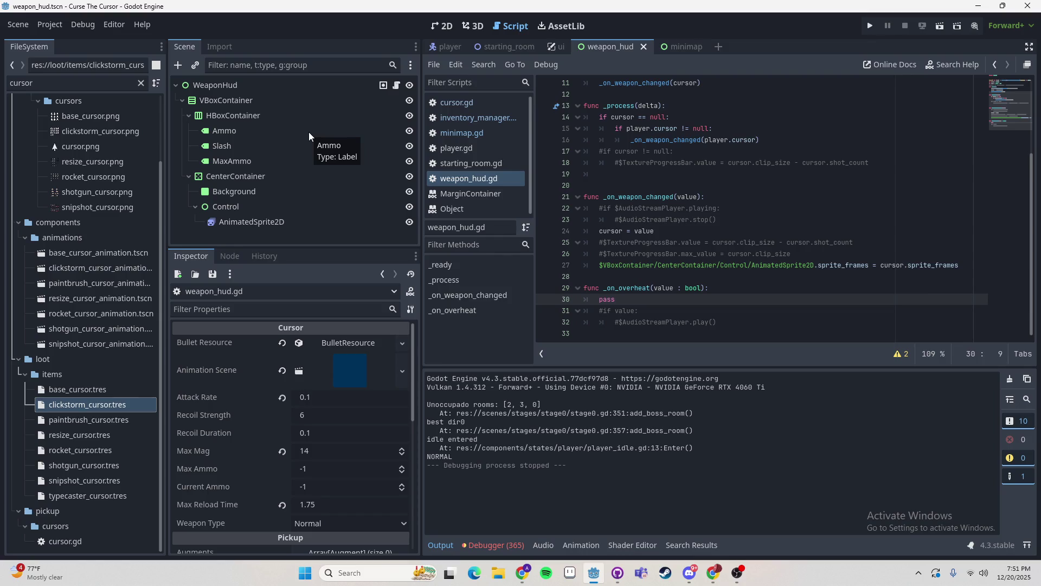
- Follow weapon_hud's Cursor type on line 5 to its declaration on line 13
{"action": "scroll", "coordinate": [647, 159], "scroll_direction": "up", "scroll_amount": 4}
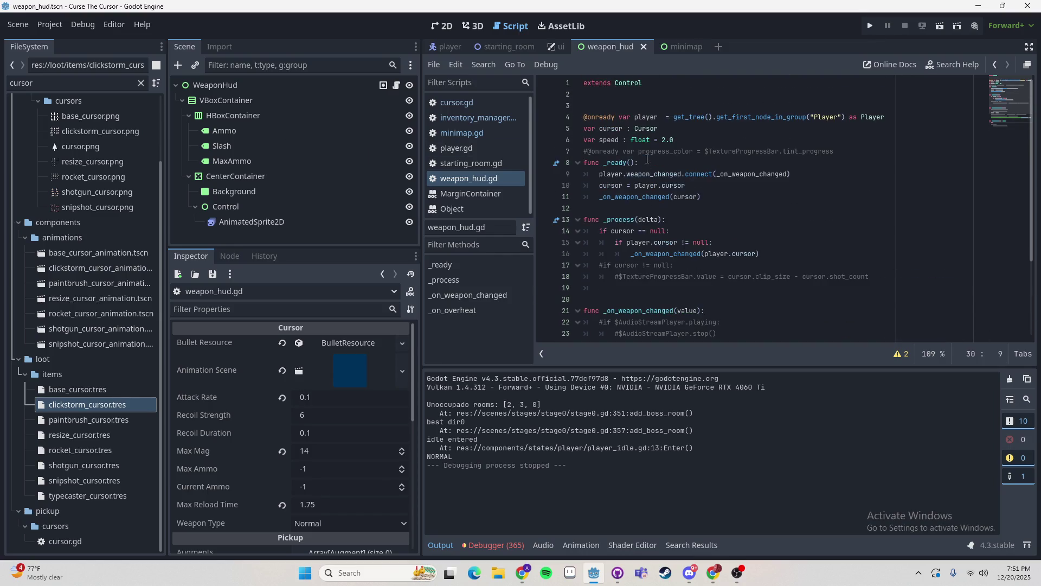
{"action": "left_click", "coordinate": [617, 131]}
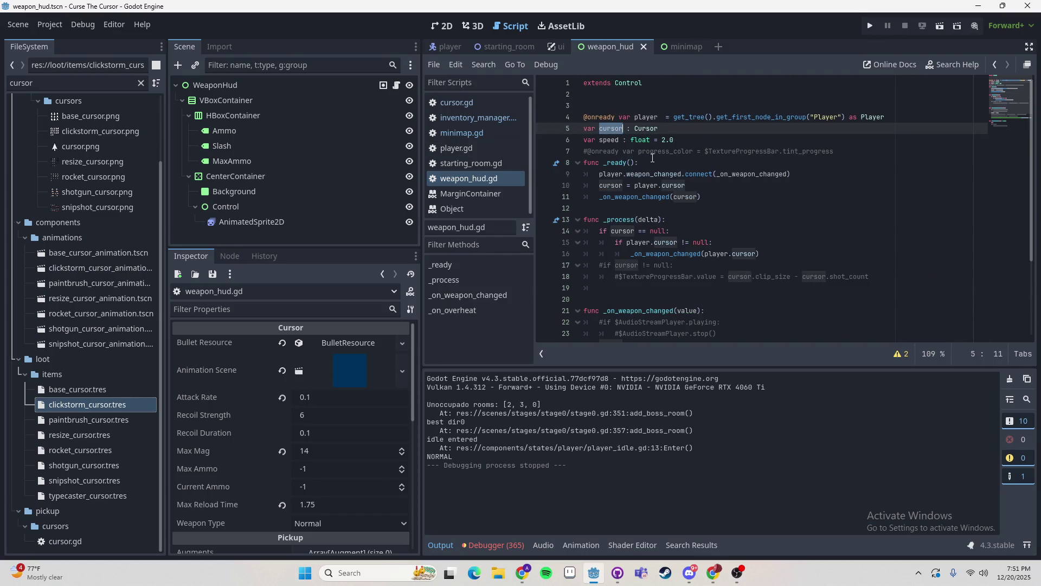
{"action": "left_click", "coordinate": [645, 128], "text": "ctrl"}
{"action": "left_click", "coordinate": [823, 176]}
{"action": "scroll", "coordinate": [823, 175], "scroll_direction": "up", "scroll_amount": 15}
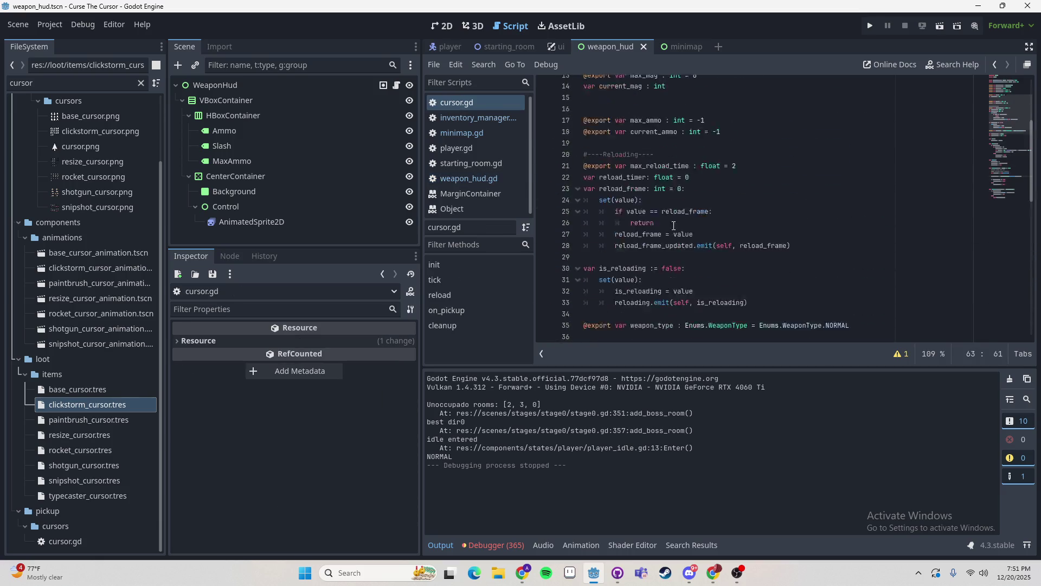
{"action": "left_click", "coordinate": [627, 220]}
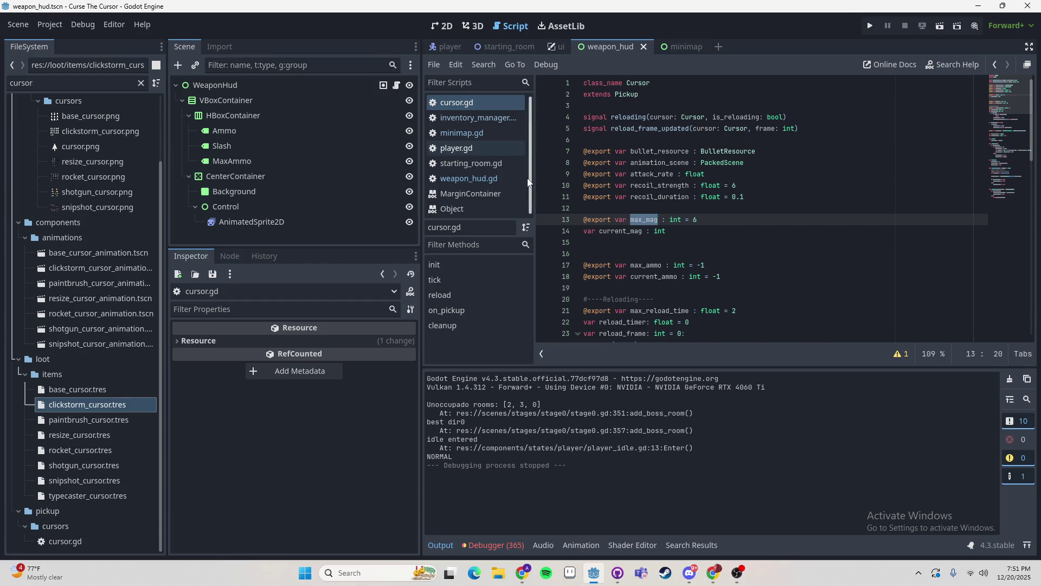
- Open inventory_manager.gd and select cursor_changed in swap_cursor's emit on line 101
{"action": "left_click", "coordinate": [477, 117]}
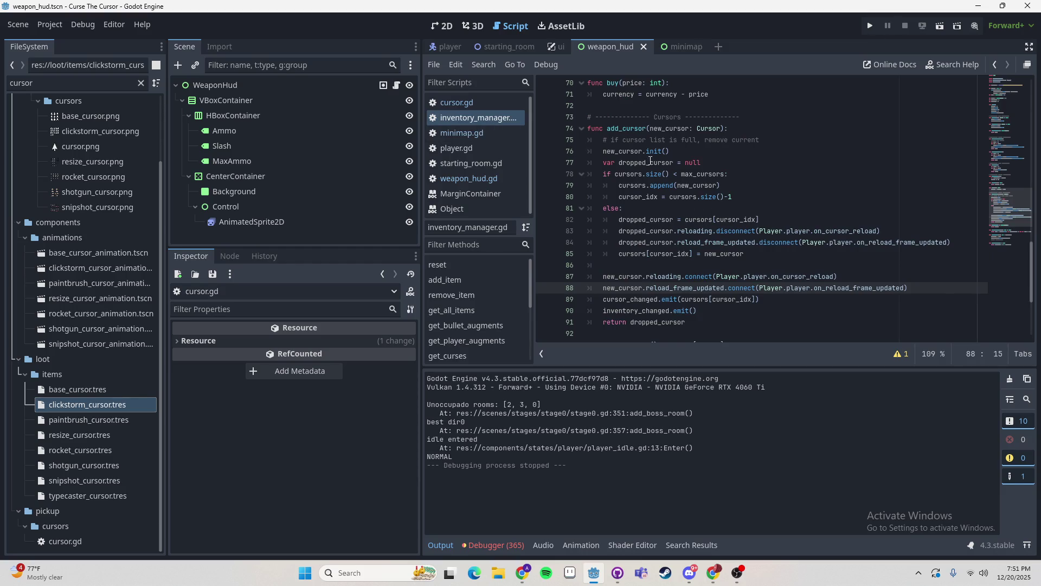
{"action": "scroll", "coordinate": [715, 223], "scroll_direction": "up", "scroll_amount": 6}
{"action": "left_click_drag", "start_coordinate": [997, 209], "coordinate": [1010, 233]}
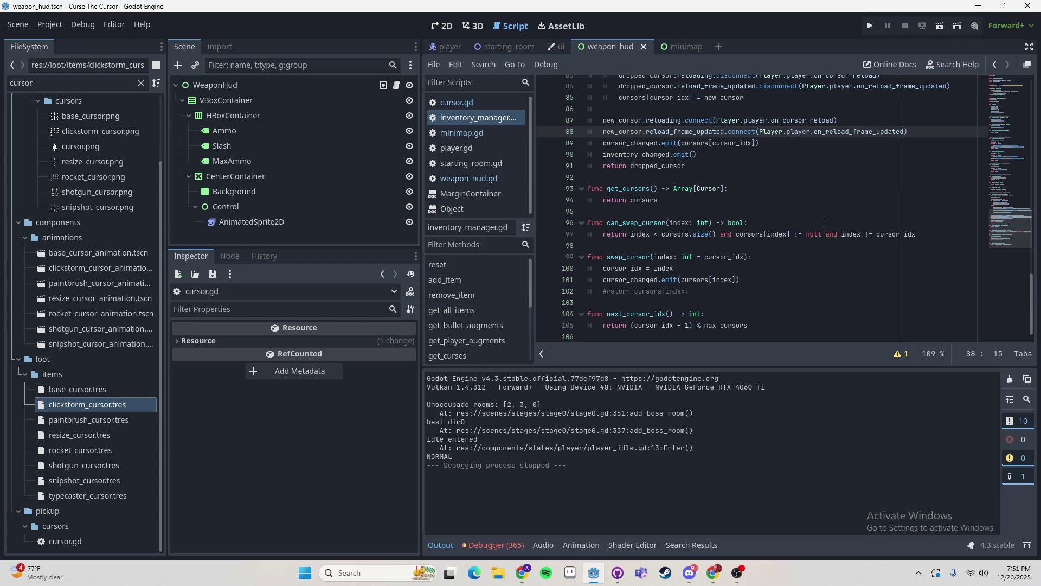
{"action": "left_click", "coordinate": [655, 270]}
{"action": "left_click", "coordinate": [620, 280]}
{"action": "double_click", "coordinate": [628, 280]}
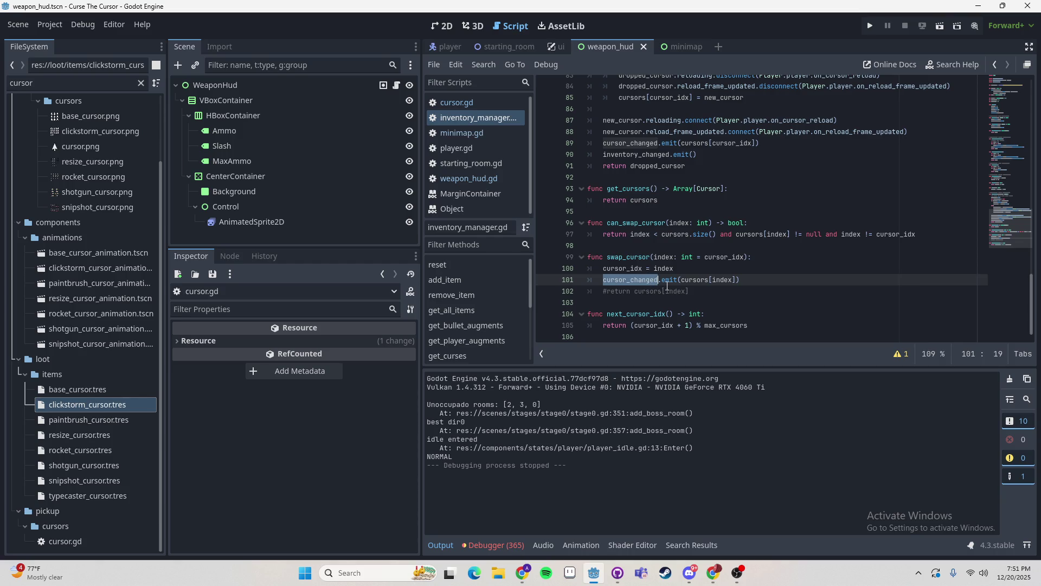
- Trace cursor_changed back to its signal declaration and start a project-wide search for it
{"action": "scroll", "coordinate": [643, 244], "scroll_direction": "up", "scroll_amount": 1}
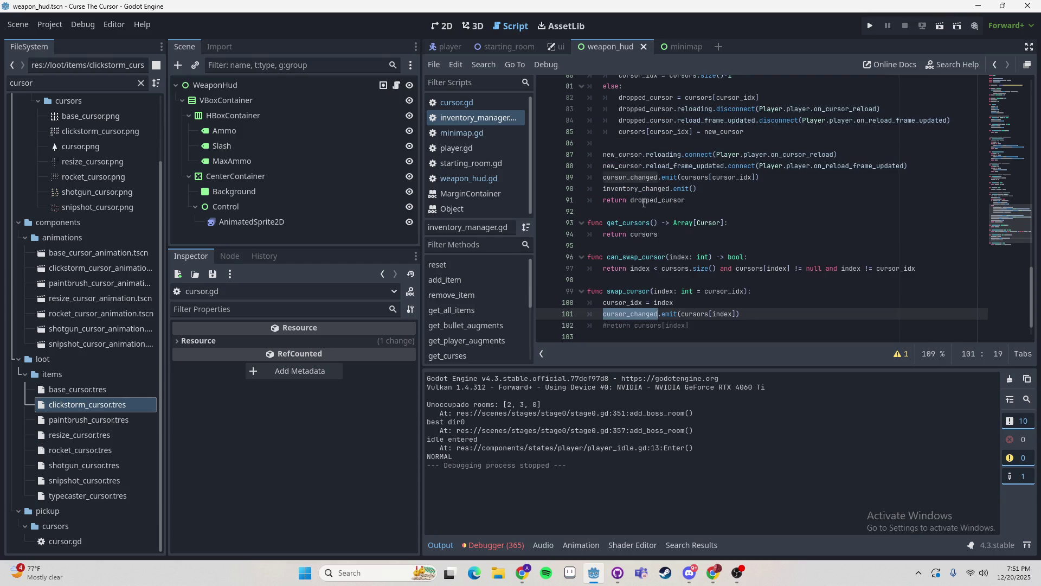
{"action": "key", "text": "shift+F3"}
{"action": "scroll", "coordinate": [730, 234], "scroll_direction": "up", "scroll_amount": 20}
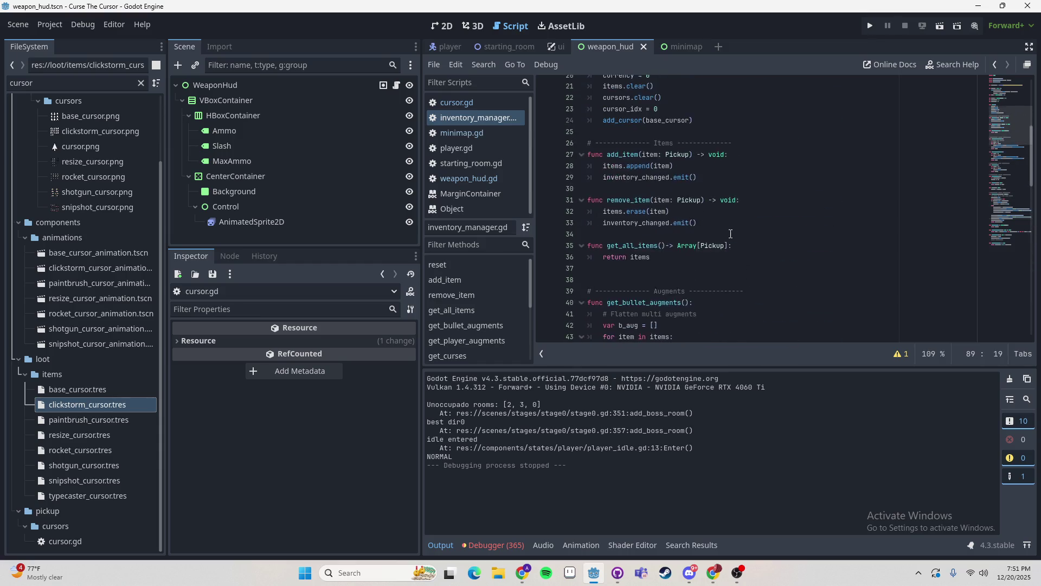
{"action": "scroll", "coordinate": [730, 234], "scroll_direction": "up", "scroll_amount": 7}
{"action": "double_click", "coordinate": [639, 133]}
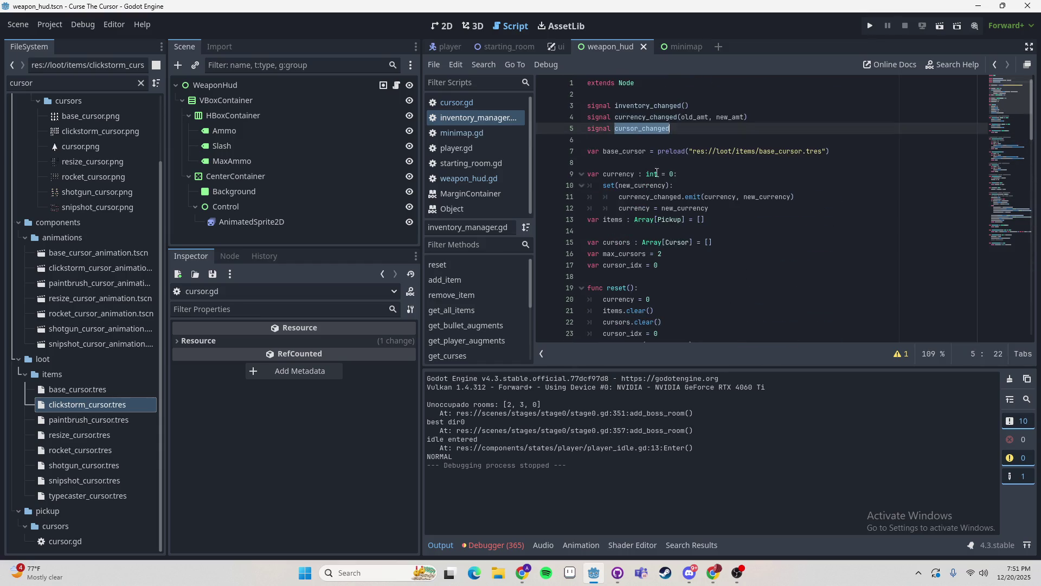
{"action": "key", "text": "ctrl+shift+f"}
- Search the project for cursor_changed and visit player.gd's matches at lines 100, 342 and 353
{"action": "left_click", "coordinate": [524, 331]}
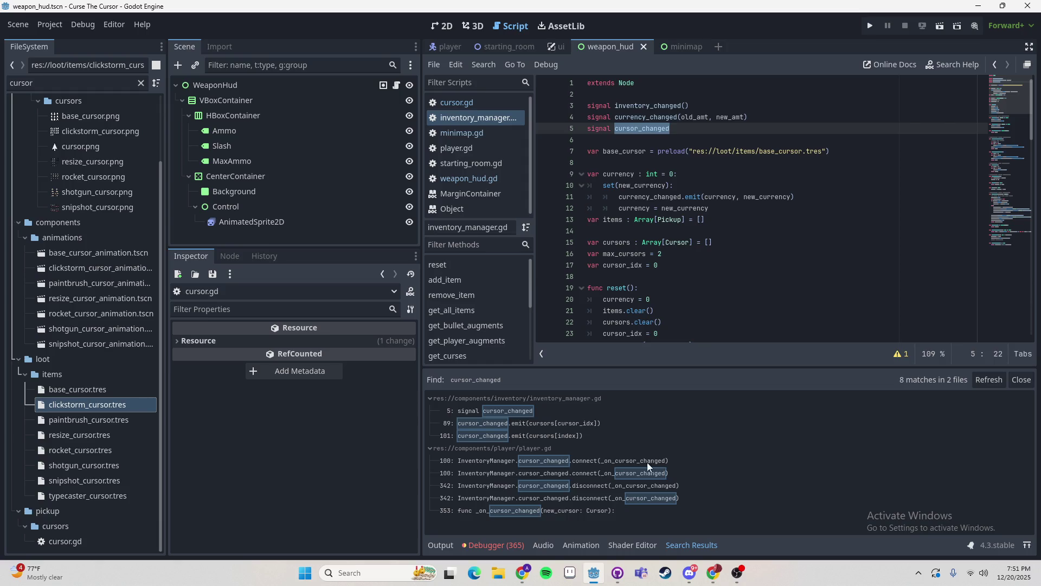
{"action": "left_click", "coordinate": [593, 462]}
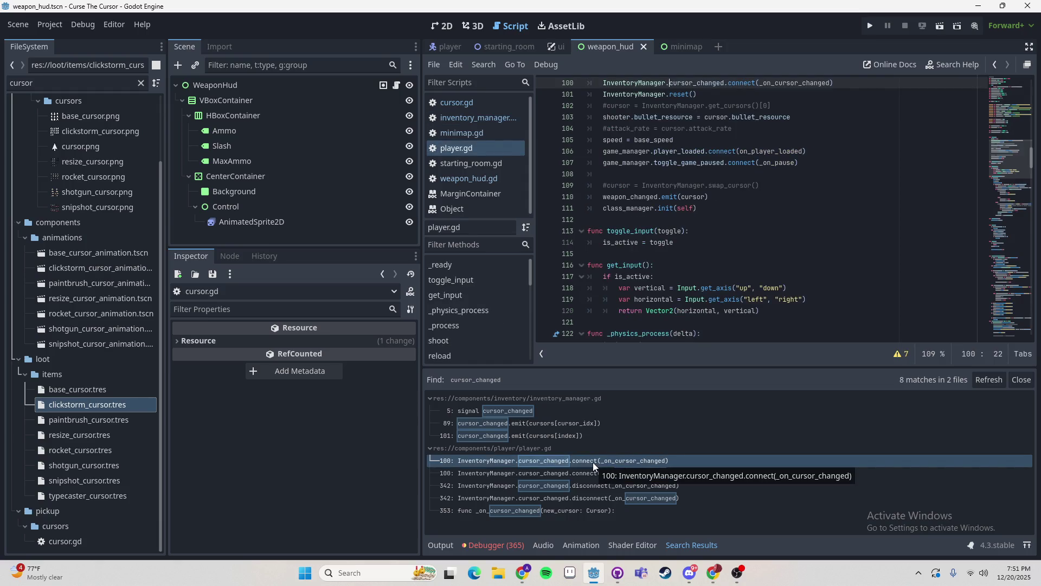
{"action": "scroll", "coordinate": [691, 275], "scroll_direction": "up", "scroll_amount": 2}
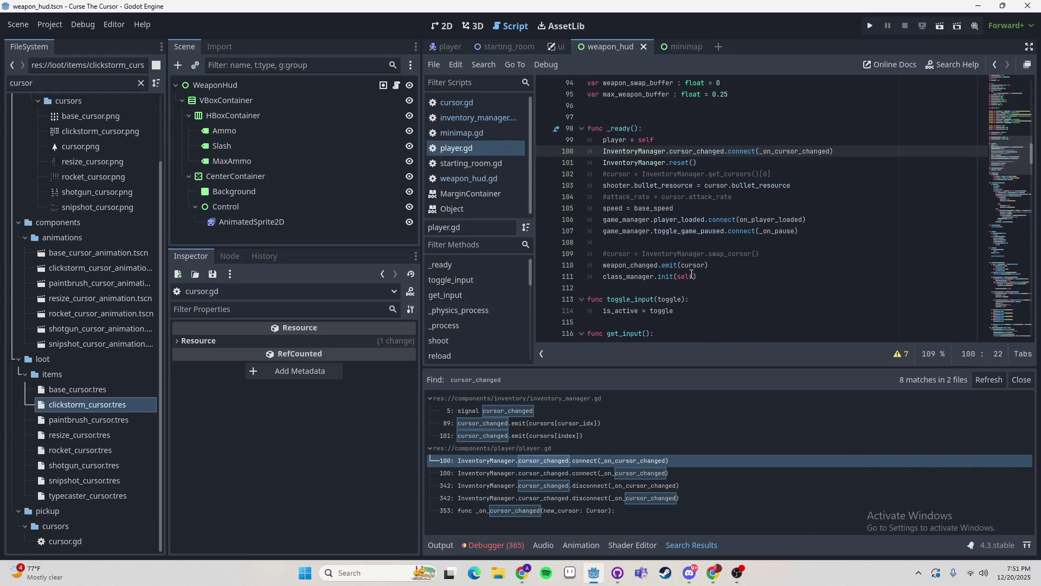
{"action": "left_click", "coordinate": [537, 486]}
{"action": "scroll", "coordinate": [664, 313], "scroll_direction": "down", "scroll_amount": 2}
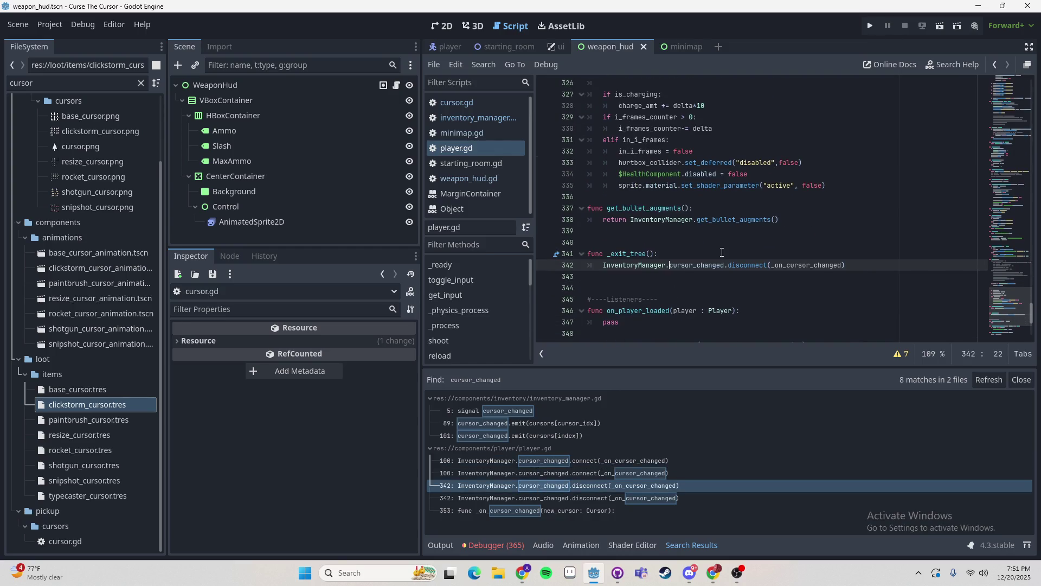
{"action": "left_click", "coordinate": [545, 500]}
{"action": "left_click", "coordinate": [564, 511]}
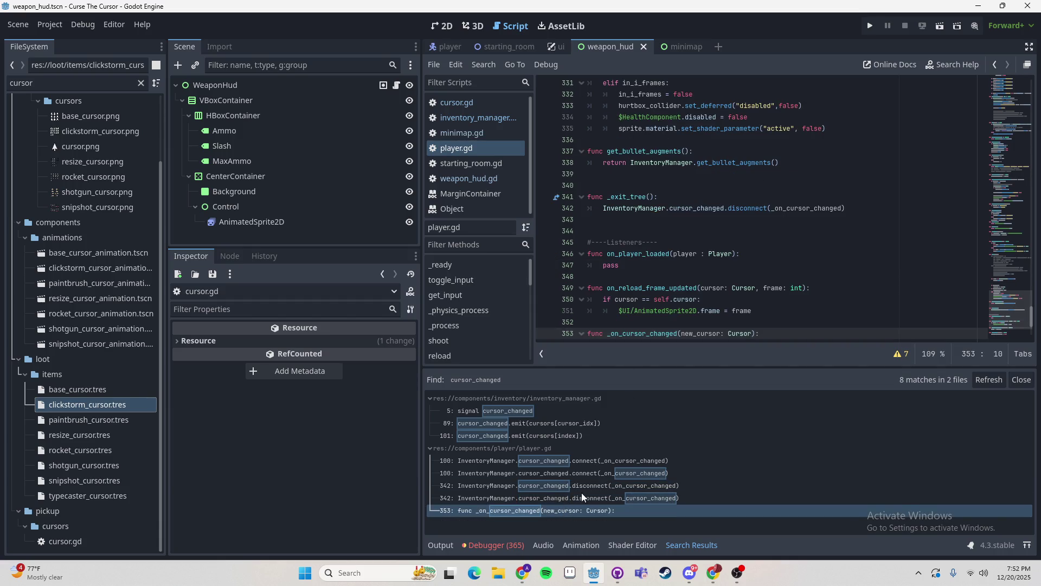
- Examine the _on_cursor_changed handler's cursor = new_cursor line and its Cursor-typed new_cursor parameter
{"action": "scroll", "coordinate": [707, 325], "scroll_direction": "down", "scroll_amount": 3}
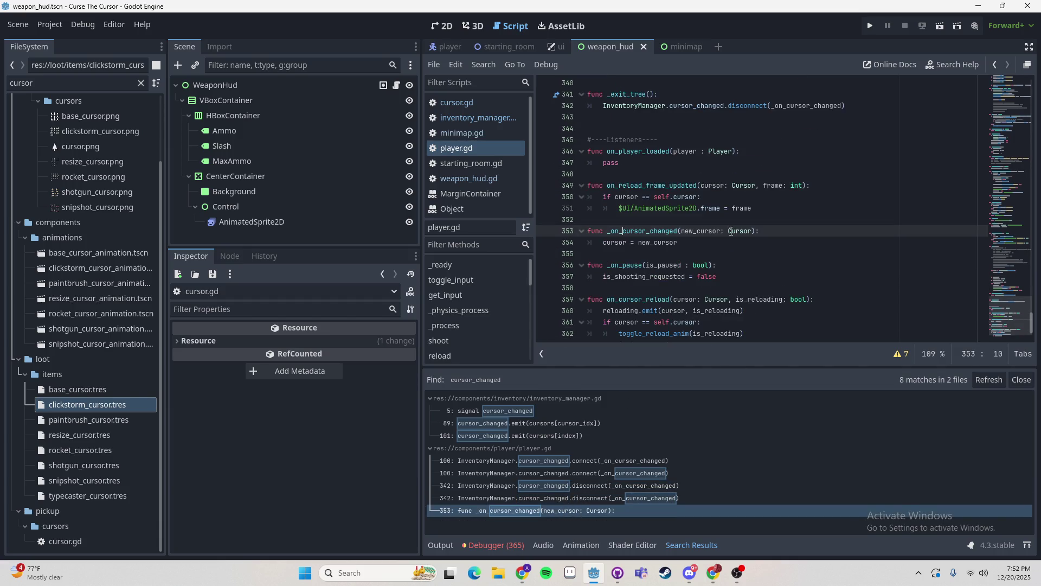
{"action": "left_click_drag", "start_coordinate": [677, 243], "coordinate": [603, 242]}
{"action": "left_click", "coordinate": [687, 248]}
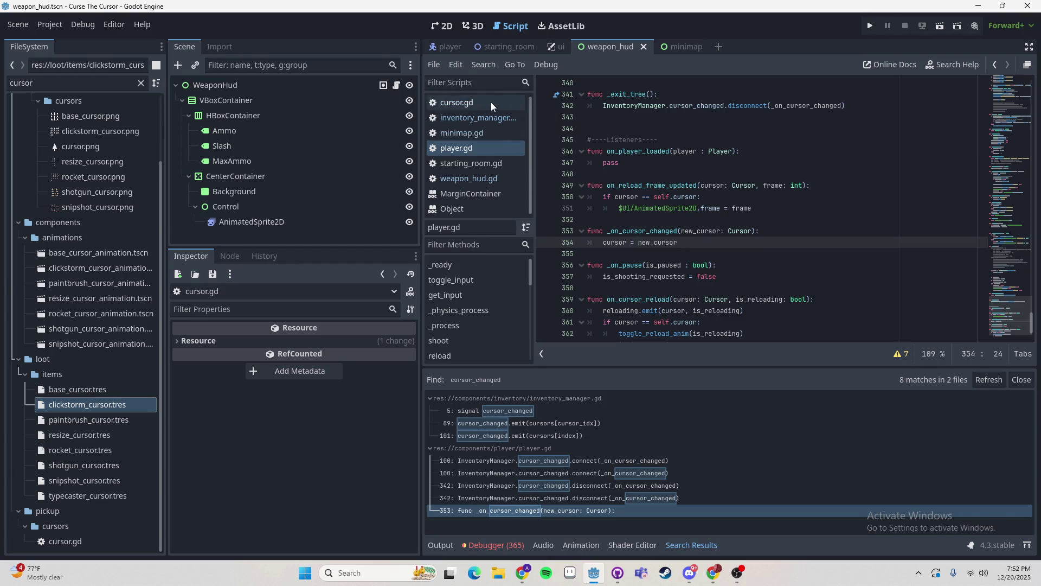
{"action": "left_click", "coordinate": [648, 231]}
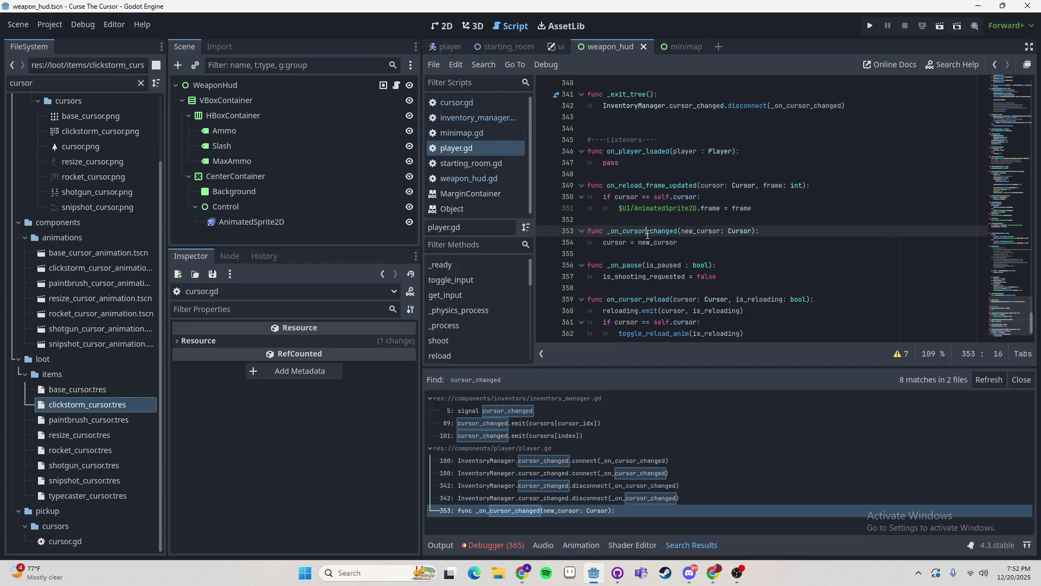
{"action": "double_click", "coordinate": [714, 232]}
{"action": "left_click", "coordinate": [745, 233]}
{"action": "double_click", "coordinate": [746, 233]}
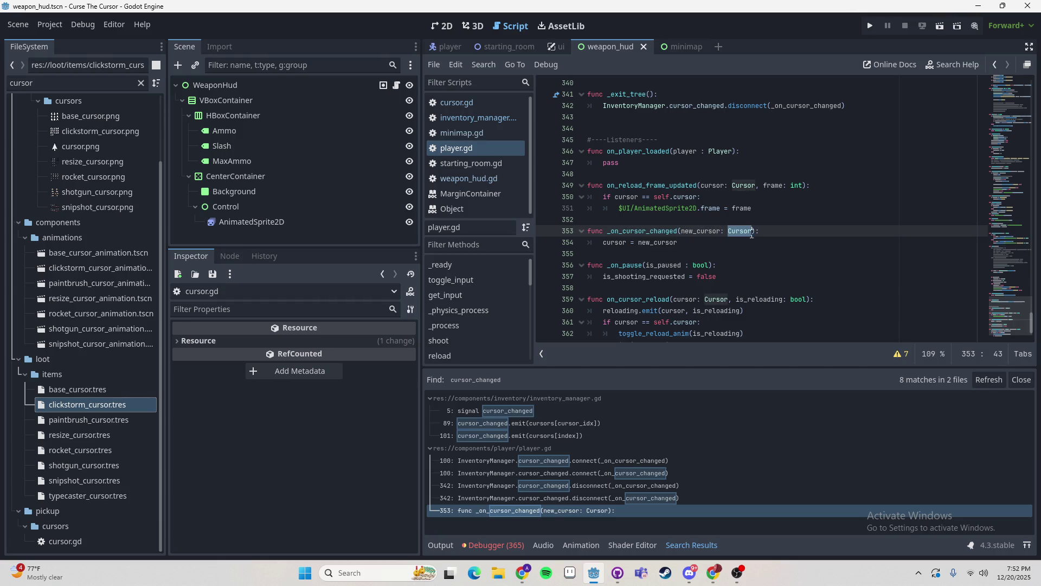
- Return to the editor and open weapon_hud.gd via inventory_manager.gd
{"action": "key", "text": "alt+Tab"}
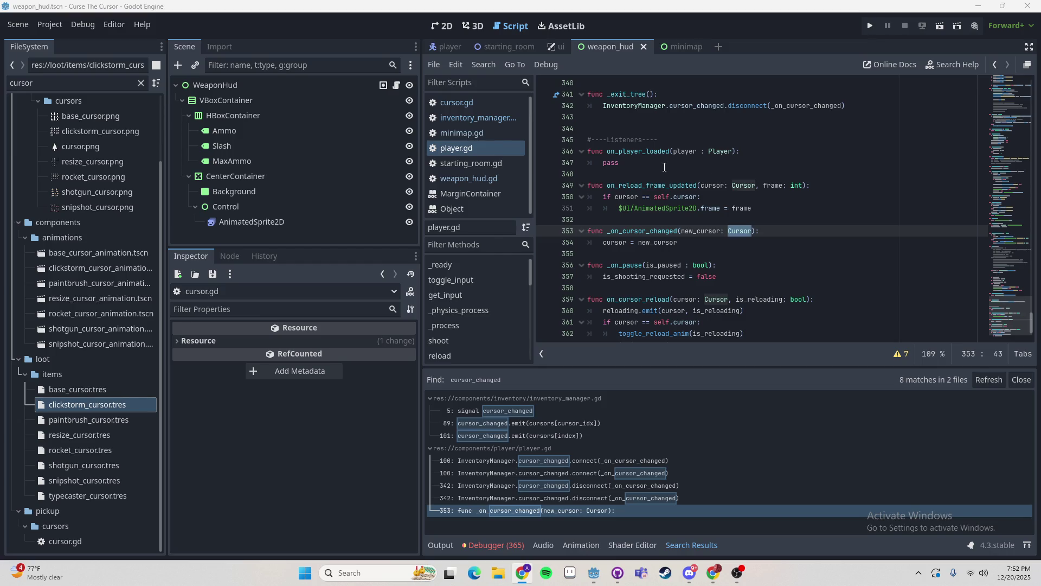
{"action": "left_click", "coordinate": [660, 164]}
{"action": "left_click", "coordinate": [477, 118]}
{"action": "left_click", "coordinate": [469, 179]}
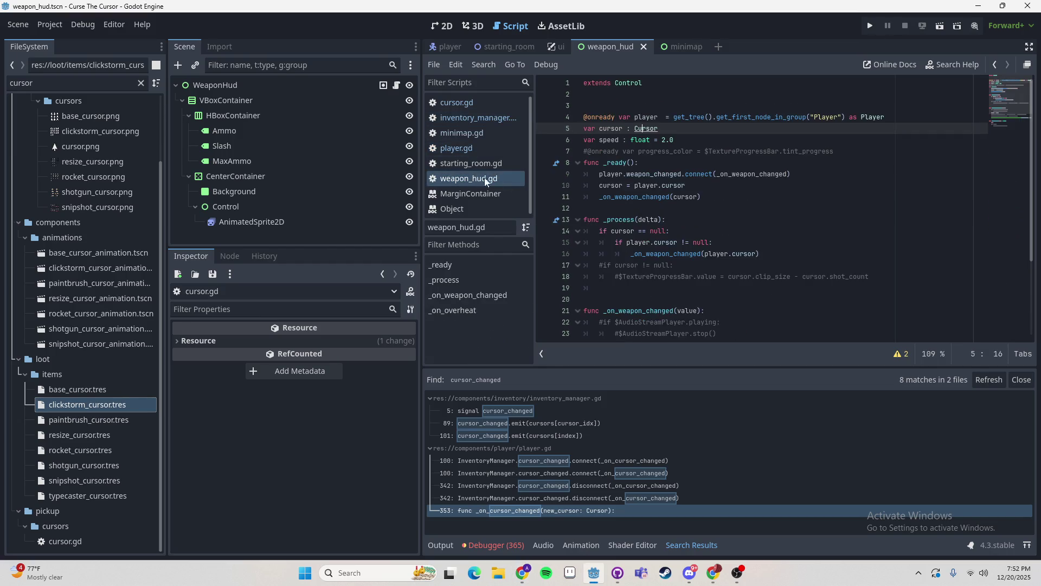
- Add InventoryManager.cursor_changed.connect(on_cursor_changed) inside _ready
{"action": "left_click", "coordinate": [675, 165]}
{"action": "key", "text": "Return"}
{"action": "type", "text": "Inventory"}
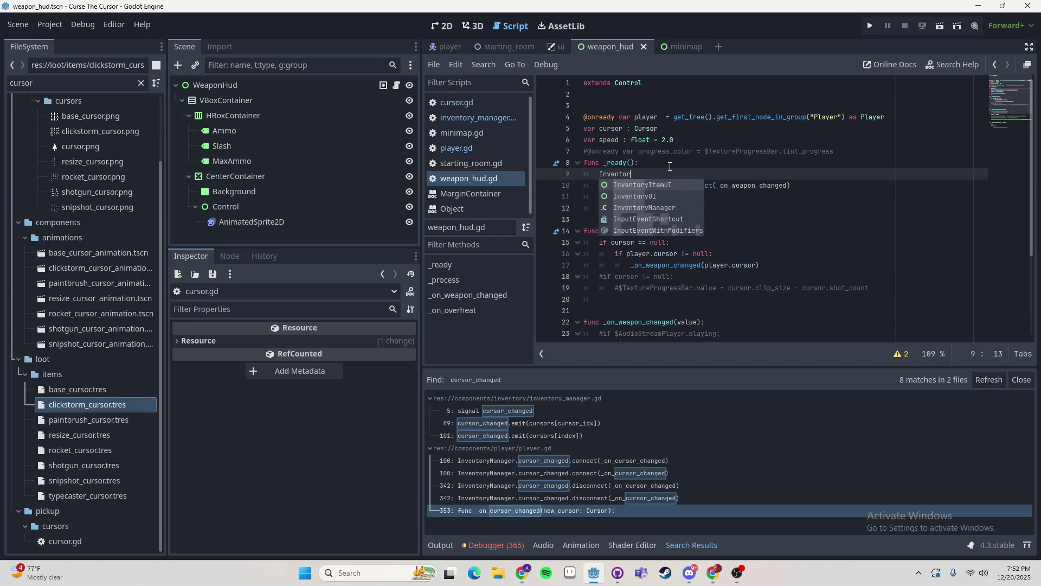
{"action": "key", "text": "Escape"}
{"action": "type", "text": "Manager."}
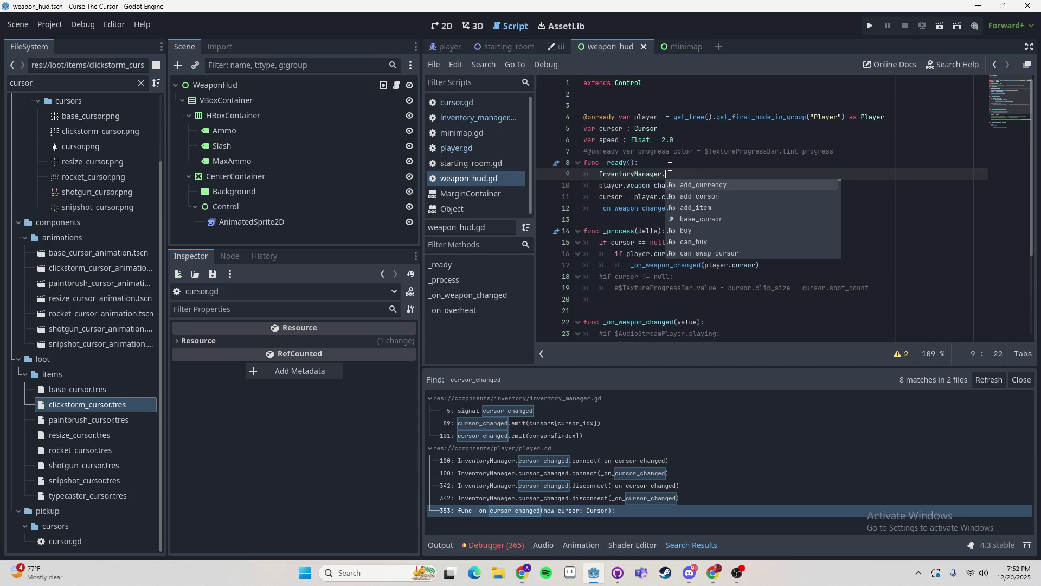
{"action": "type", "text": "cursor"}
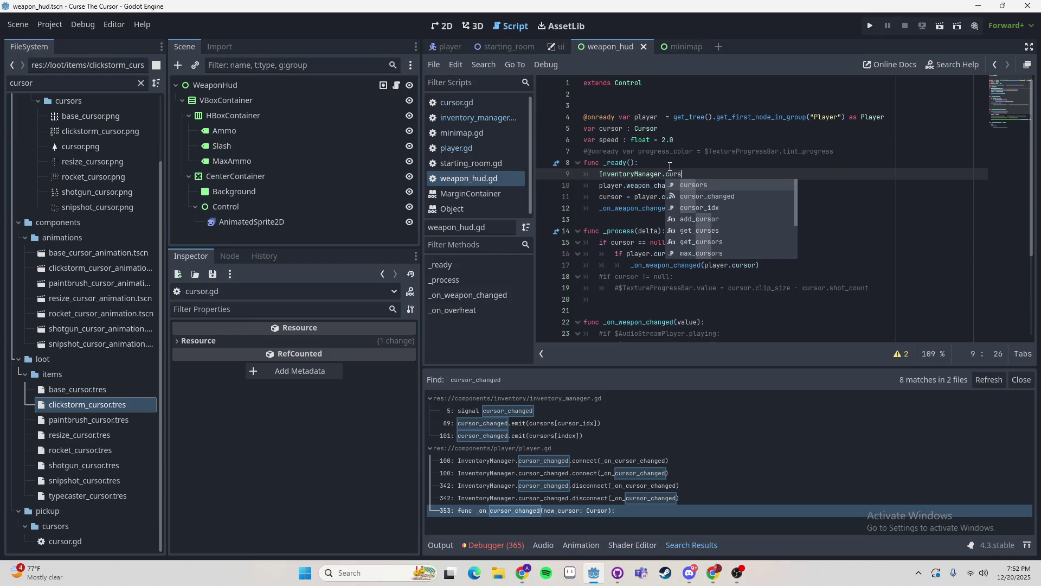
{"action": "key", "text": "BackSpace"}
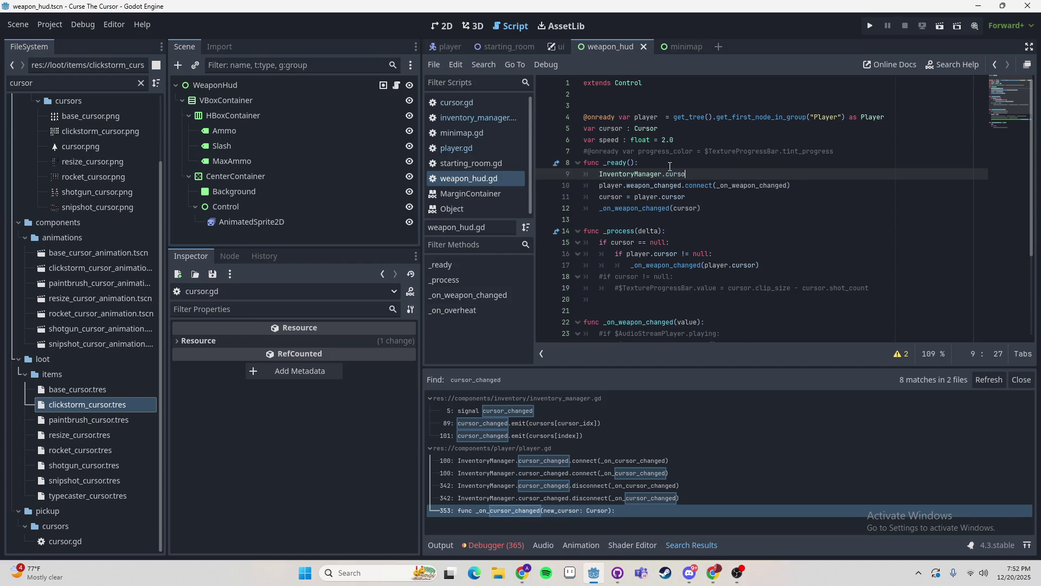
{"action": "type", "text": "o"}
{"action": "key", "text": "Return"}
{"action": "type", "text": "."}
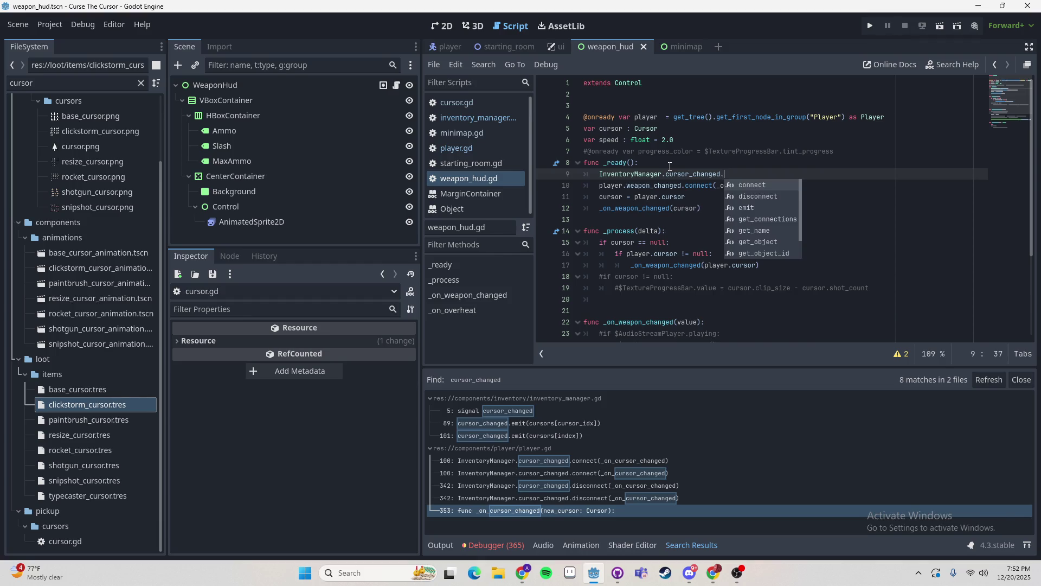
{"action": "key", "text": "Return"}
{"action": "type", "text": "on_cursor_ch"}
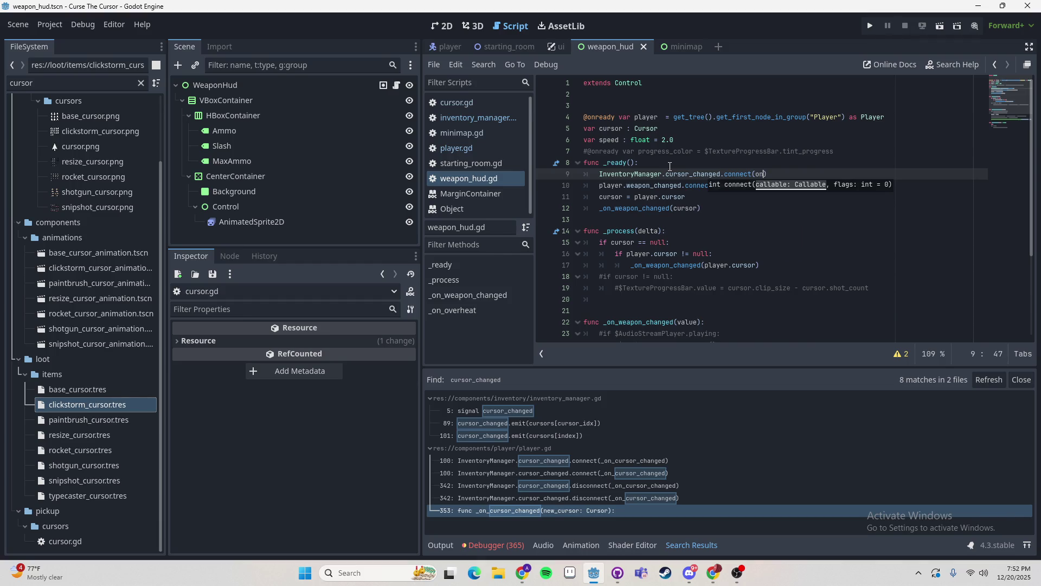
{"action": "type", "text": "anged"}
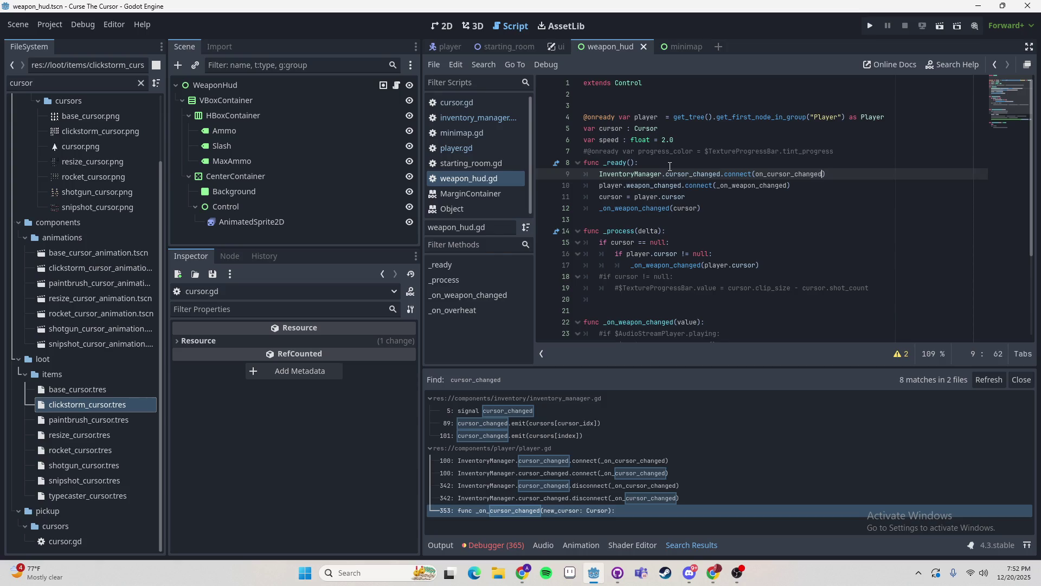
{"action": "key", "text": "ctrl+shift+Left"}
- Replace the _on_overheat function with an on_cursor_changed() stub, then switch to inventory_manager.gd
{"action": "scroll", "coordinate": [666, 219], "scroll_direction": "down", "scroll_amount": 4}
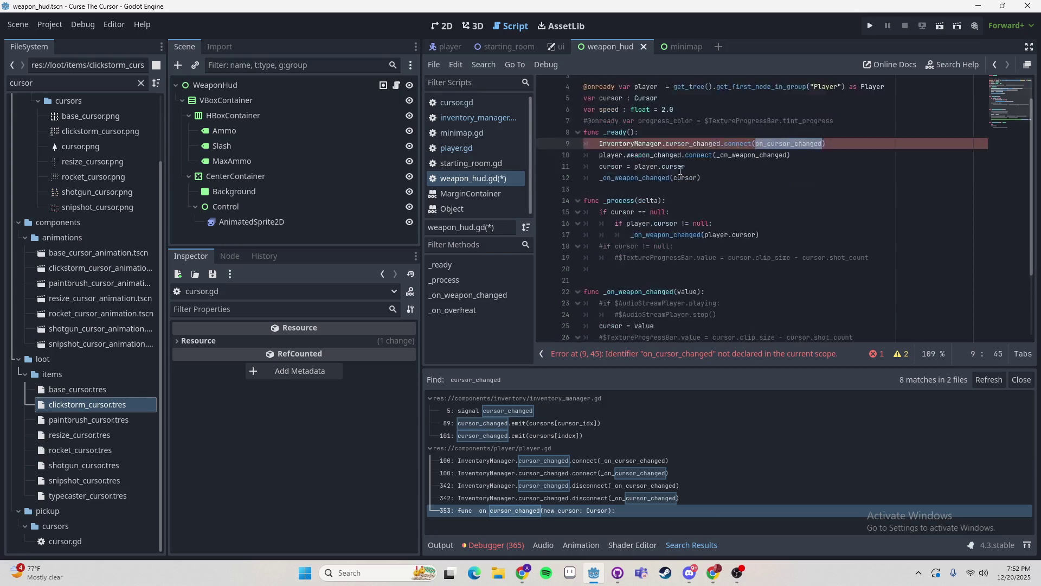
{"action": "left_click_drag", "start_coordinate": [719, 323], "coordinate": [569, 290]}
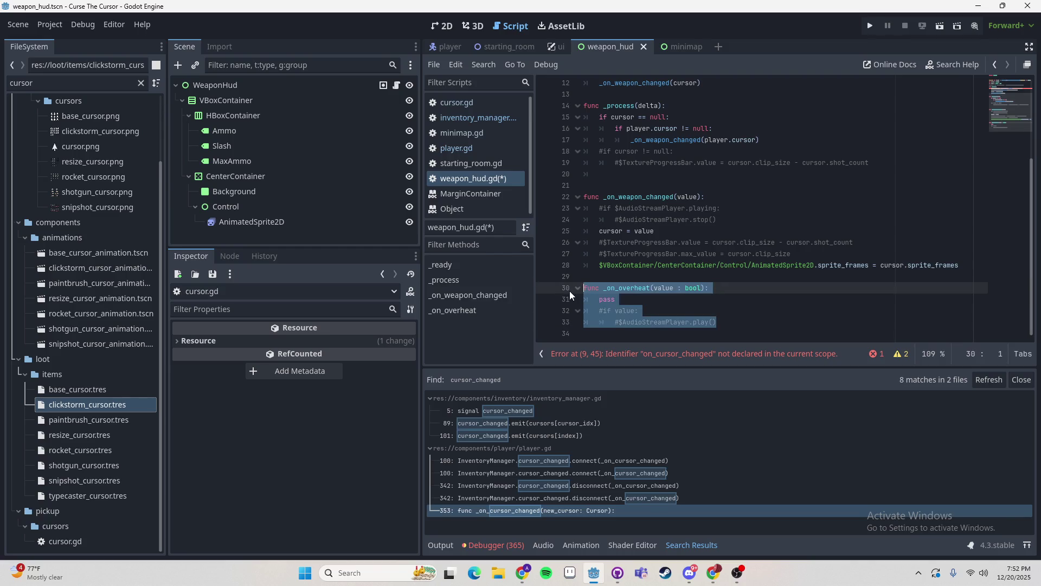
{"action": "key", "text": "Delete"}
{"action": "type", "text": "on_cursor_changed()"}
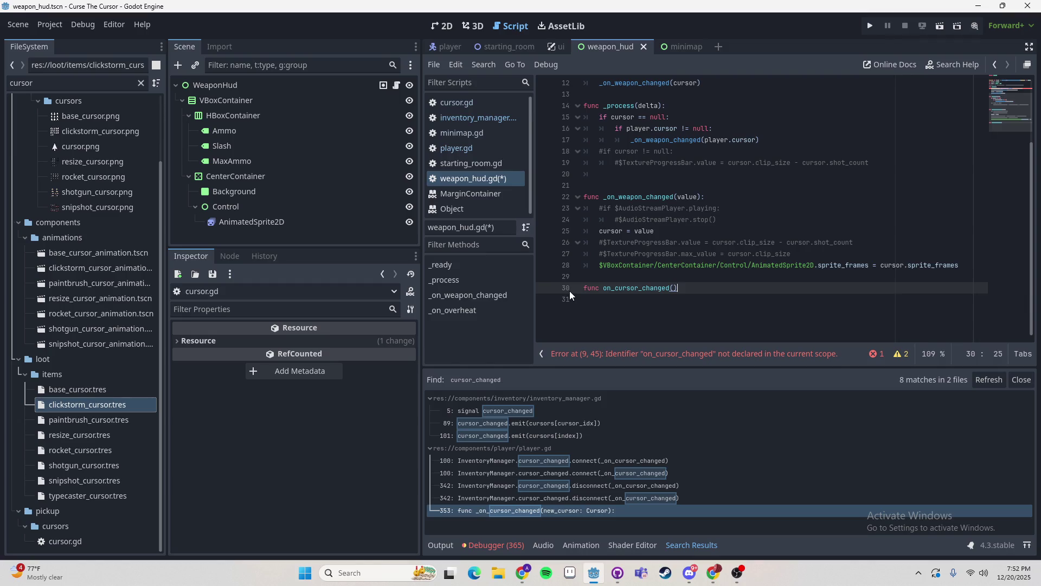
{"action": "scroll", "coordinate": [570, 291], "scroll_direction": "up", "scroll_amount": 4}
{"action": "left_click", "coordinate": [703, 175], "text": "ctrl"}
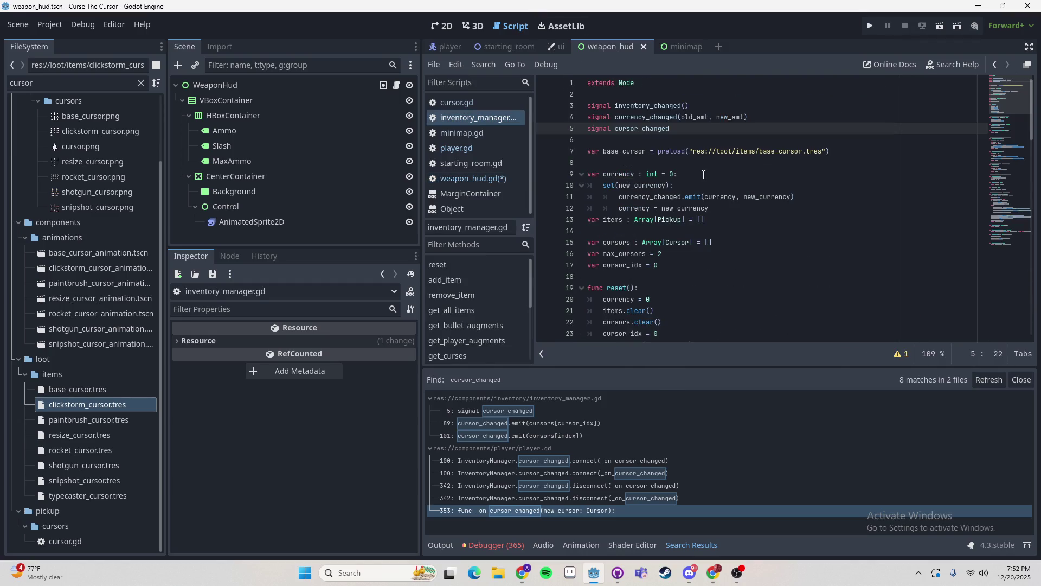
- Compare the cursor_changed signal declaration with its emit on line 101
{"action": "left_click", "coordinate": [662, 129]}
{"action": "double_click", "coordinate": [661, 129]}
{"action": "scroll", "coordinate": [683, 178], "scroll_direction": "down", "scroll_amount": 10}
{"action": "scroll", "coordinate": [684, 179], "scroll_direction": "down", "scroll_amount": 10}
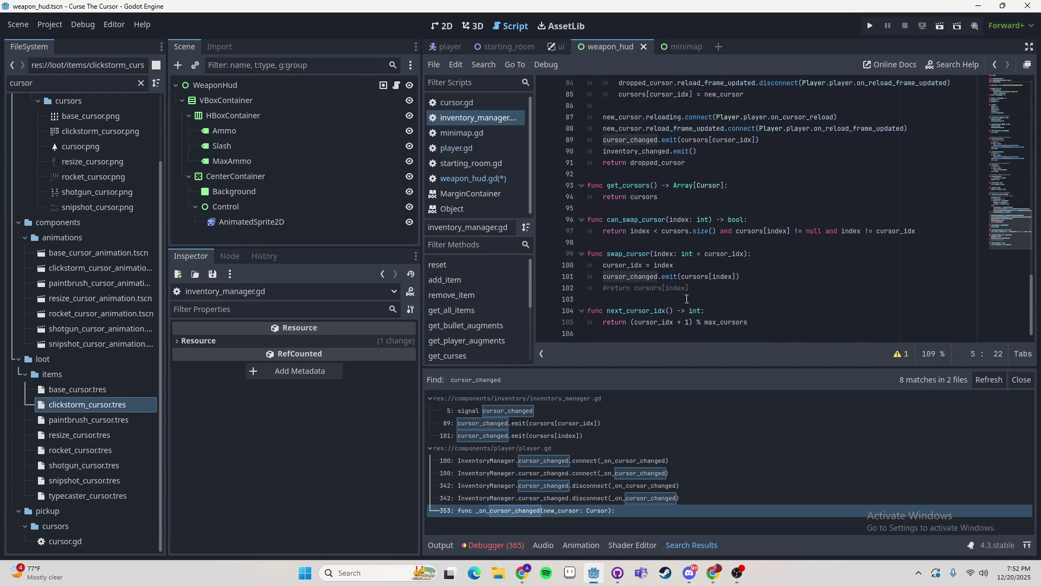
{"action": "left_click", "coordinate": [679, 278]}
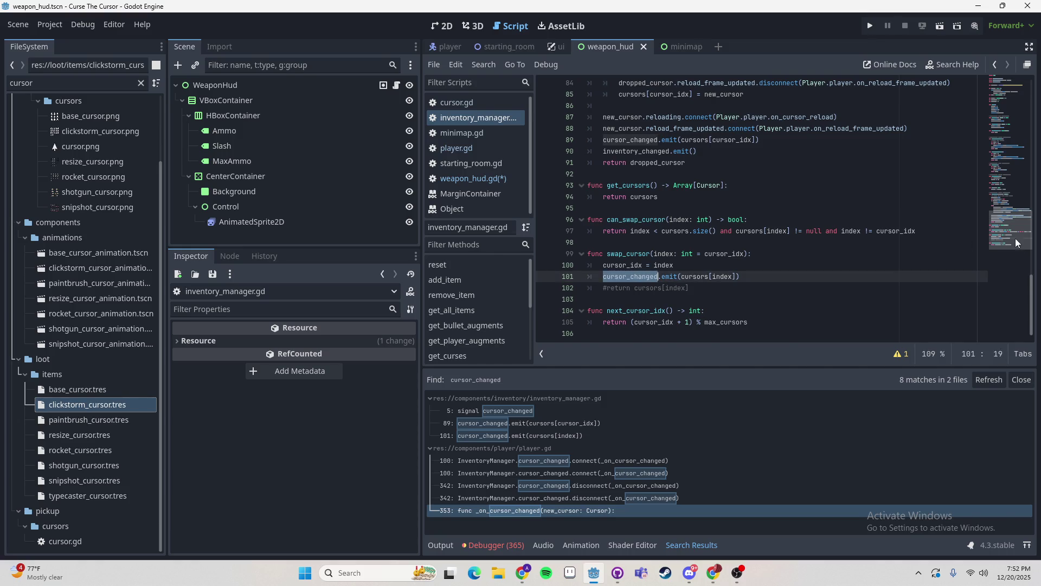
{"action": "scroll", "coordinate": [678, 217], "scroll_direction": "up", "scroll_amount": 20}
- Declare the signal as cursor_changed(from: Cursor, to: Cursor), copy the parameters, and open player.gd
{"action": "left_click", "coordinate": [672, 133]}
{"action": "type", "text": "(cursor"}
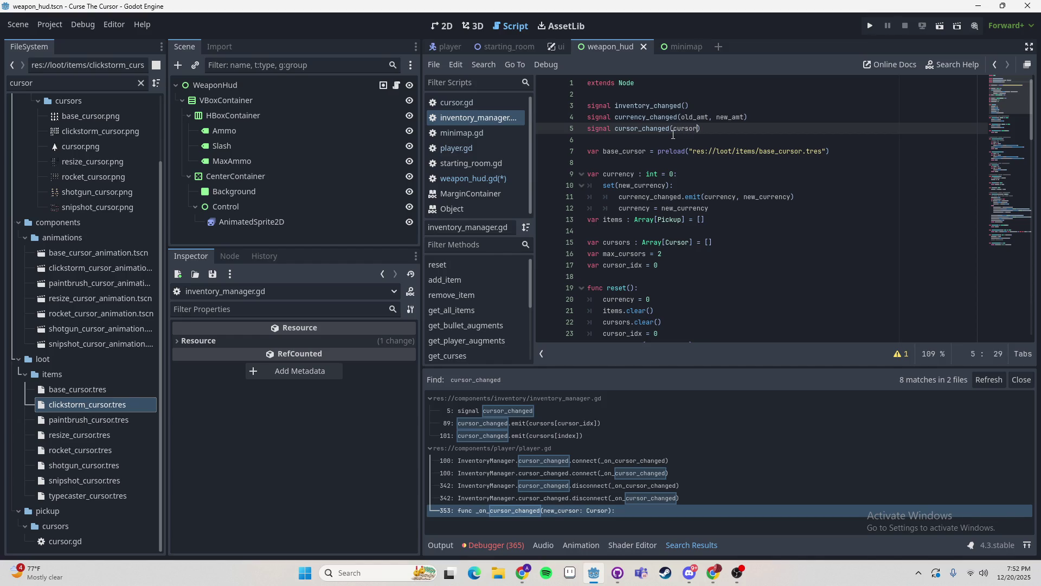
{"action": "type", "text": ": Cursor"}
{"action": "left_click", "coordinate": [678, 129]}
{"action": "key", "text": "ctrl+shift+Right"}
{"action": "type", "text": "to"}
{"action": "type", "text": "from:"}
{"action": "type", "text": " Cursor"}
{"action": "type", "text": ","}
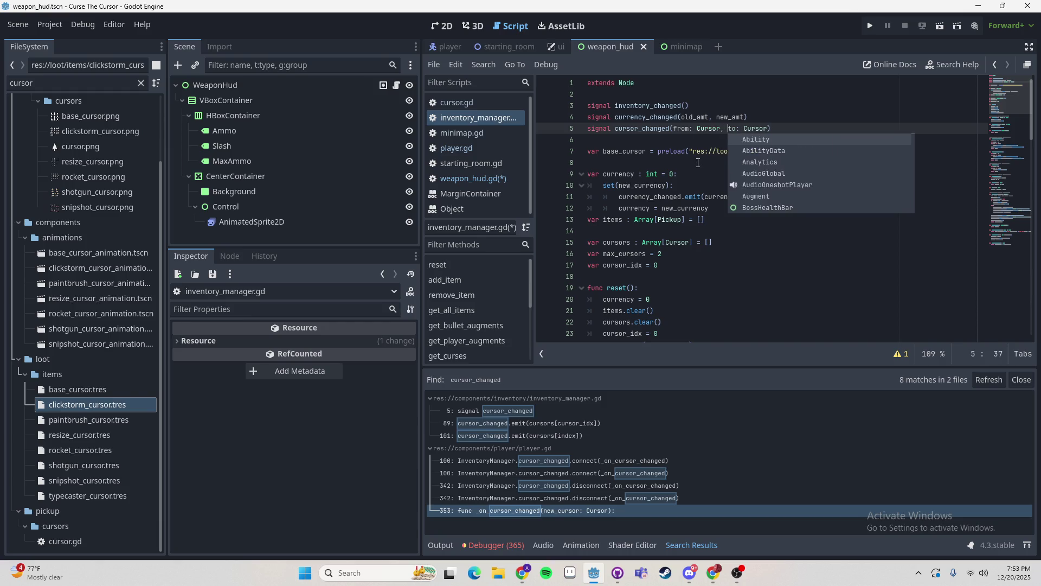
{"action": "key", "text": "ctrl+Left"}
{"action": "key", "text": "ctrl+Left"}
{"action": "key", "text": "ctrl+Left"}
{"action": "left_click", "coordinate": [768, 128], "text": "shift"}
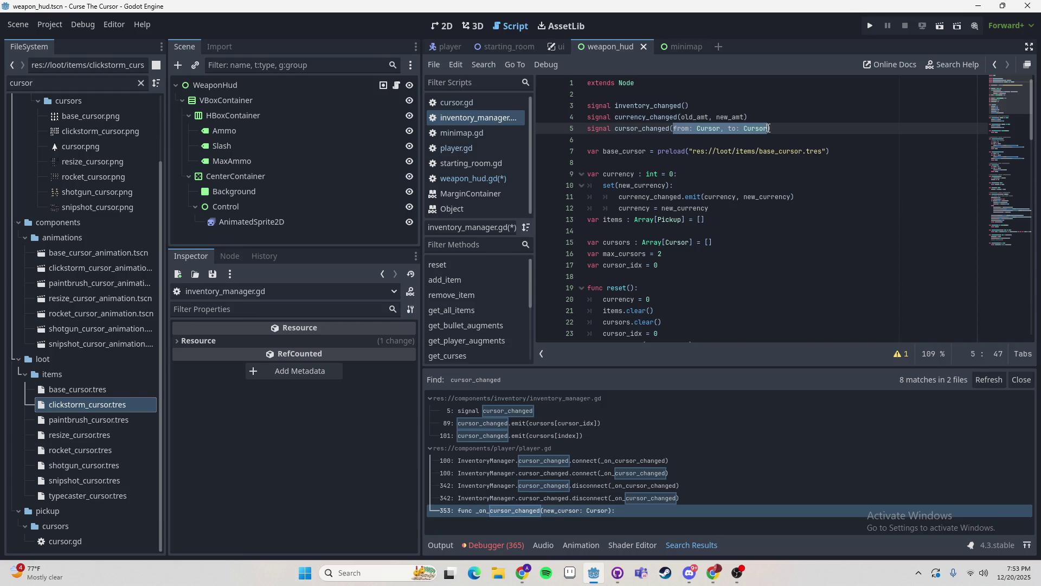
{"action": "left_click", "coordinate": [460, 148]}
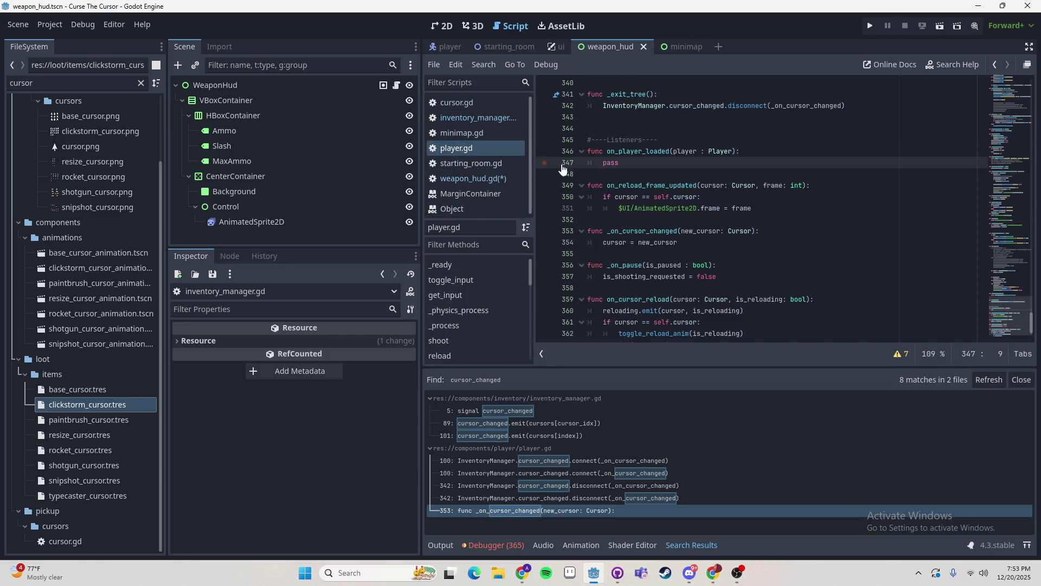
- Find _on_cursor_changed in player.gd, from its line-100 connect to its definition at line 353
{"action": "left_click", "coordinate": [681, 152]}
{"action": "scroll", "coordinate": [632, 179], "scroll_direction": "down", "scroll_amount": 1}
{"action": "double_click", "coordinate": [645, 197]}
{"action": "key", "text": "ctrl+f"}
{"action": "key", "text": "Return"}
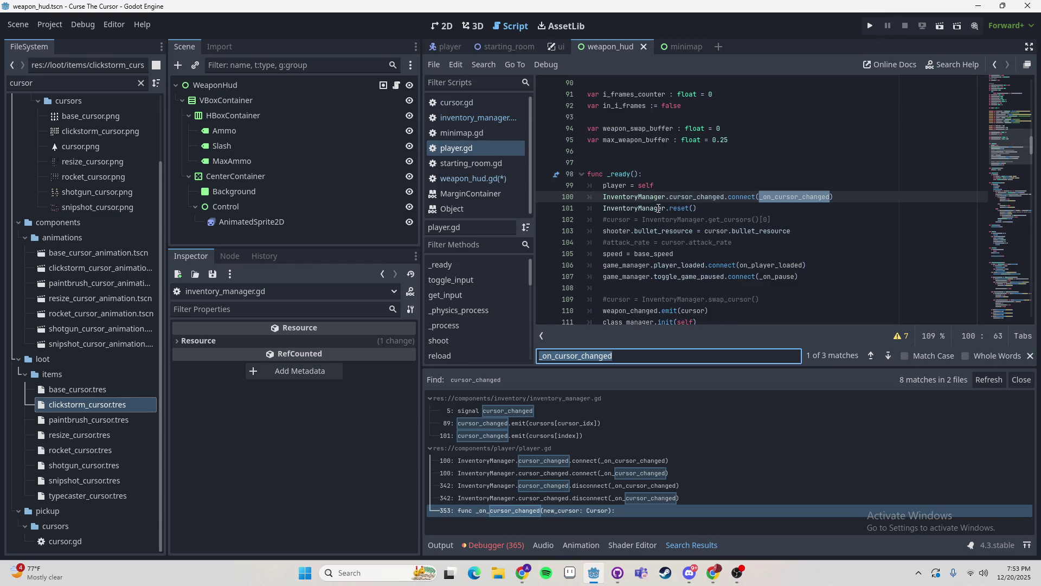
{"action": "left_click", "coordinate": [689, 197]}
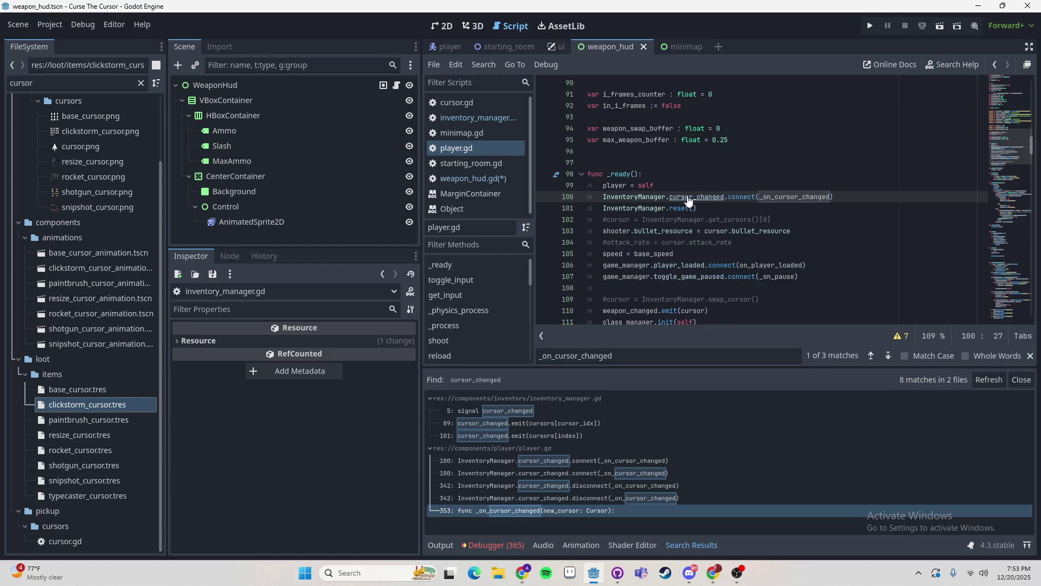
{"action": "left_click", "coordinate": [780, 202], "text": "ctrl"}
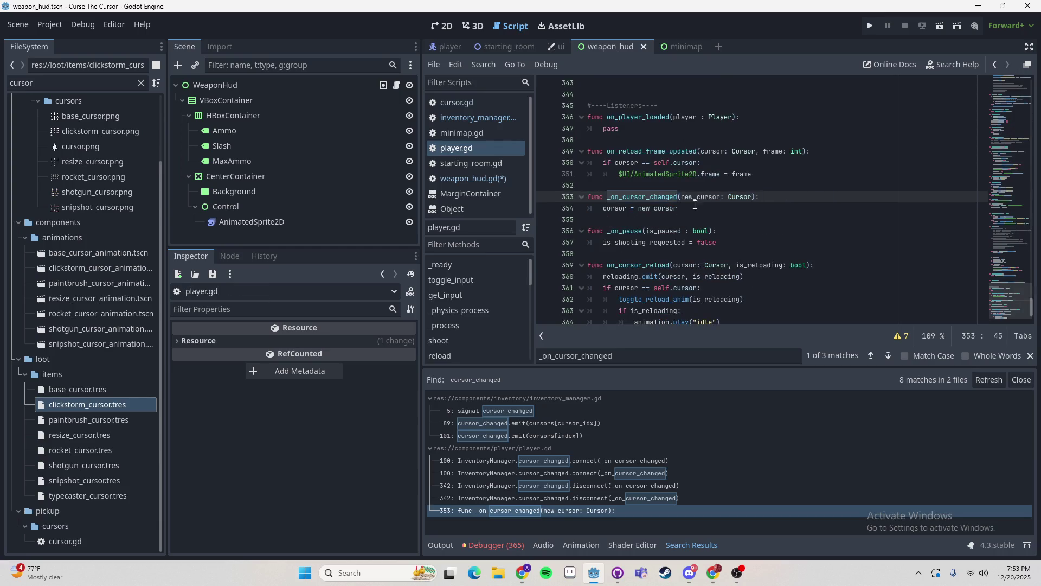
- Give _on_cursor_changed from and to Cursor parameters, assign cursor = to, save, and reopen weapon_hud.gd
{"action": "left_click_drag", "start_coordinate": [684, 198], "coordinate": [757, 198]}
{"action": "type", "text": "from: Cursor, to: Cursor"}
{"action": "double_click", "coordinate": [615, 208]}
{"action": "double_click", "coordinate": [653, 208]}
{"action": "type", "text": "to"}
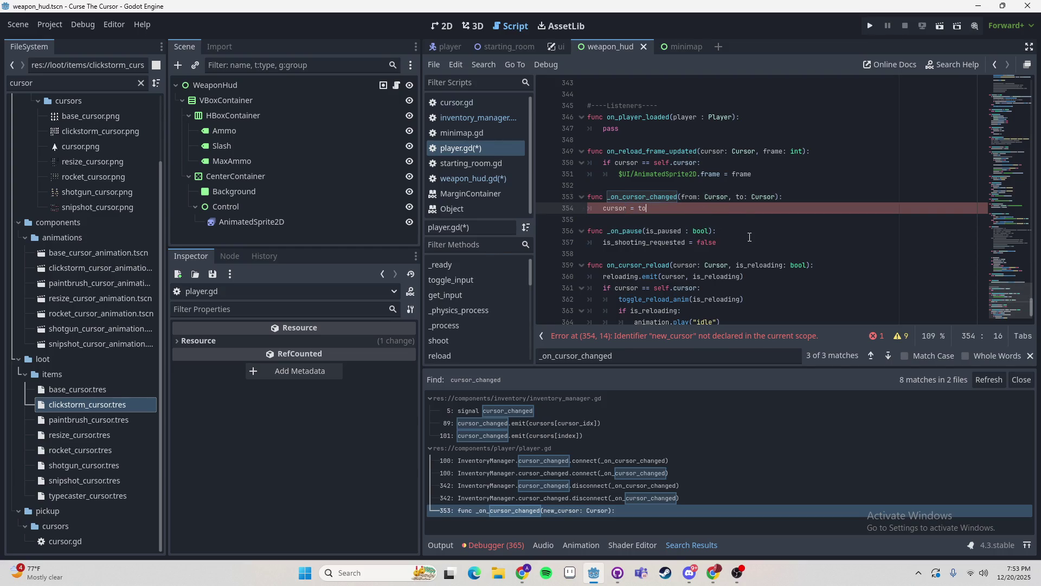
{"action": "left_click", "coordinate": [704, 217]}
{"action": "key", "text": "ctrl+s"}
{"action": "left_click", "coordinate": [453, 117]}
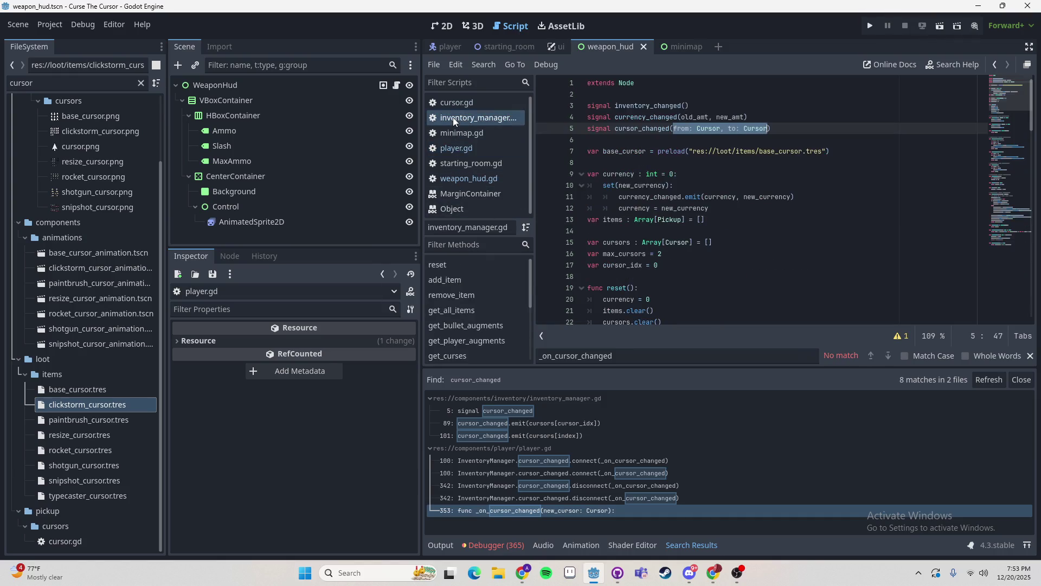
{"action": "left_click", "coordinate": [473, 178]}
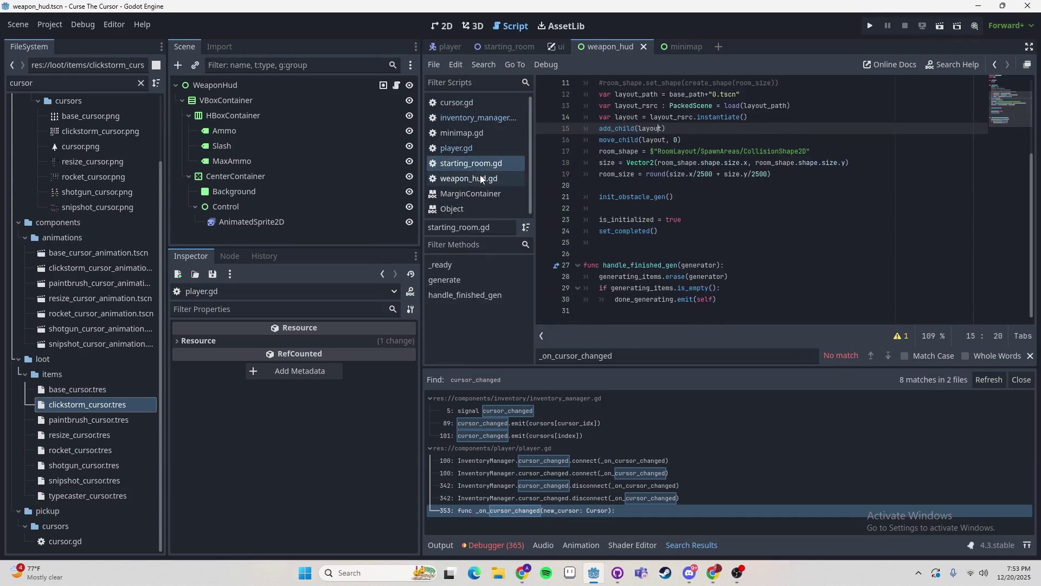
- Complete on_cursor_changed as (from: Cursor, to: Cursor) -> void and begin its body with to
{"action": "key", "text": "Page_Down"}
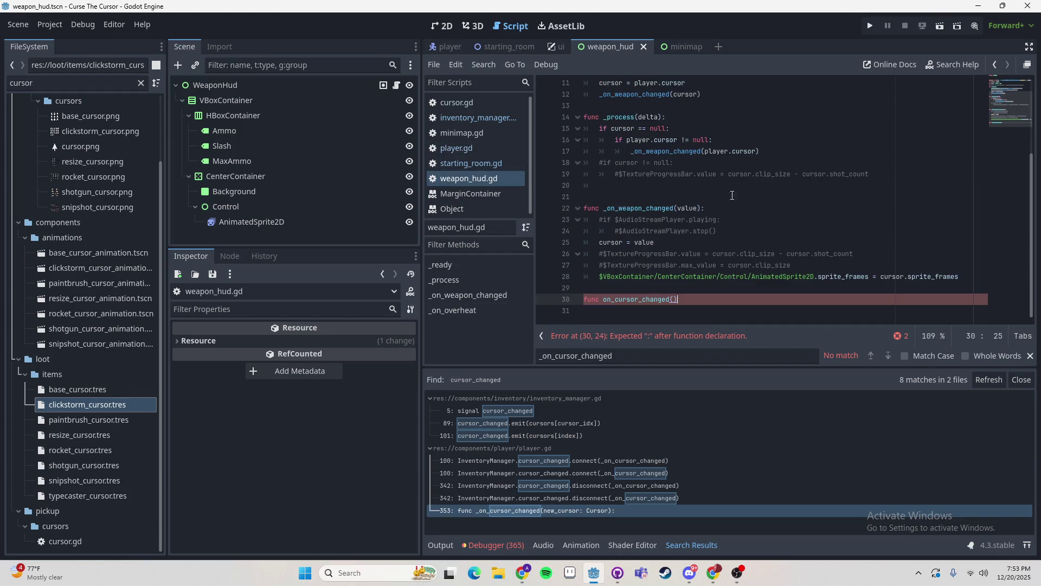
{"action": "type", "text": "(to"}
{"action": "key", "text": "BackSpace"}
{"action": "key", "text": "BackSpace"}
{"action": "type", "text": "from: Cur"}
{"action": "type", "text": "sor, to"}
{"action": "type", "text": ": Cus"}
{"action": "type", "text": "sor)"}
{"action": "type", "text": "-> void:"}
{"action": "key", "text": "Return"}
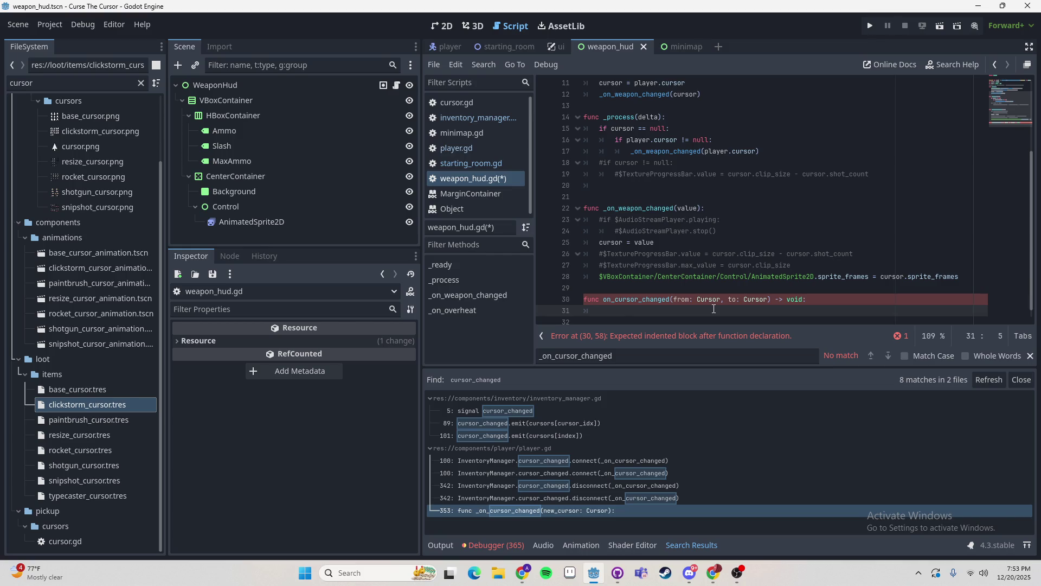
{"action": "type", "text": "to"}
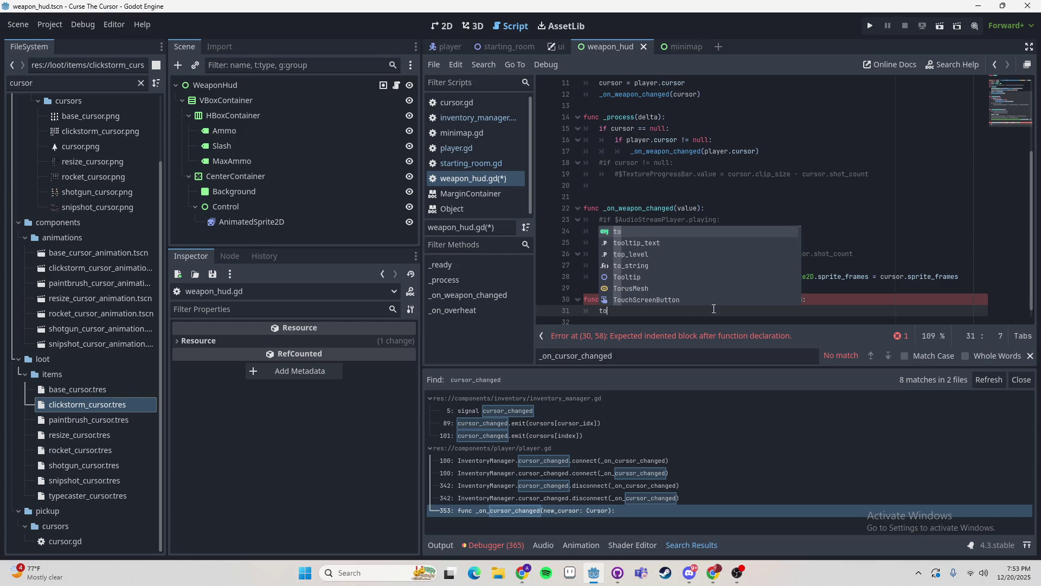
{"action": "key", "text": "Escape"}
{"action": "scroll", "coordinate": [748, 271], "scroll_direction": "up", "scroll_amount": 3}
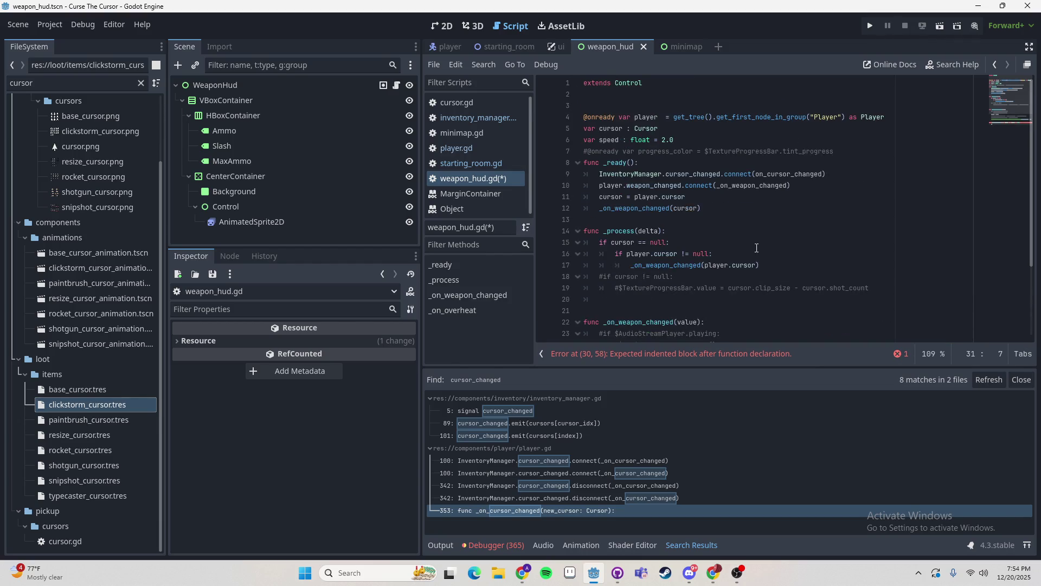
{"action": "left_click", "coordinate": [727, 142]}
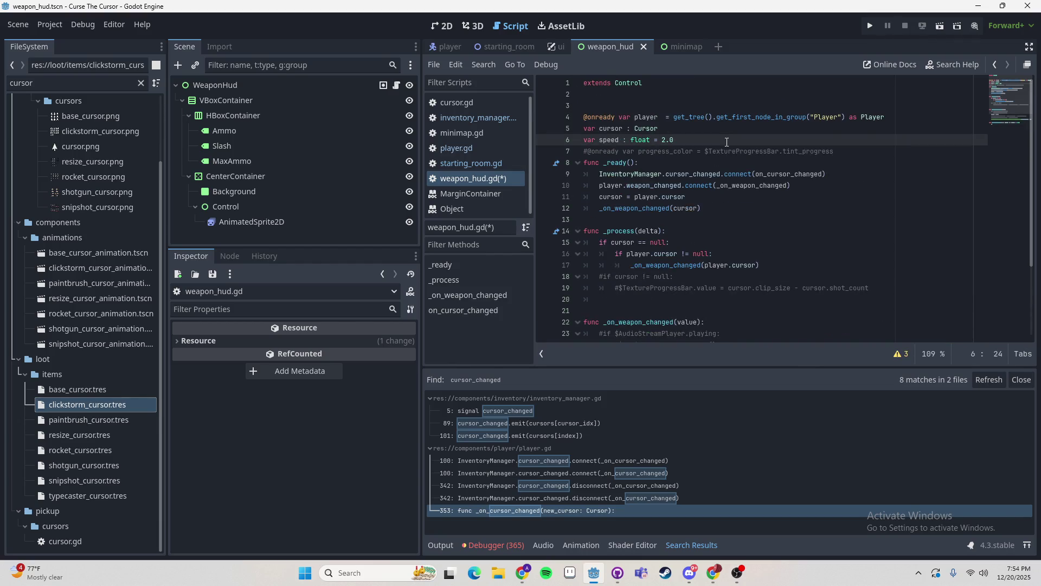